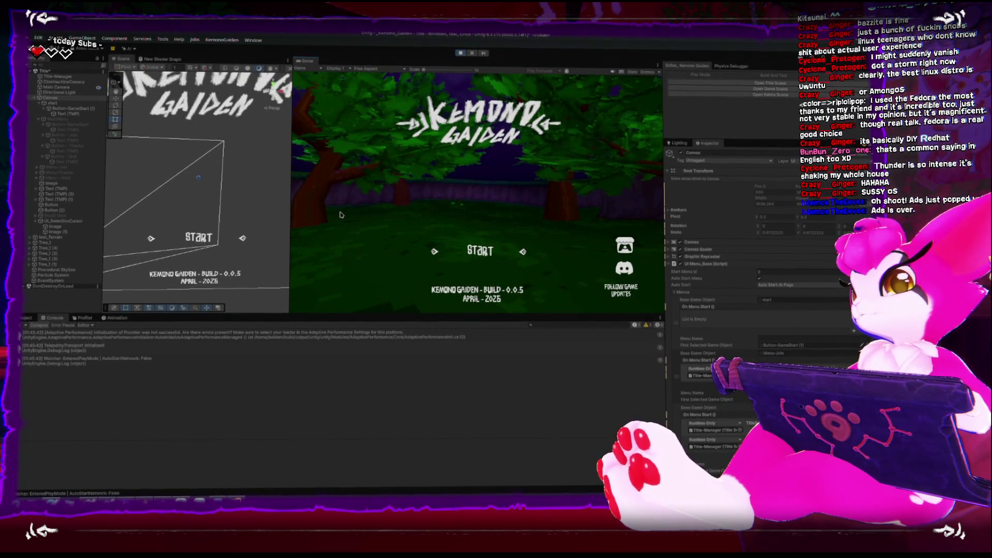
Restart Play mode, advance past START to the Host Game / Join Game menu, then stop.
key("Return")
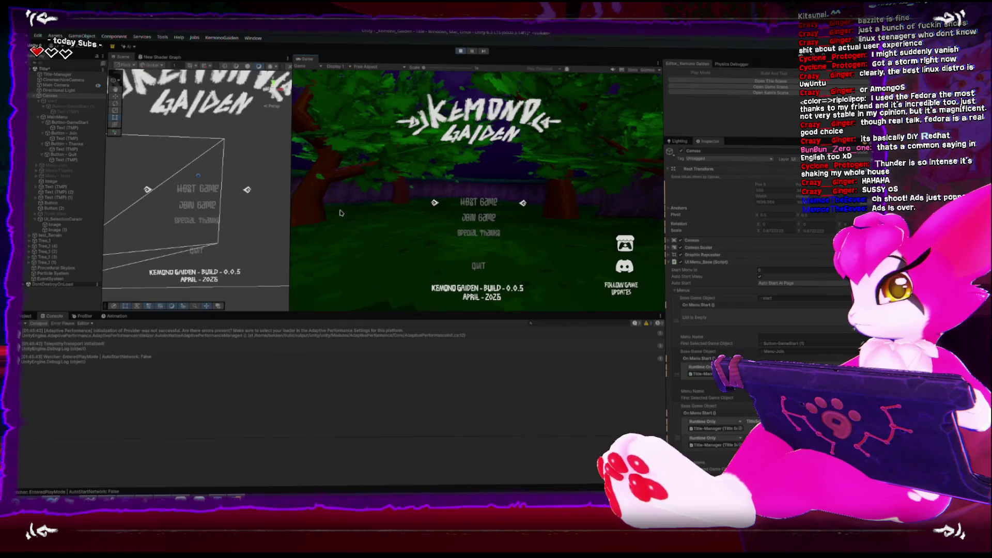
left_click(460, 54)
left_click(458, 53)
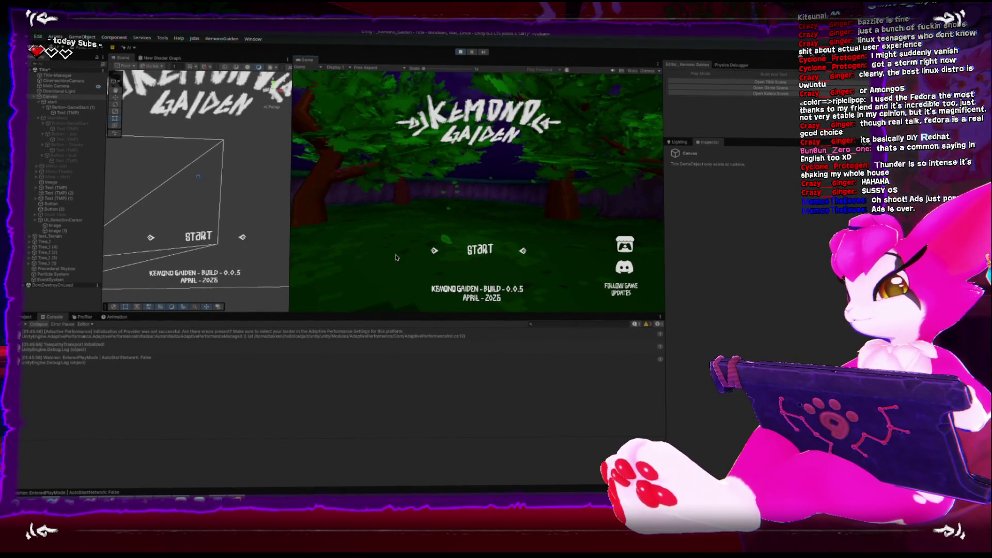
key("Return")
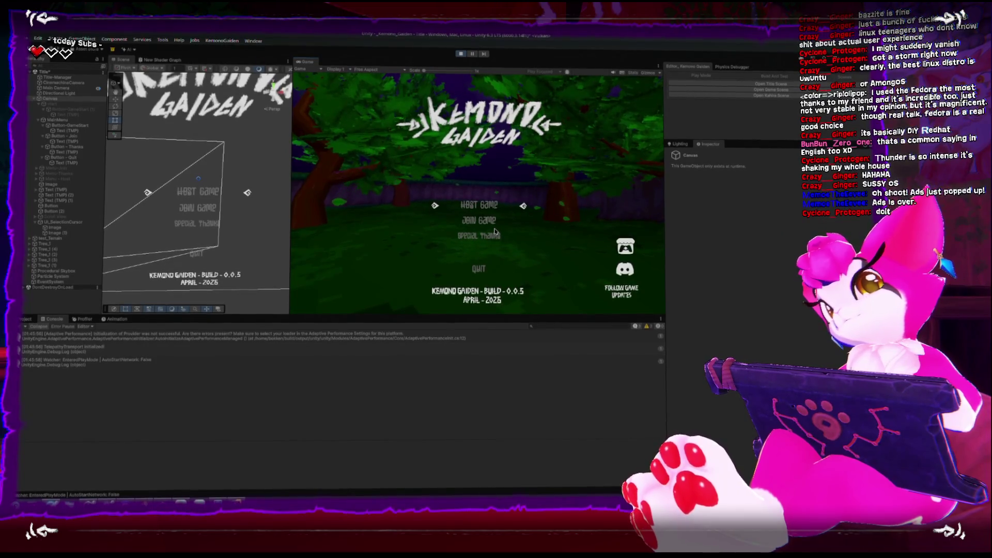
left_click(459, 54)
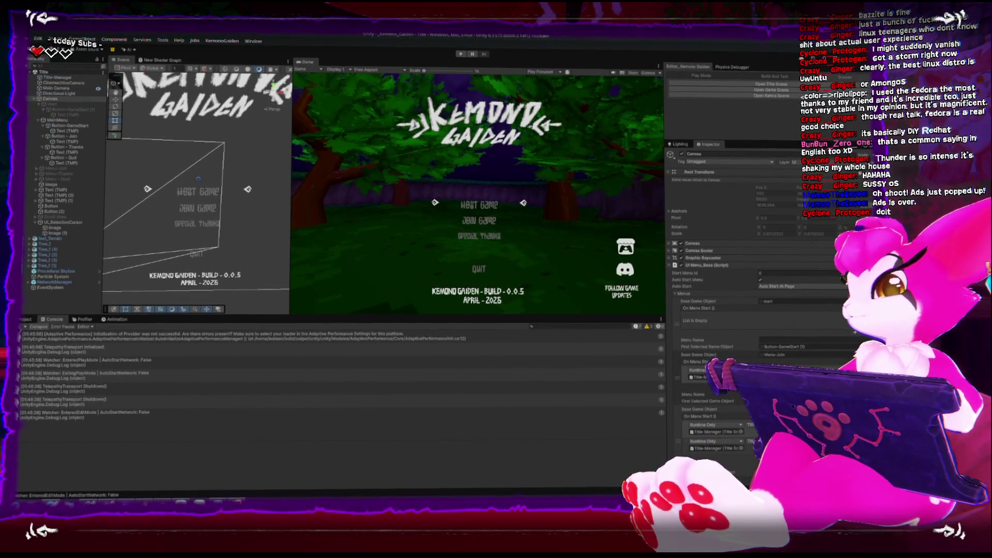
Clear the Console and expand Button-GameStart's Button component settings.
left_click(24, 327)
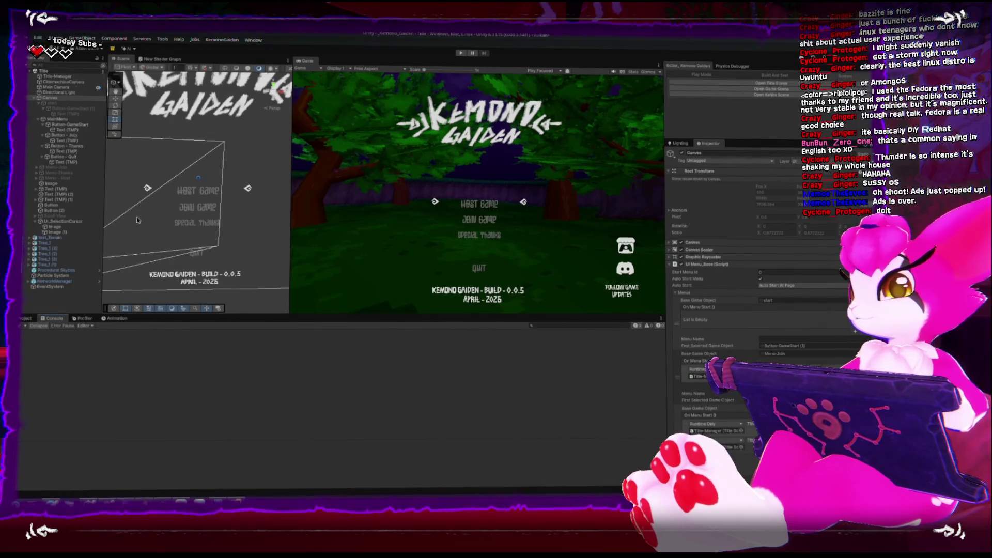
left_click(69, 124)
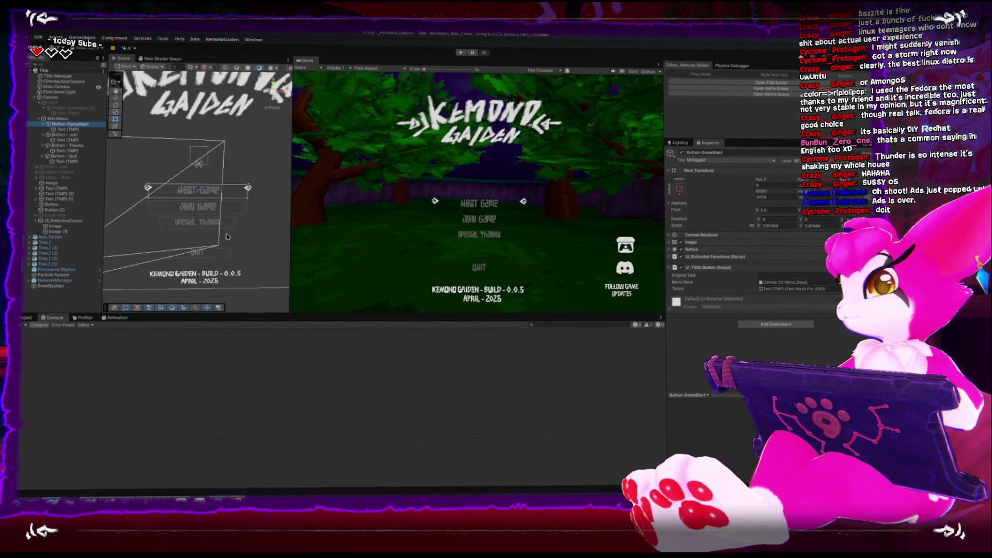
scroll(228, 203, "down", 2)
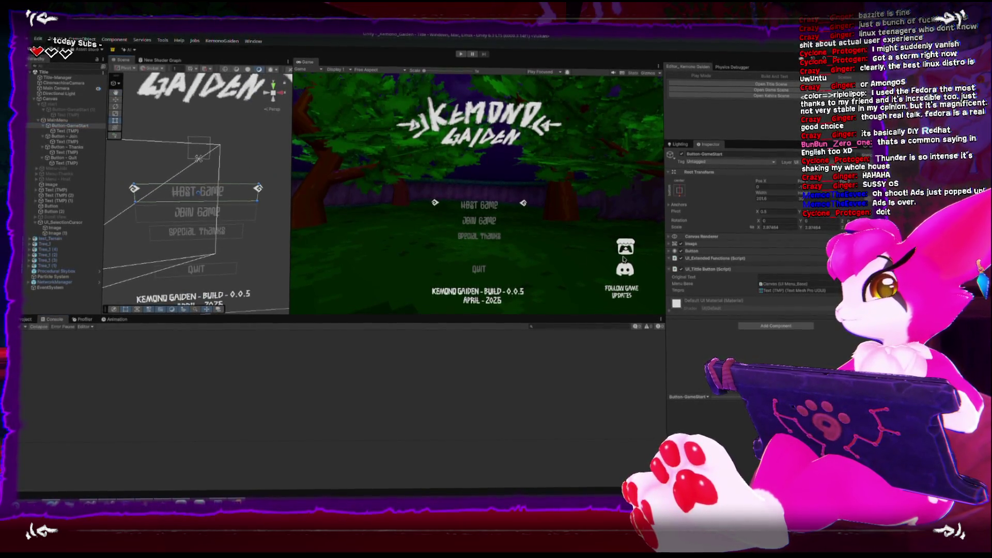
left_click(671, 243)
left_click(672, 244)
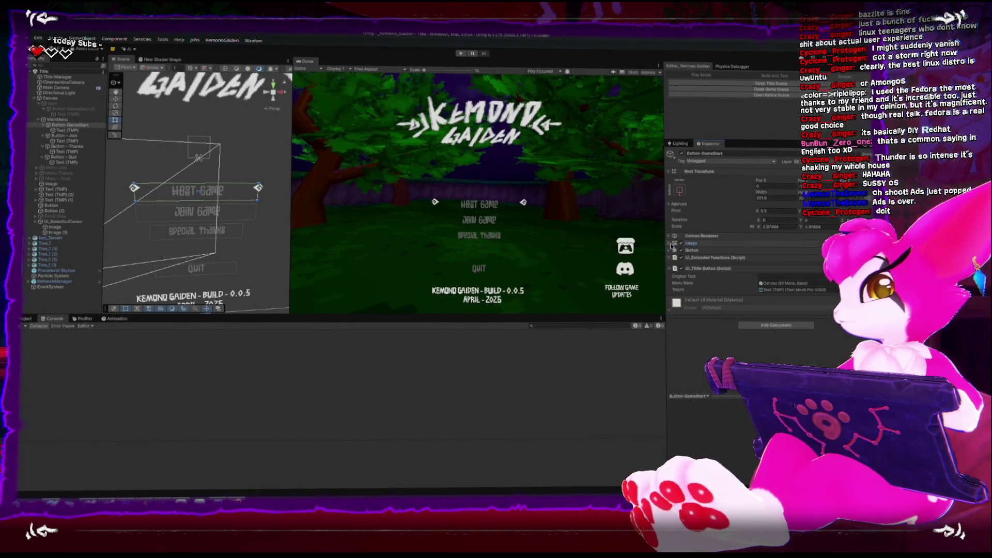
left_click(669, 250)
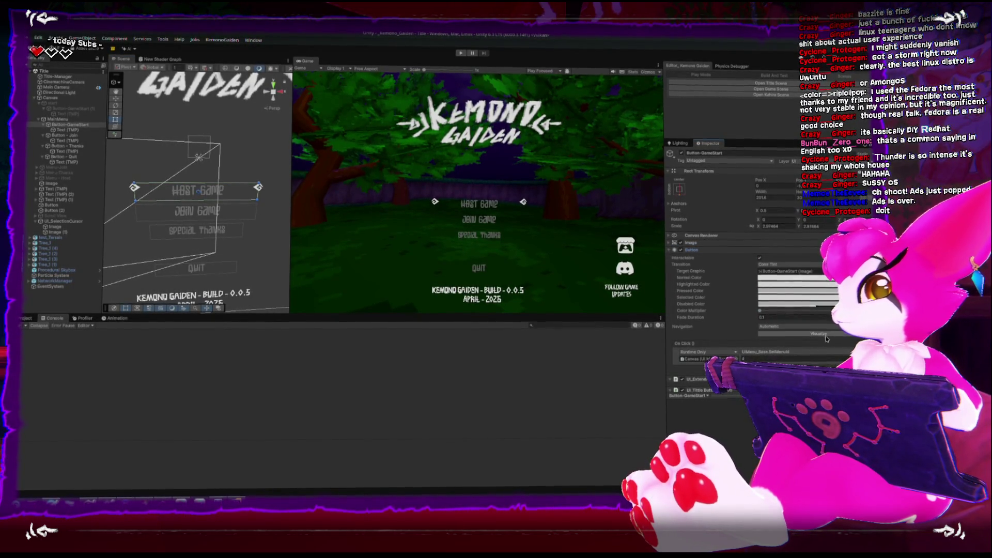
Switch Button-GameStart's Navigation from Automatic to Vertical, then reselect it after viewing Button - Join.
scroll(204, 176, "down", 5)
scroll(204, 176, "up", 2)
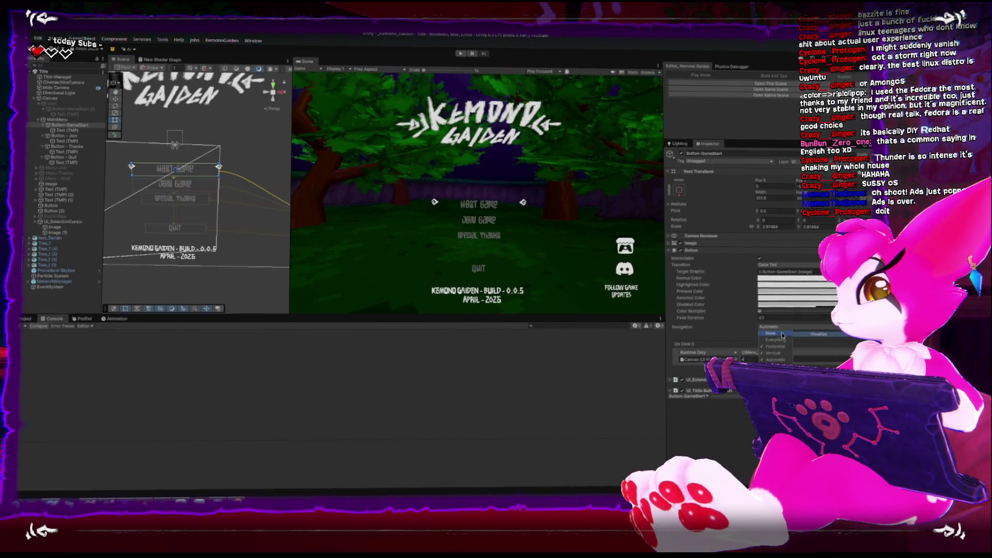
left_click(784, 364)
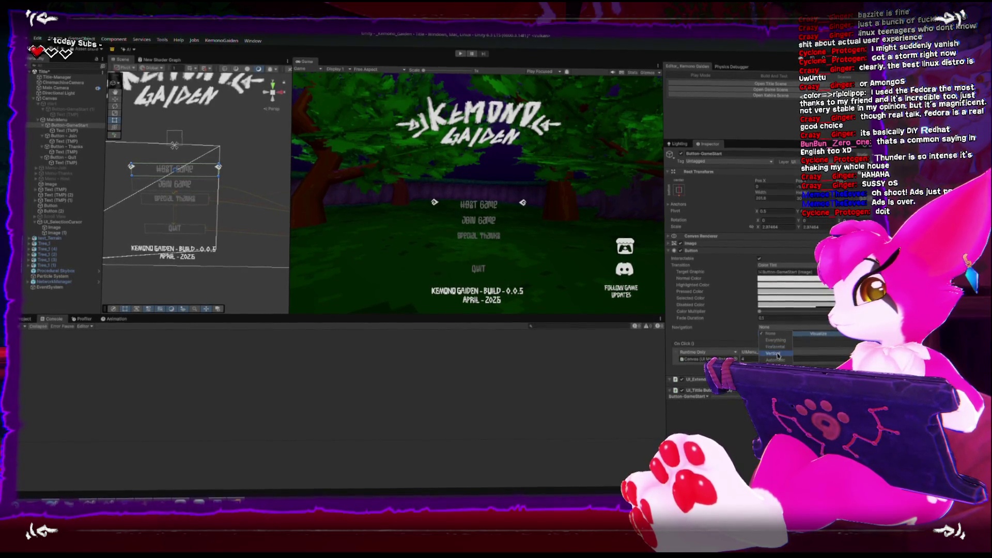
left_click(777, 354)
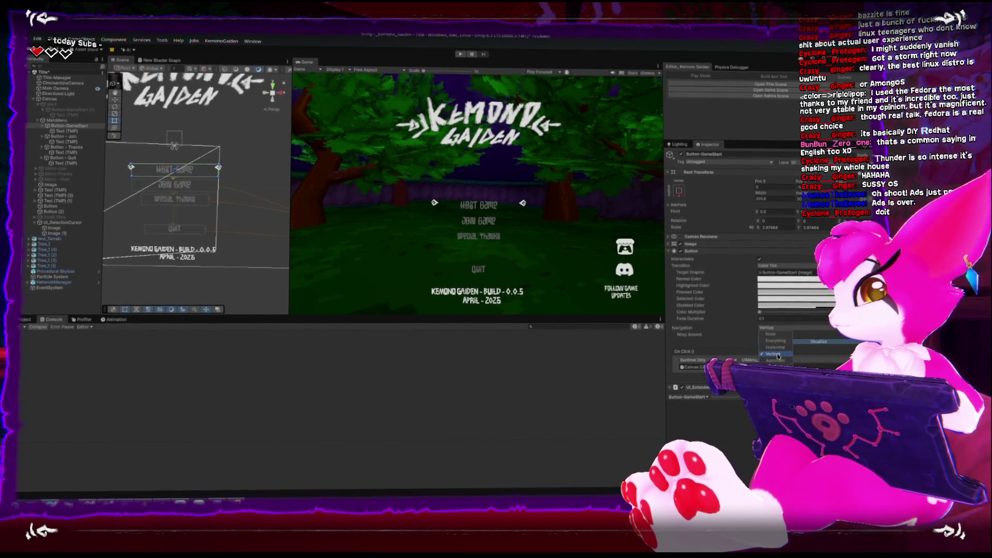
left_click(181, 187)
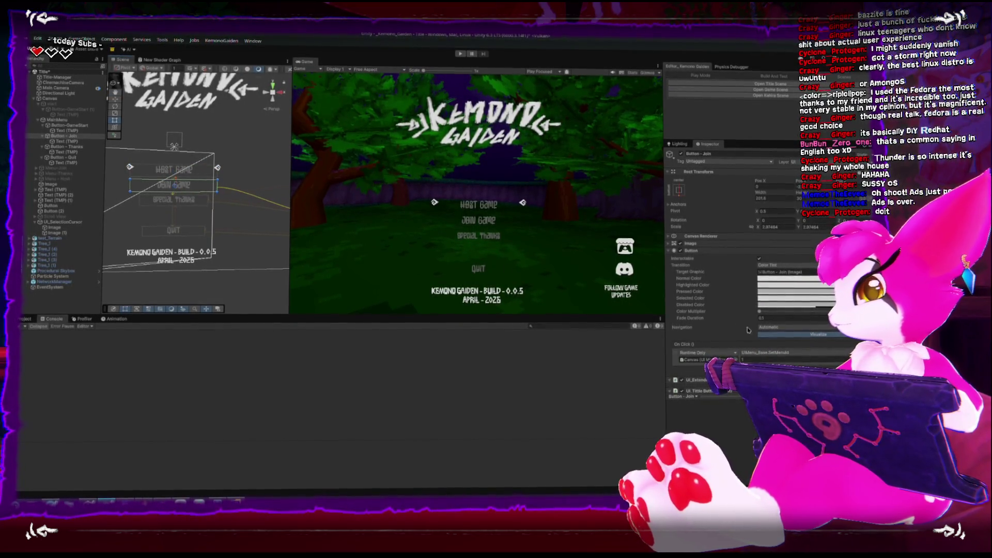
scroll(258, 191, "down", 2)
left_click(121, 173)
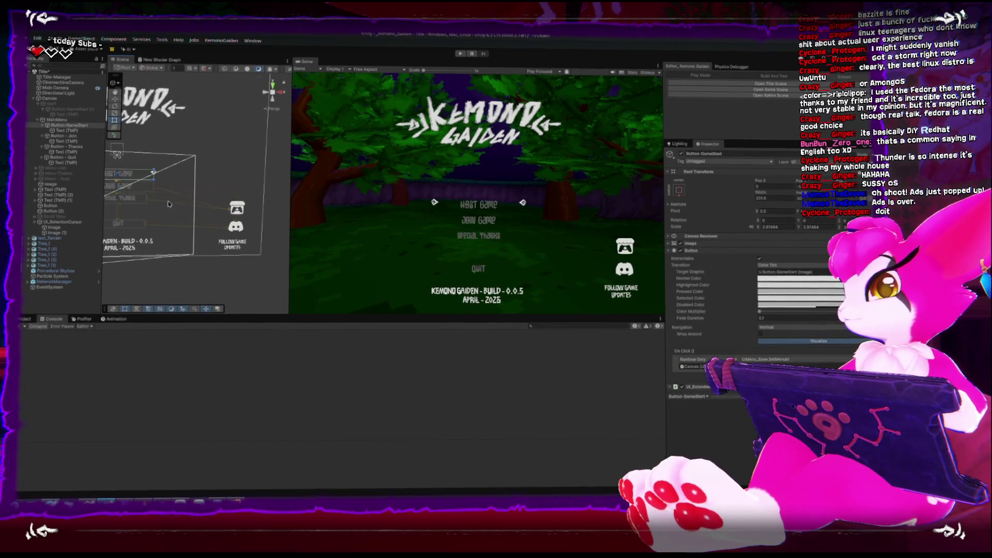
Frame the Host Game button, widen the Scene view and orbit to show the menu canvas and icons.
key("f")
mouse_move(221, 190)
left_mouse_down()
mouse_move(205, 177)
mouse_move(204, 189)
mouse_move(199, 166)
mouse_move(258, 191)
mouse_move(226, 196)
mouse_move(214, 181)
mouse_move(220, 192)
left_mouse_up()
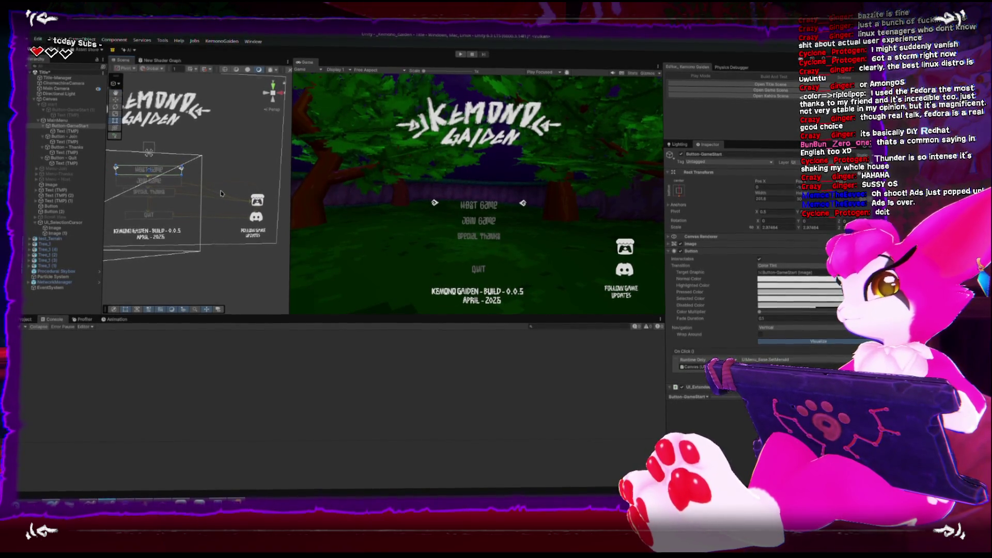
mouse_move(207, 198)
left_mouse_down()
mouse_move(180, 234)
mouse_move(217, 240)
left_mouse_up()
left_click_drag(290, 156, 374, 160)
left_click_drag(284, 184, 253, 236)
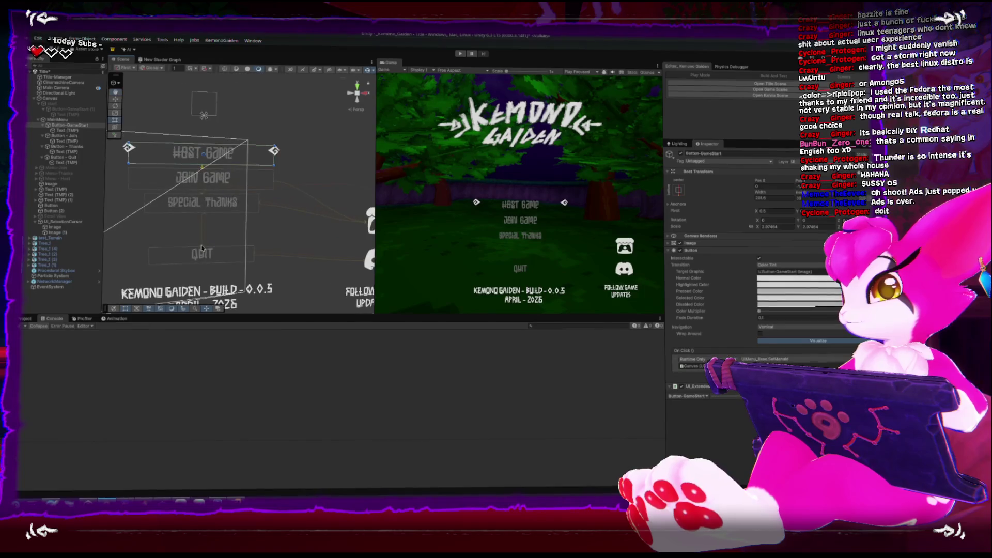
scroll(202, 168, "up", 3)
mouse_move(210, 185)
left_mouse_down()
mouse_move(238, 219)
mouse_move(225, 183)
left_mouse_up()
Collapse the Button component and bring up the UI_Tittle Button component's context menu.
scroll(272, 216, "down", 2)
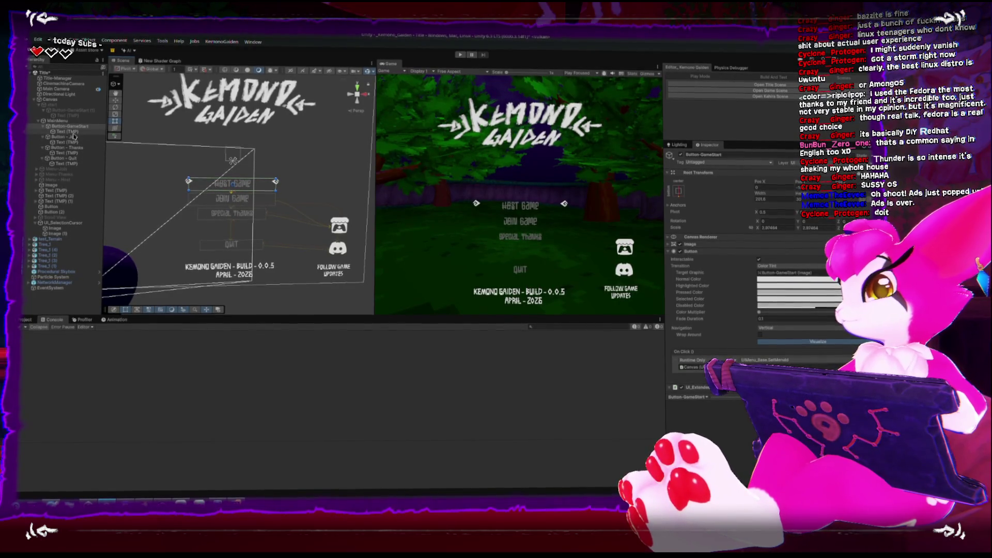
left_click(673, 249)
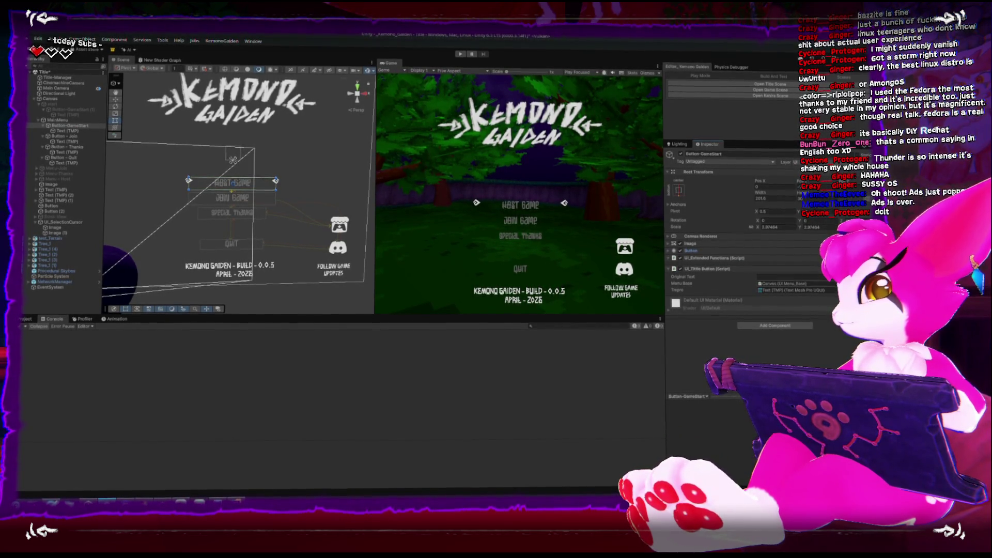
right_click(812, 269)
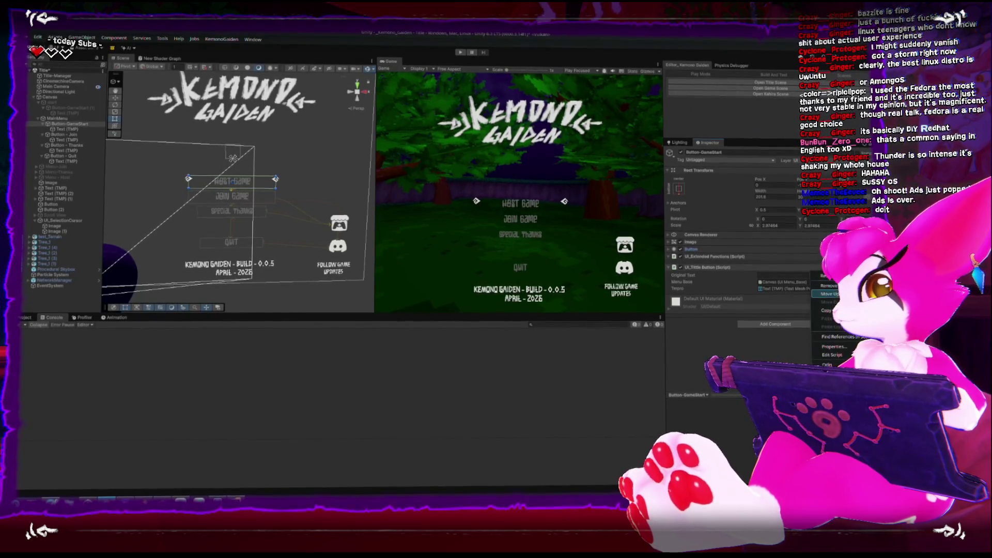
Open UI_TittleButton.cs in Rider and declare public Color selectedColor and deSelectedColor fields above Awake().
left_click(843, 354)
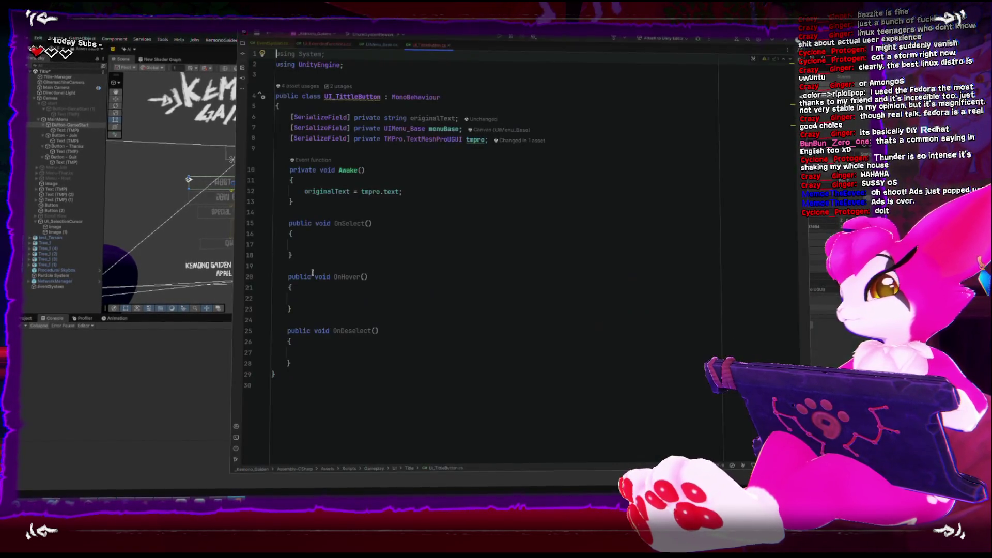
left_click(452, 162)
key("ctrl+alt+Return")
key("ctrl+alt+Return")
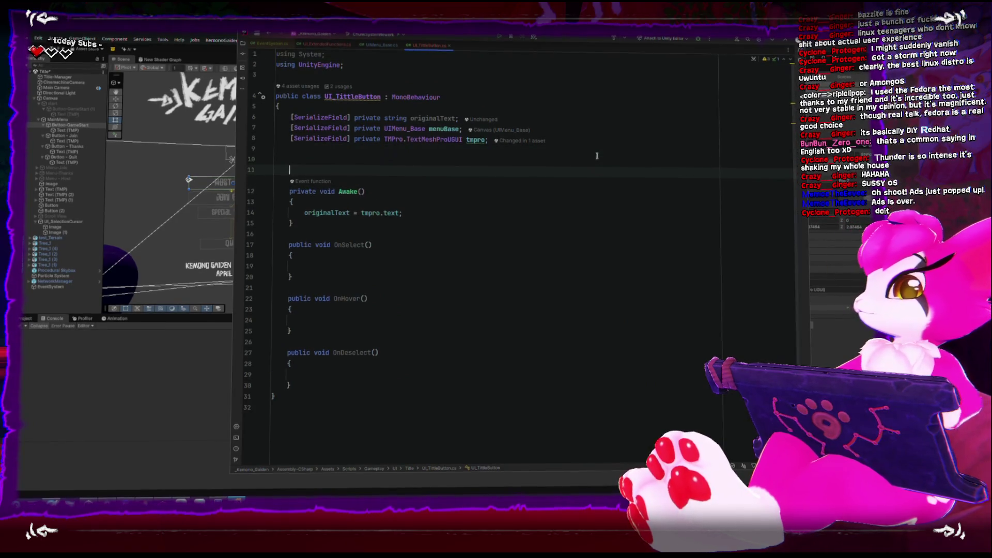
type("public")
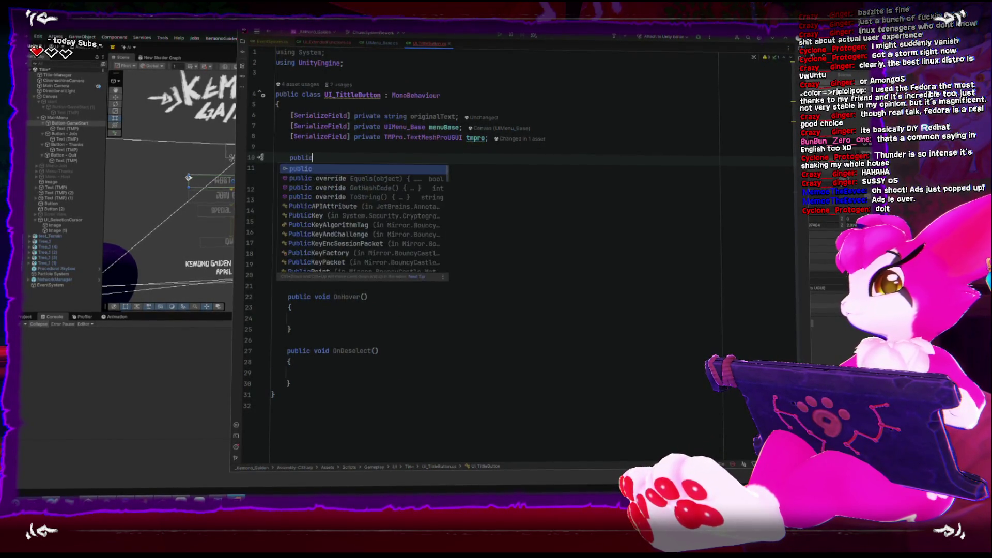
type(" Color s")
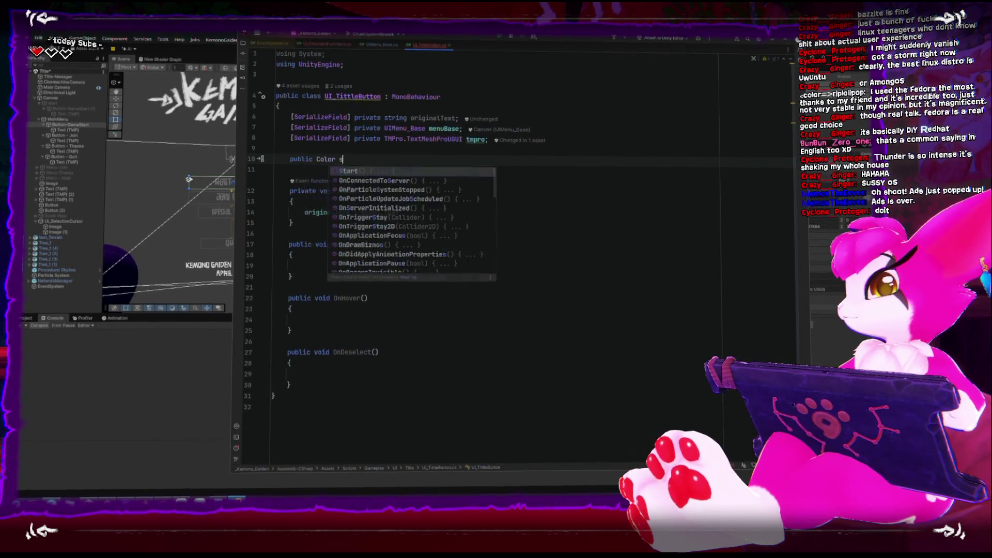
type("electedColor;")
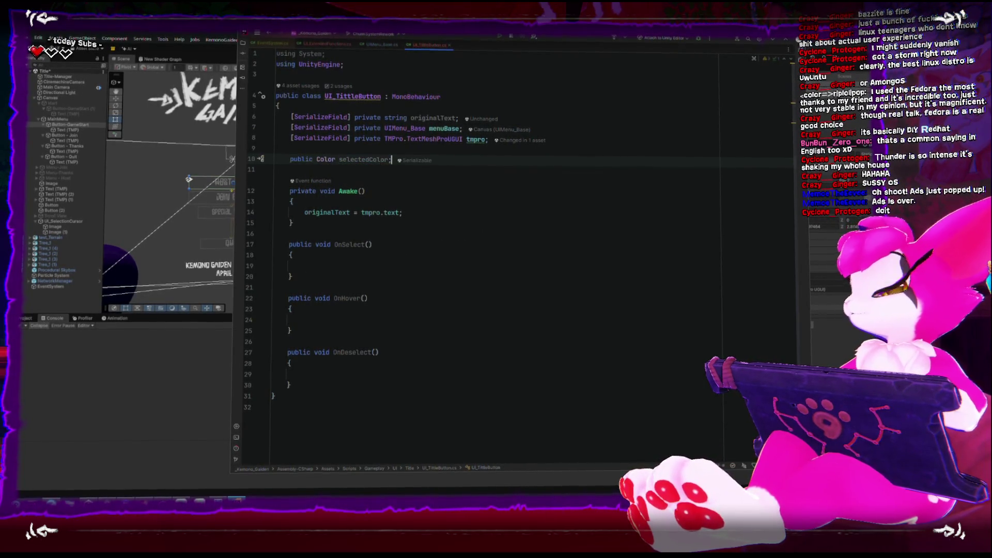
key("Return")
type("public Color des")
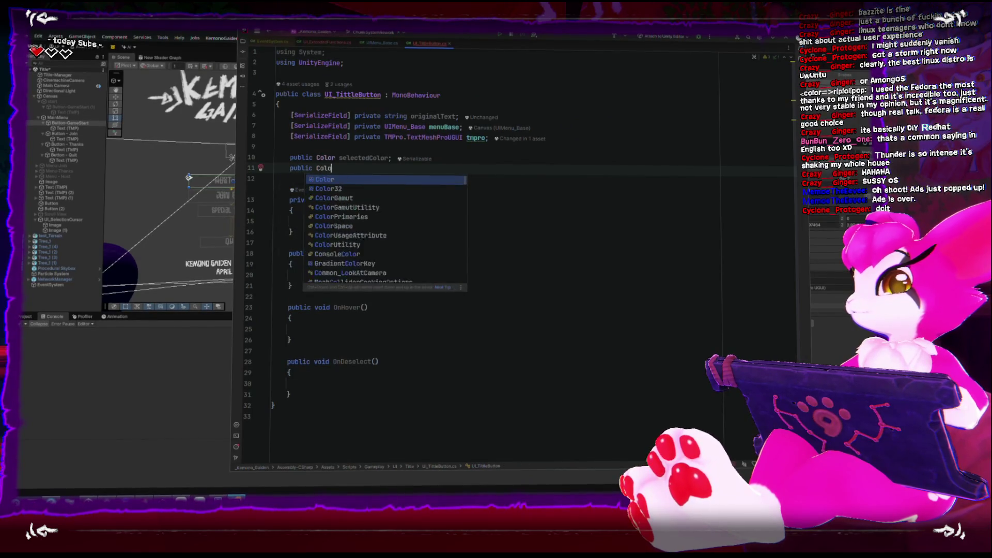
type("electedColor")
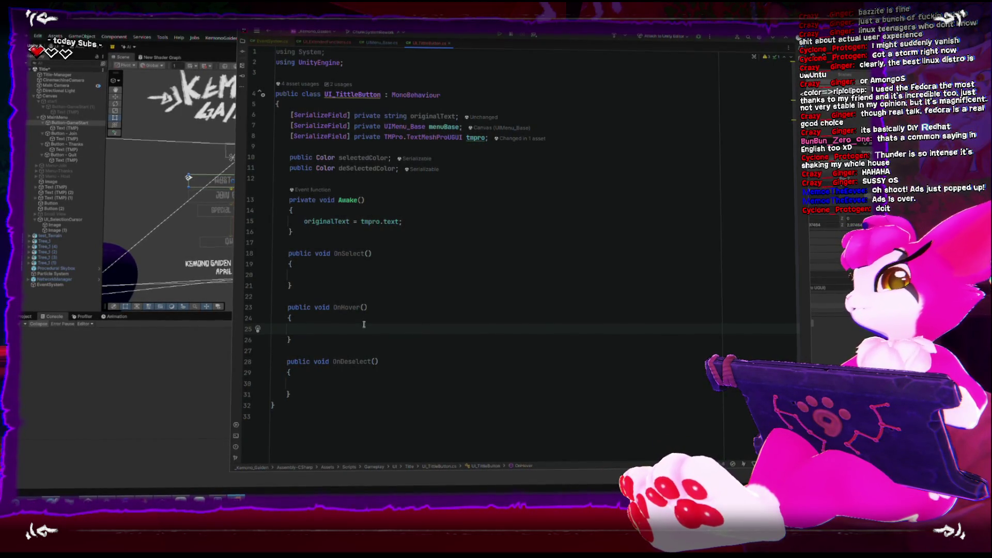
Add a menuBase.SelectGameObject(this.gameObject) call.
type("enuB")
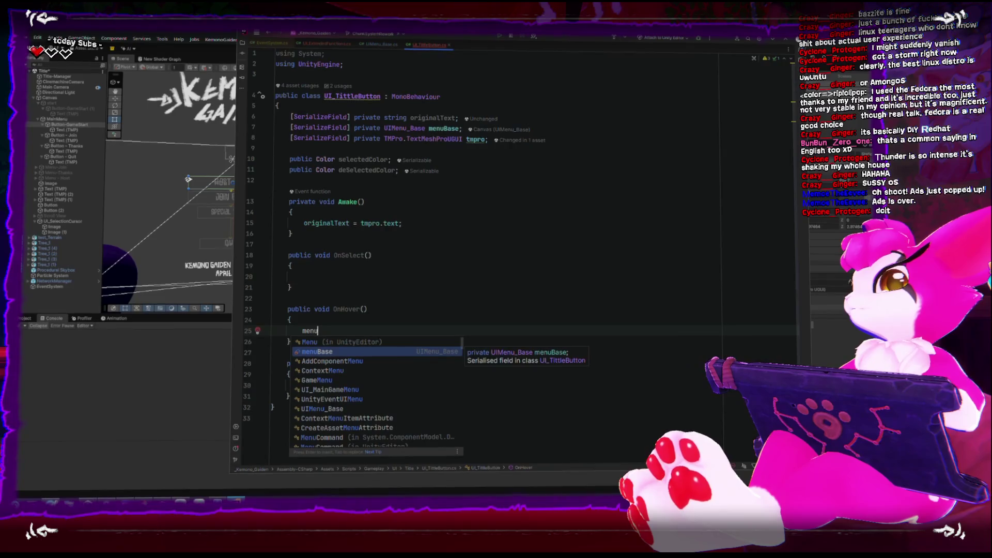
key("Return")
type(".sel")
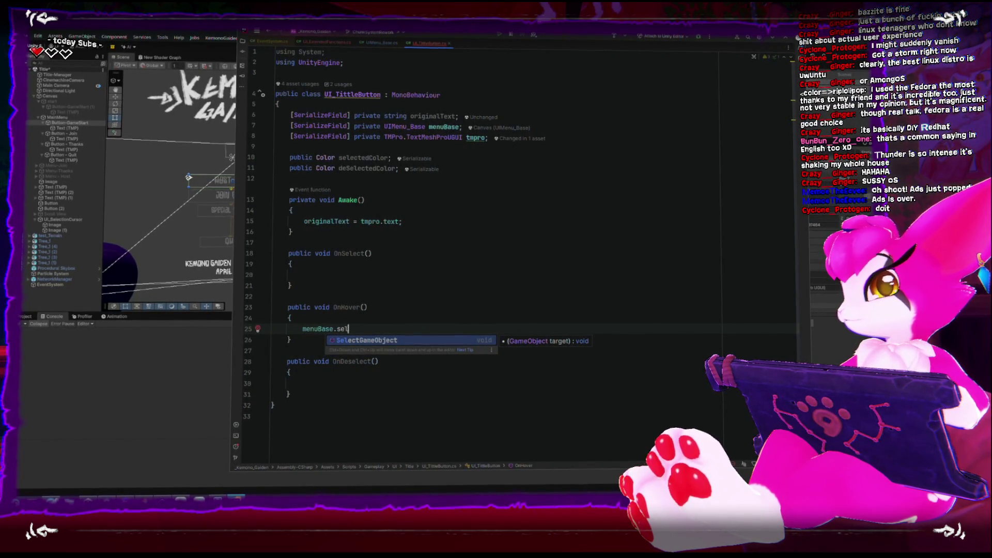
key("Return")
type("this.gam")
key("Return")
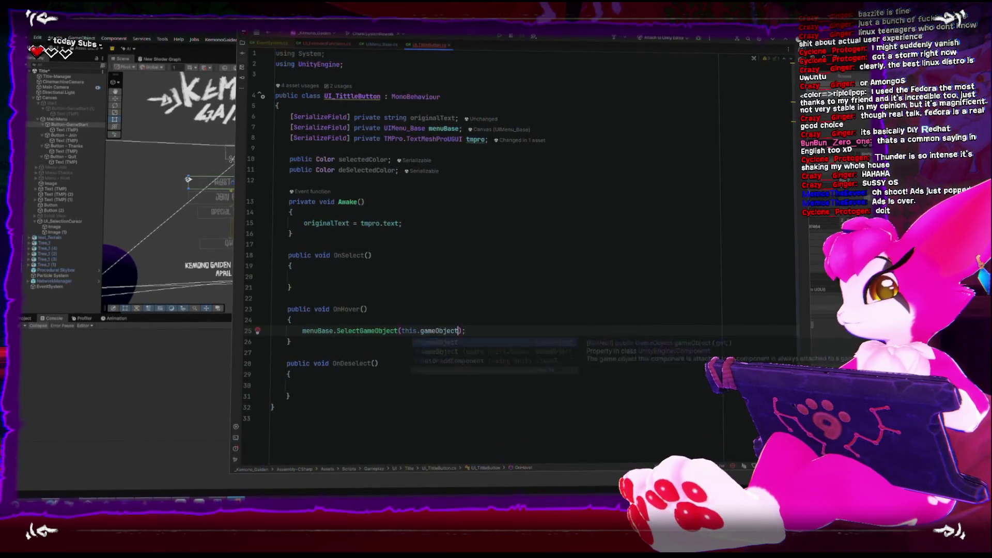
In OnSelect, add menuBase.SetCursorAt(this.transform) to move the menu cursor to this button.
left_click(272, 298)
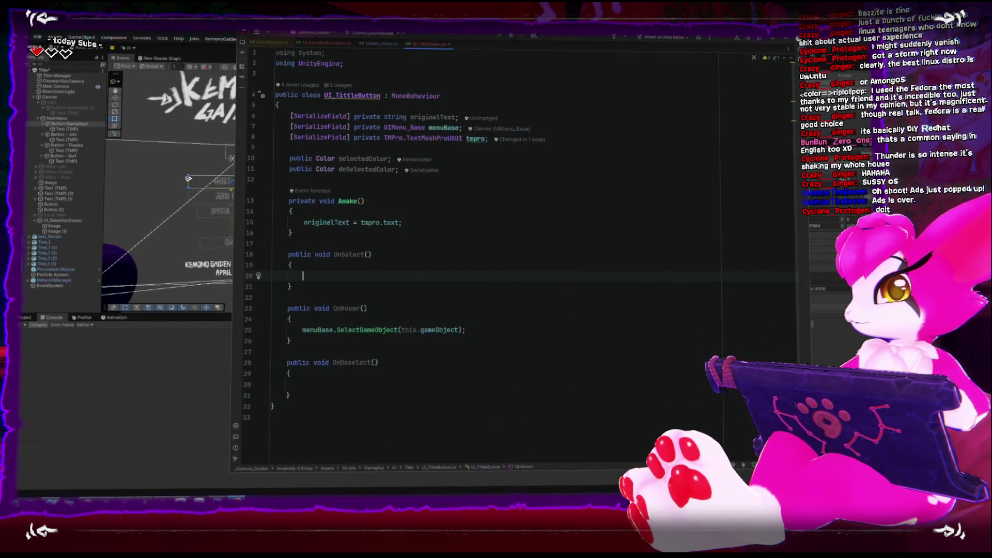
type("menuBase.set")
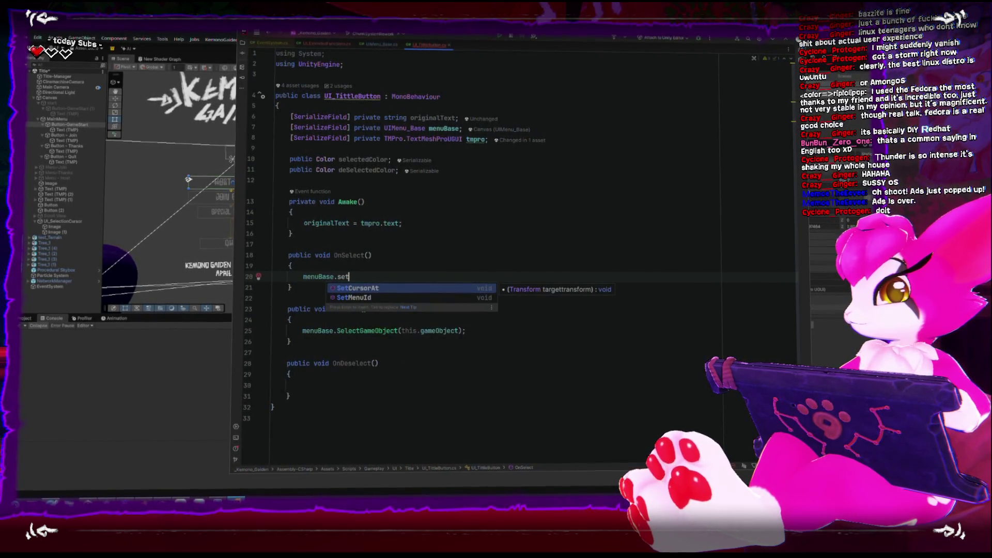
key("Return")
type("this.transform);")
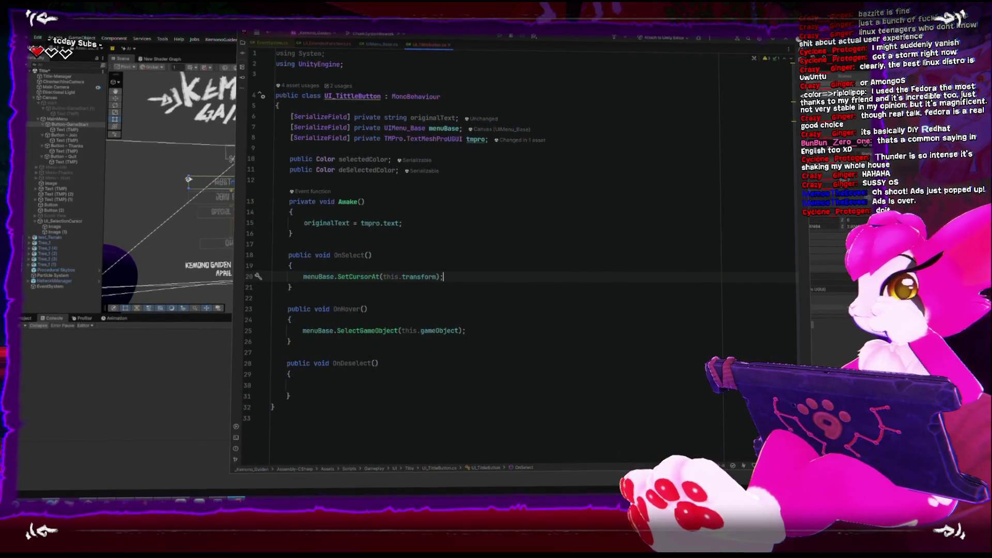
key("Return")
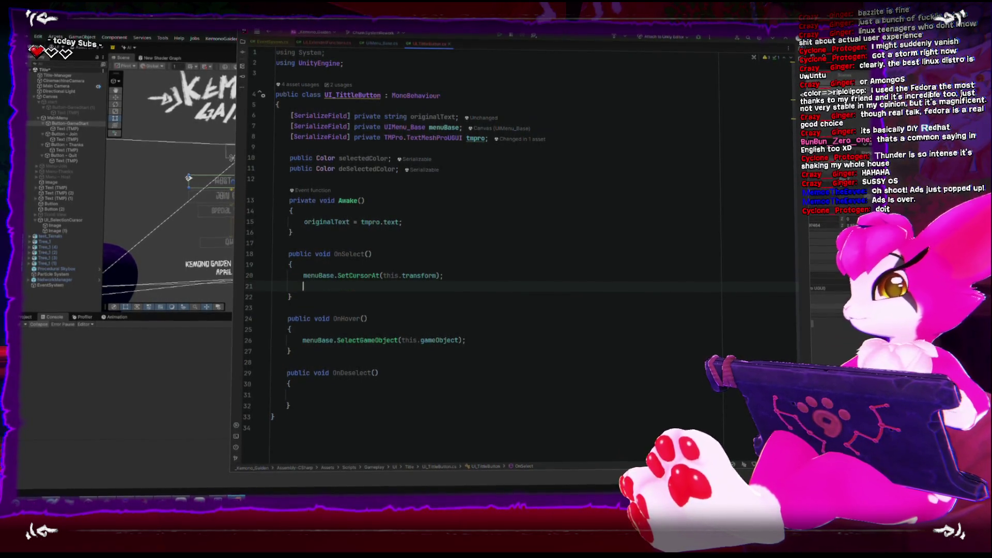
Set tmpro.color = selectedColor in OnSelect.
type("tmp")
key("Return")
type(".colo")
key("Return")
type("= sele")
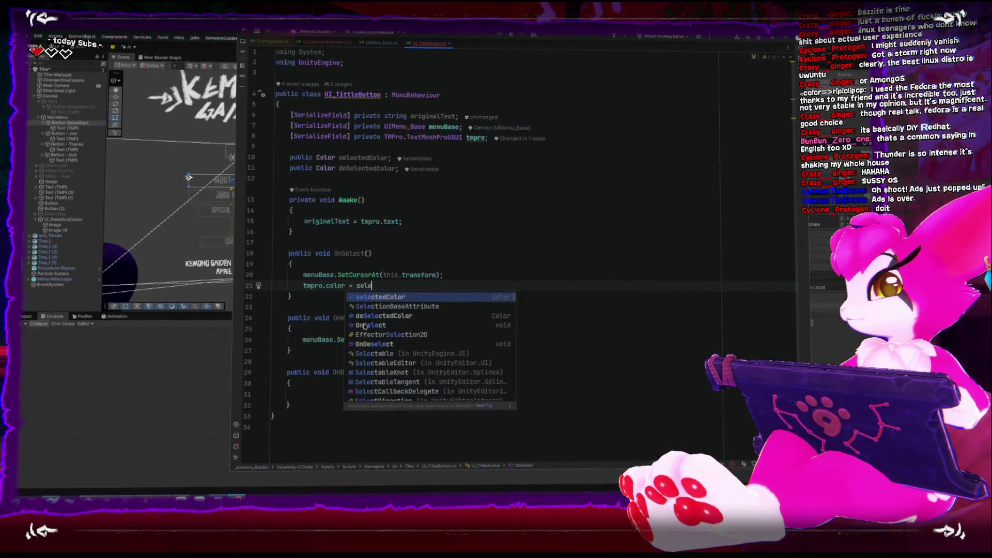
key("Return")
type(";")
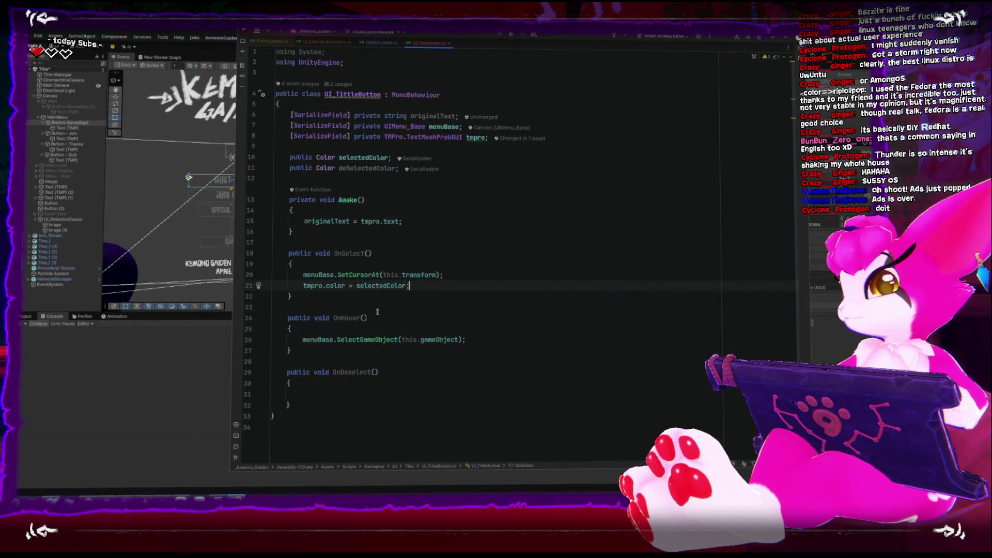
Add tmpro.color = deSelectedColor to the deselect handler.
left_click_drag(304, 287, 394, 287)
left_click(366, 392)
type("tmpro.color = selectedColor")
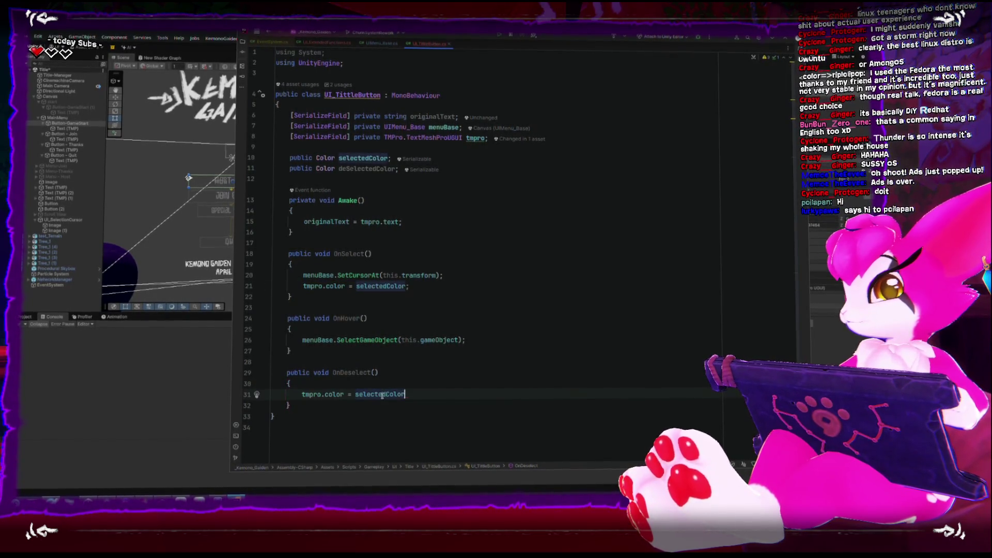
key("ctrl+BackSpace")
type("de")
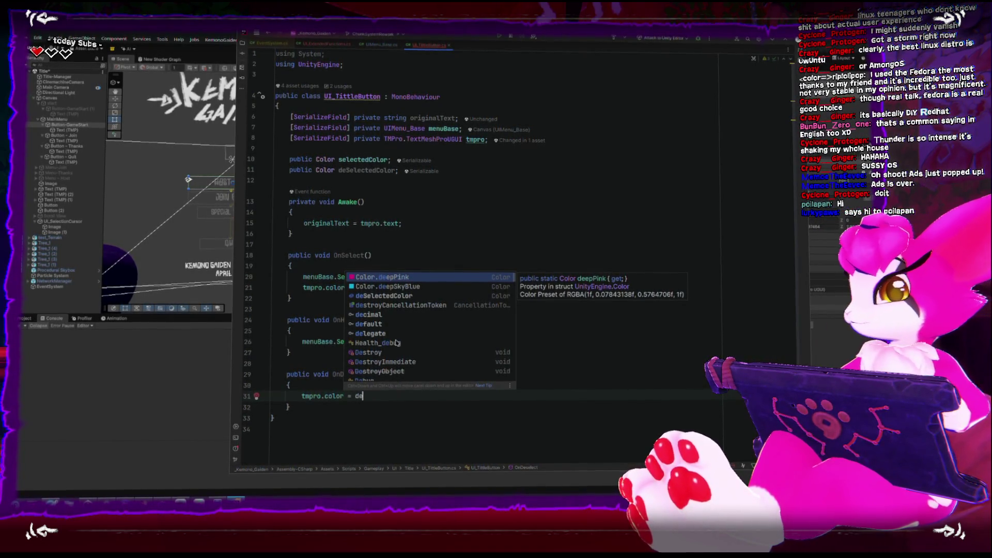
type("s")
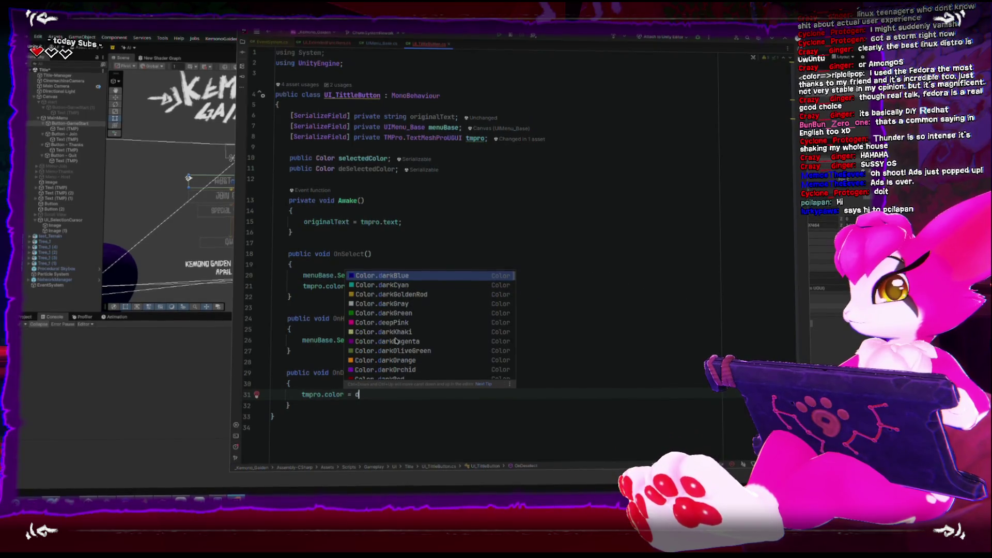
type("e")
key("Return")
type(";")
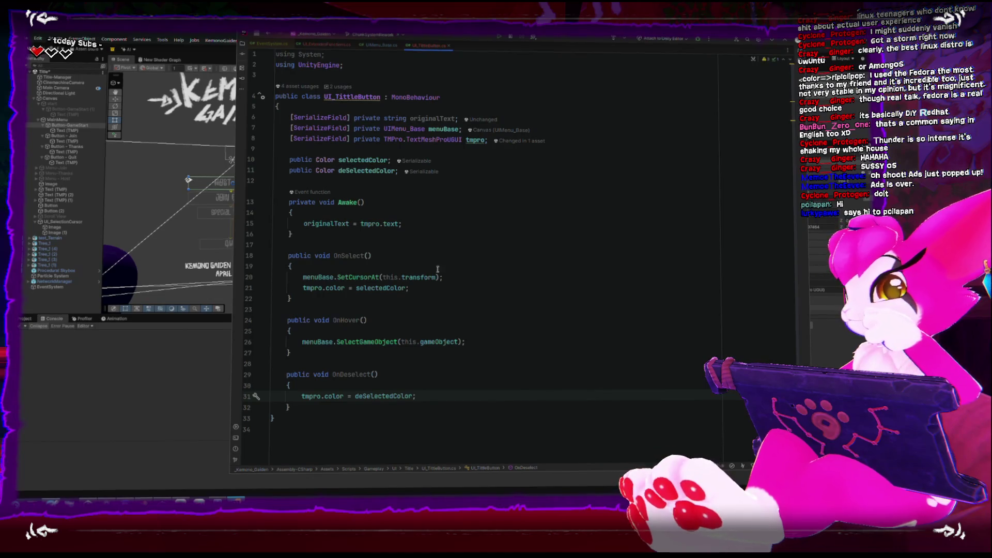
In OnSelect, set tmpro.text to a wave-tagged string prefix plus originalText.
left_click(454, 295)
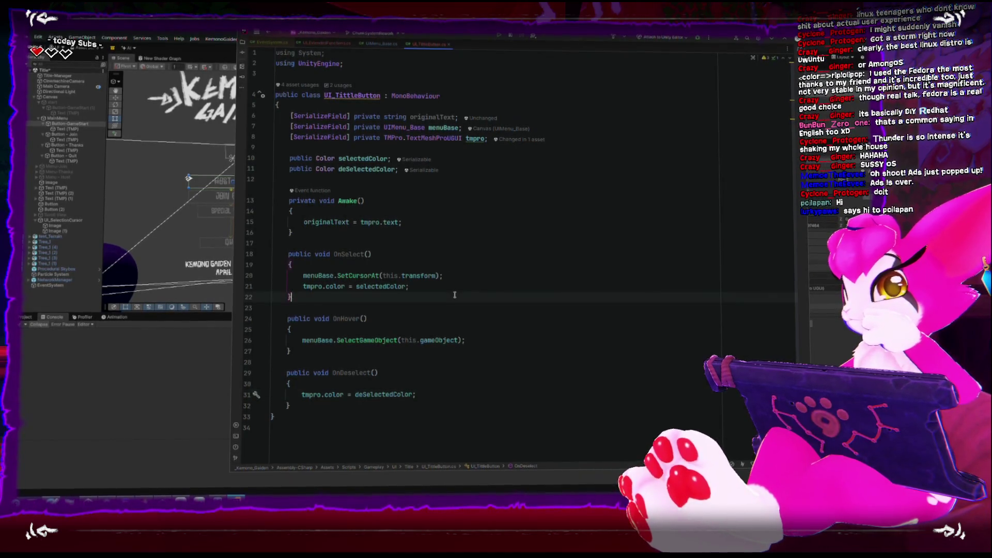
key("Return")
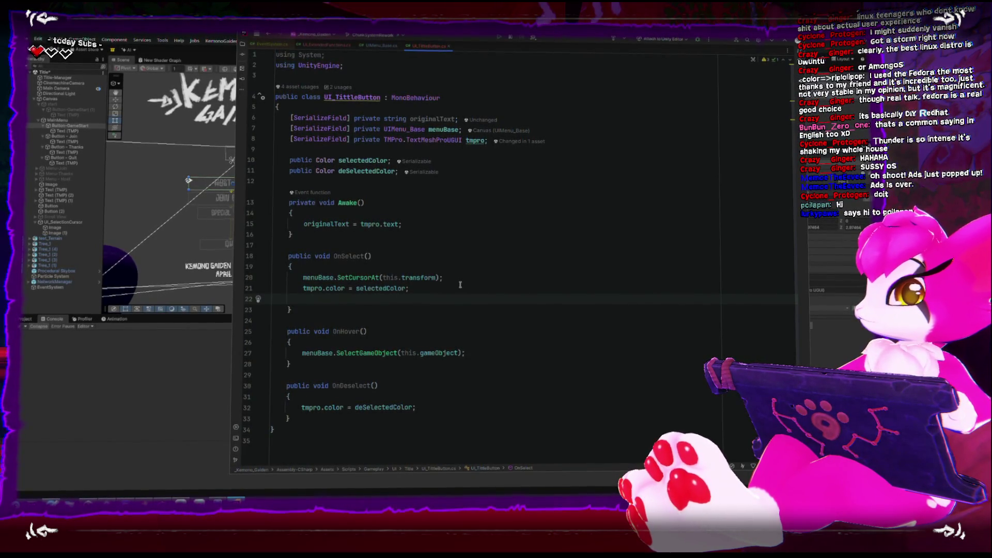
type("tmpro.te")
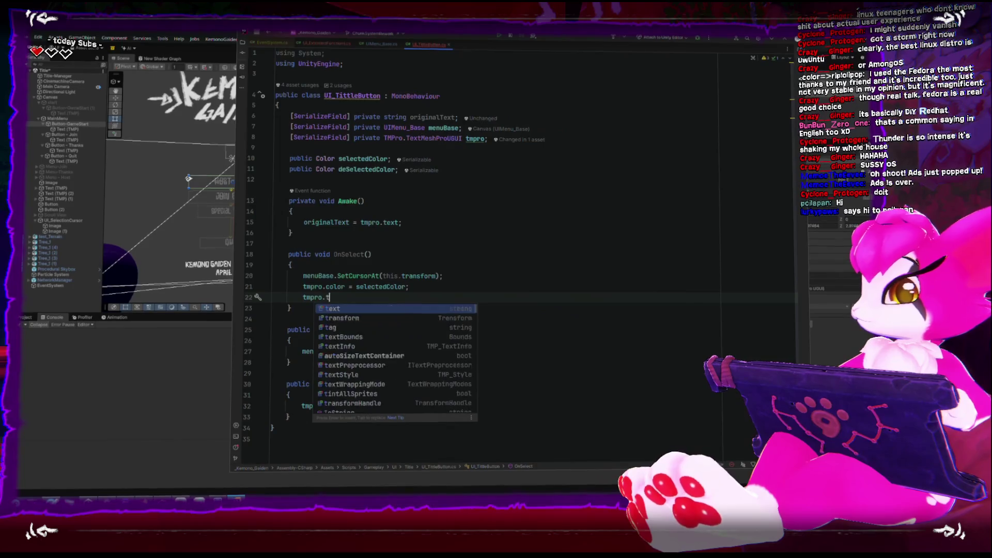
key("Return")
type("= originalText")
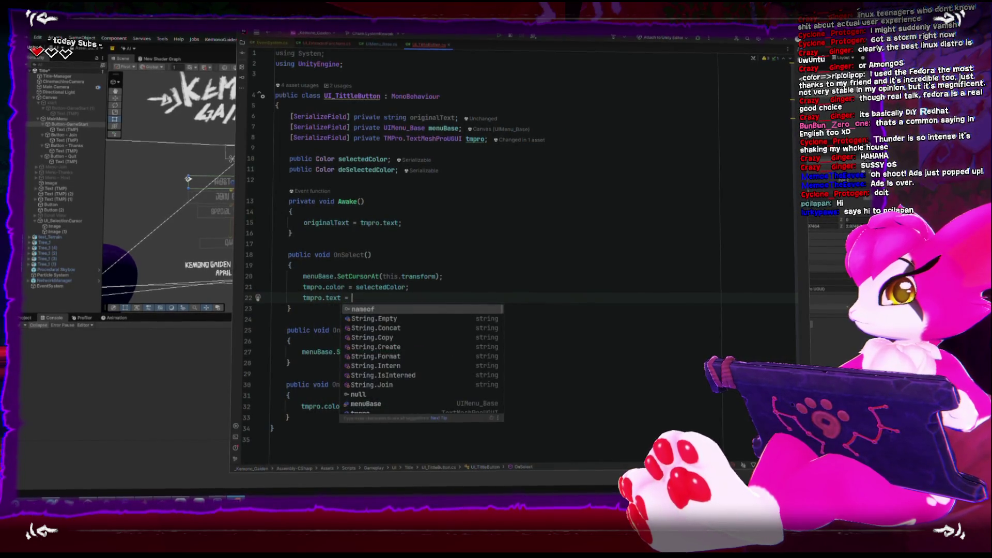
type(";")
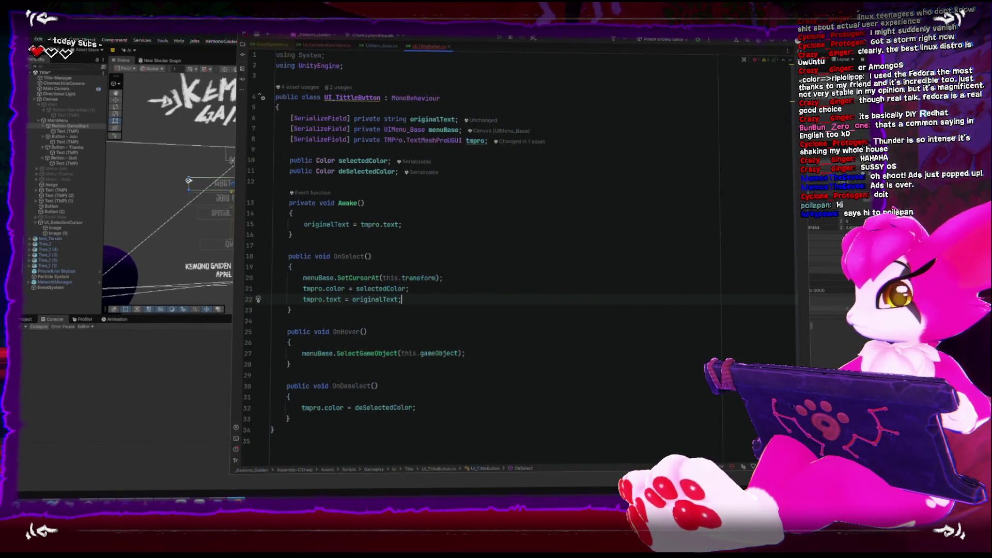
left_click(353, 298)
type("\"")
key("Escape")
type("\"+")
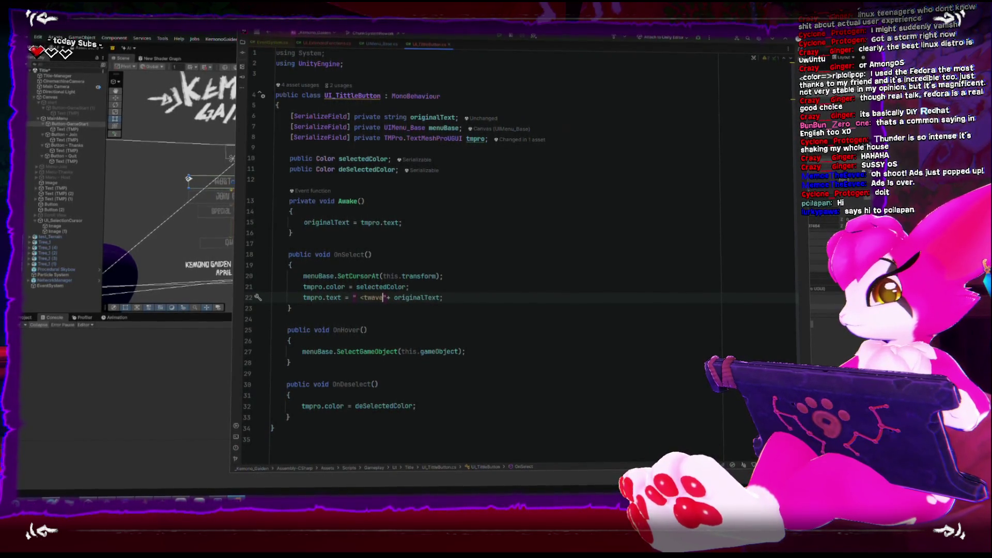
type(">\"")
left_click(392, 298)
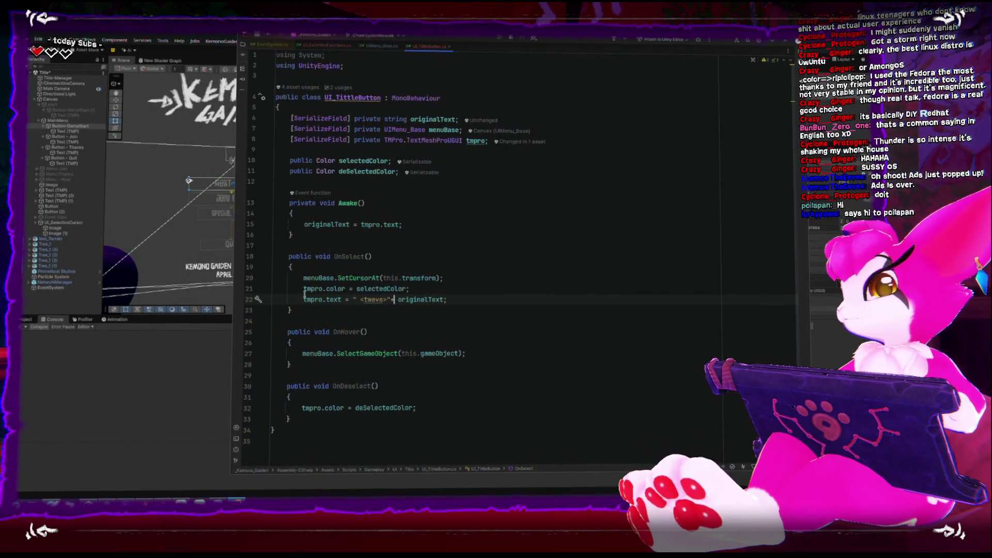
Restore tmpro.text = originalText in OnDeselect.
left_click(455, 406)
key("Return")
type("tmpro.text =")
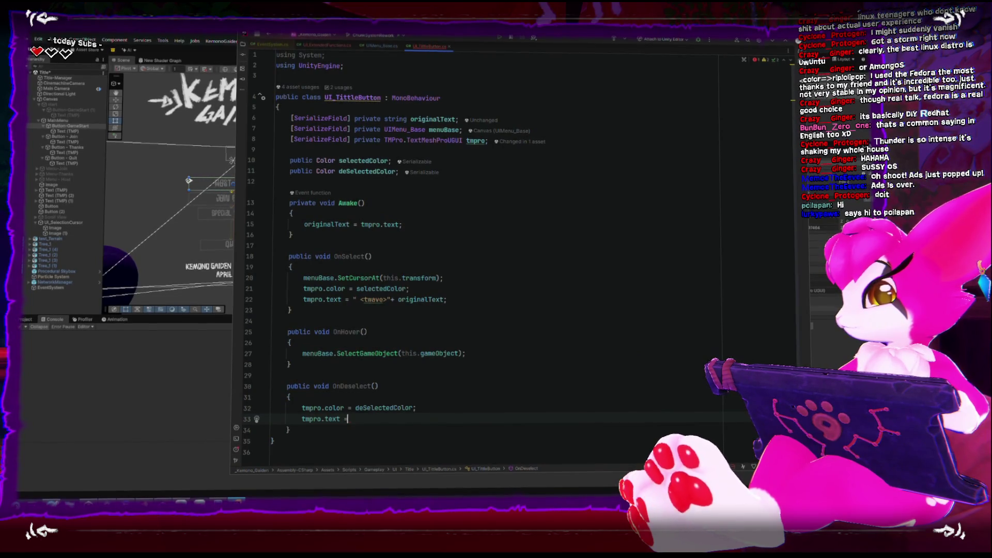
type(" originalText;")
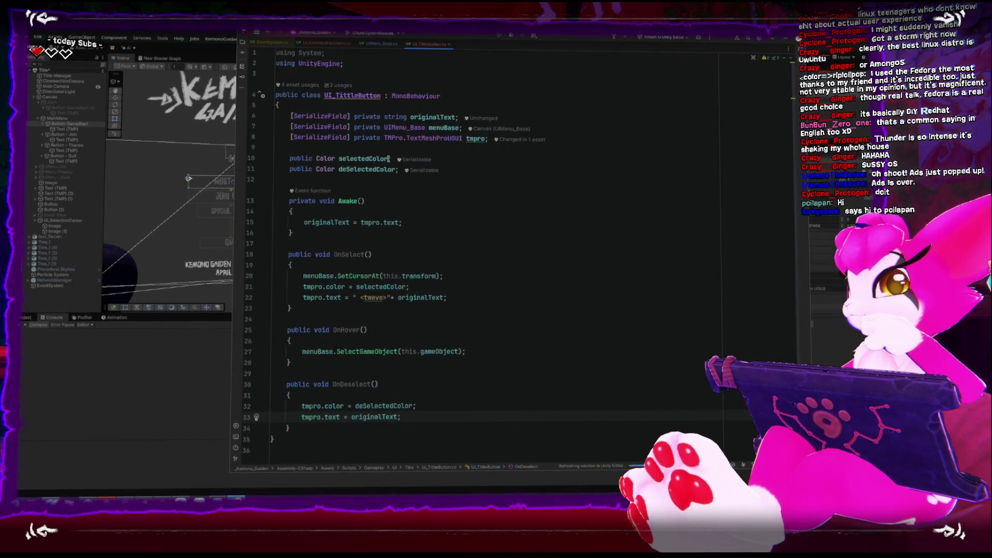
left_click(389, 159)
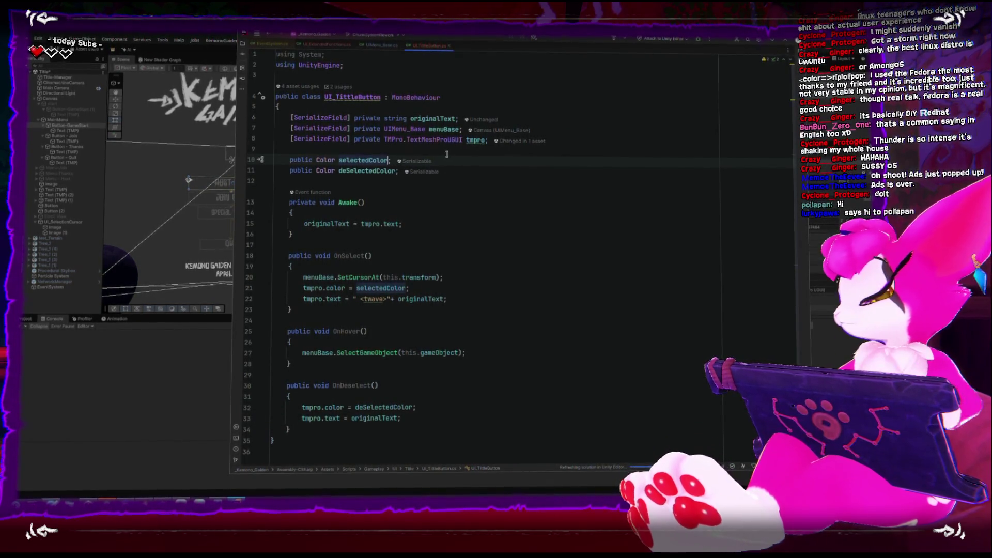
Initialise selectedColor = Color.white and deSelectedColor = new Color(1, 1, 1.2f), then return to Unity.
type("= Co")
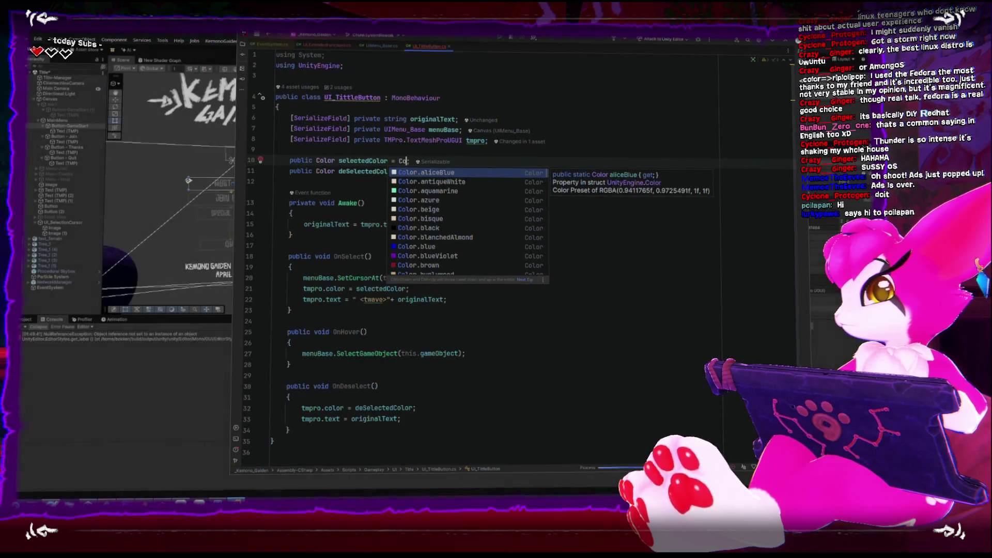
type("lor.w")
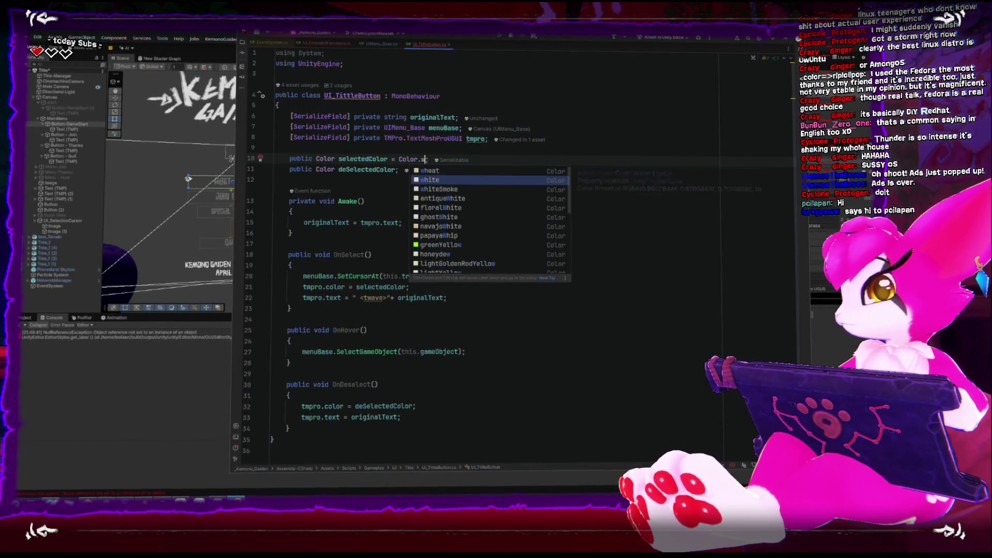
key("Return")
type("= new")
key("Return")
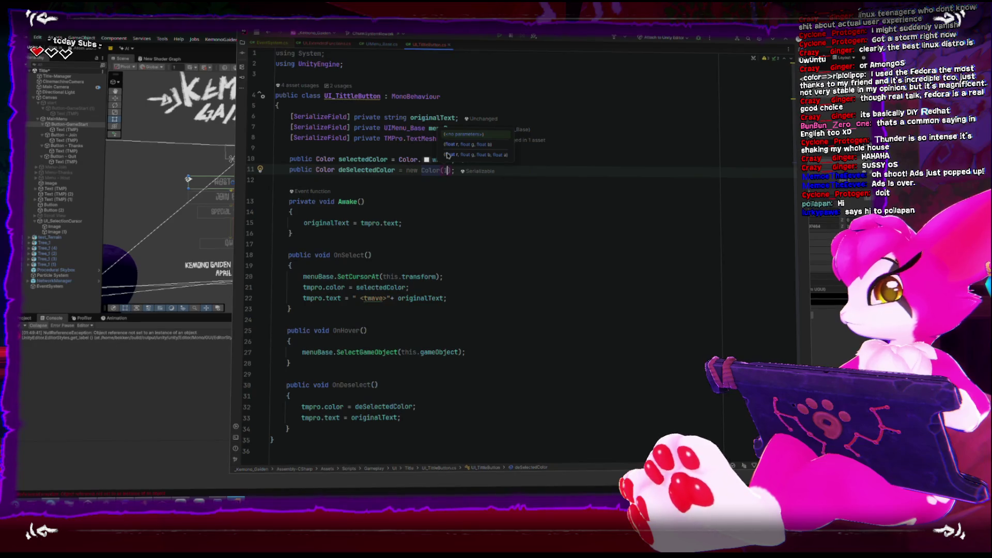
type("1, 1, 1.")
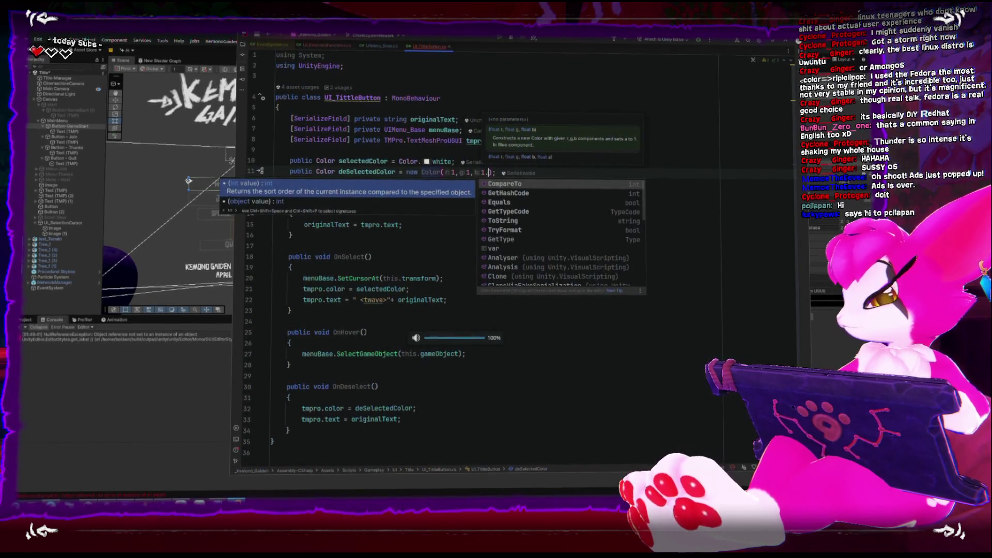
type("2f")
left_click(546, 254)
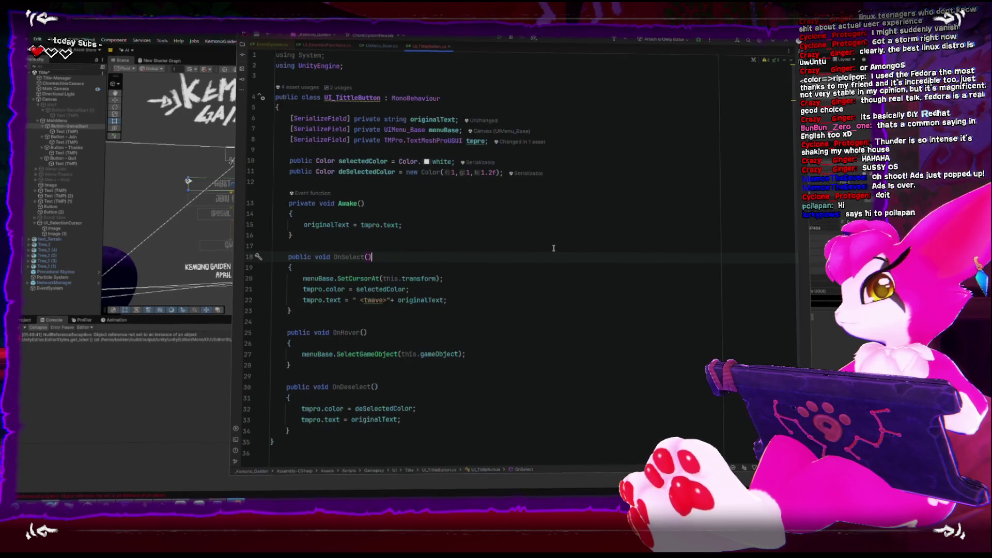
left_click(489, 172)
type(",")
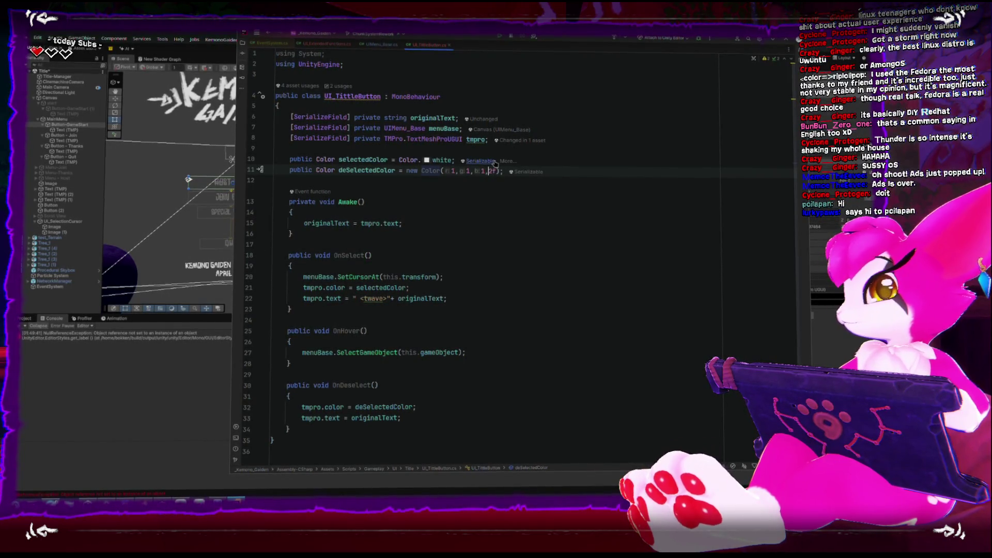
left_click(834, 368)
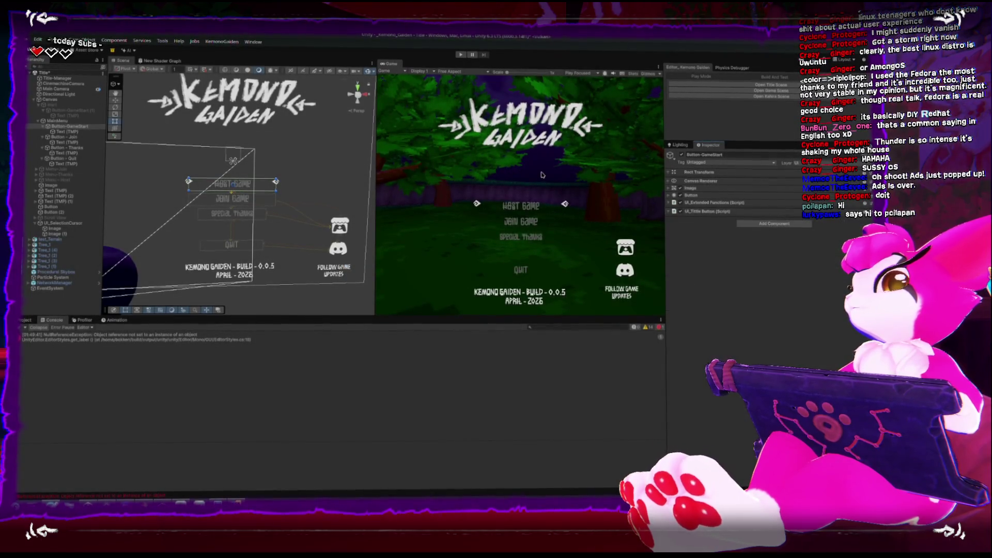
Clear the console, select all four title menu buttons, check the De Selected Color picker, then select Canvas.
left_click(21, 327)
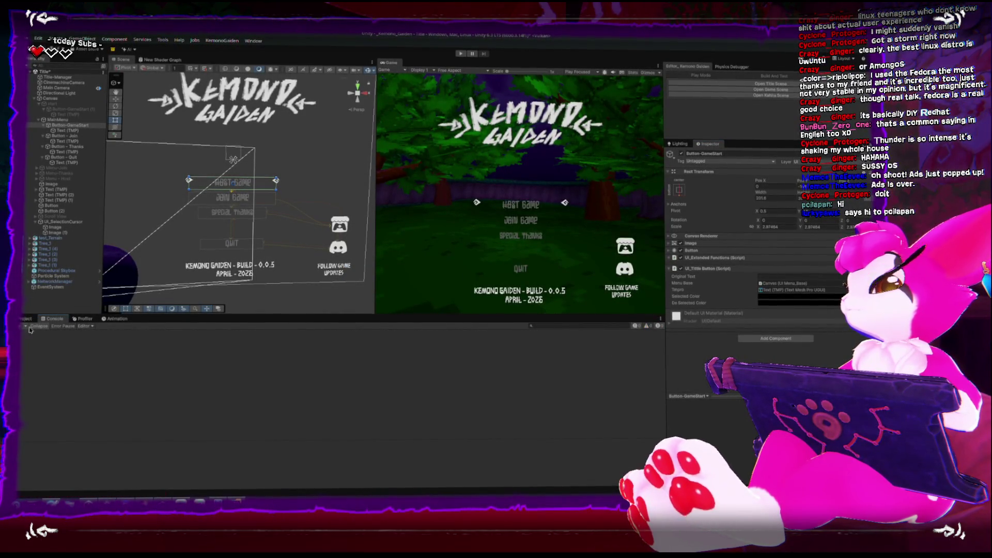
left_click(63, 137, "ctrl")
left_click(64, 148, "ctrl")
left_click(65, 159, "ctrl")
left_click(775, 303)
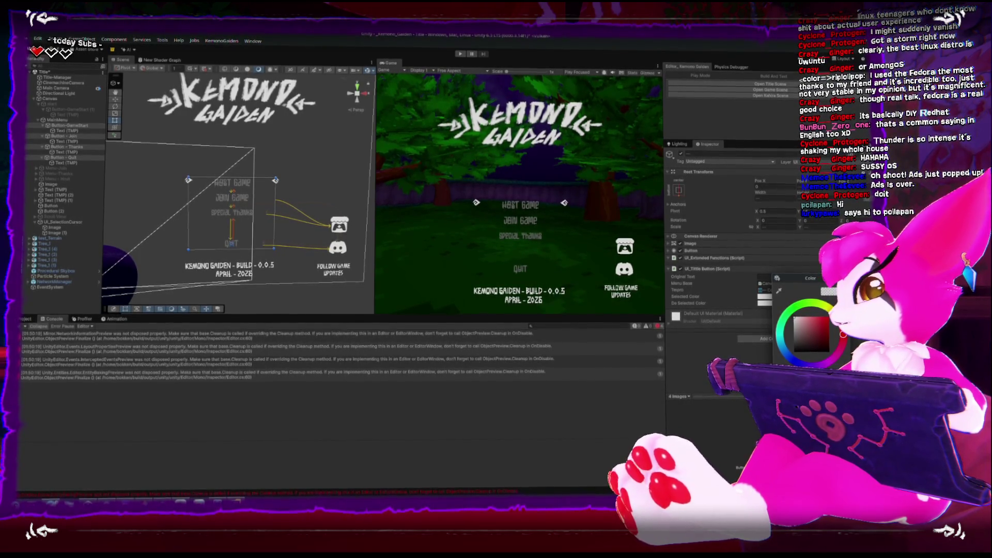
key("Escape")
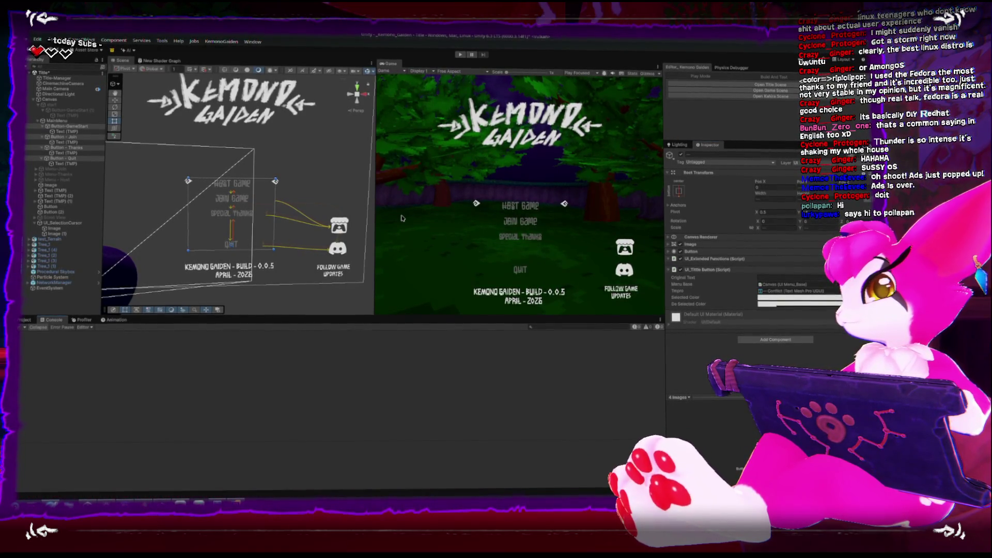
left_click(336, 159)
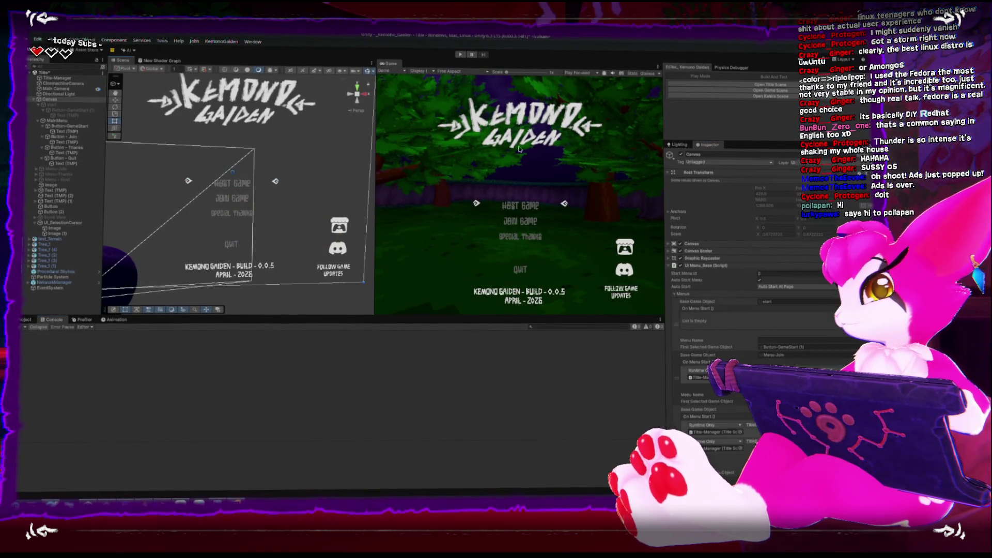
Play past START to the main menu, inspect Button-GameStart, MainMenu and Canvas, then stop and switch to Rider.
left_click(460, 54)
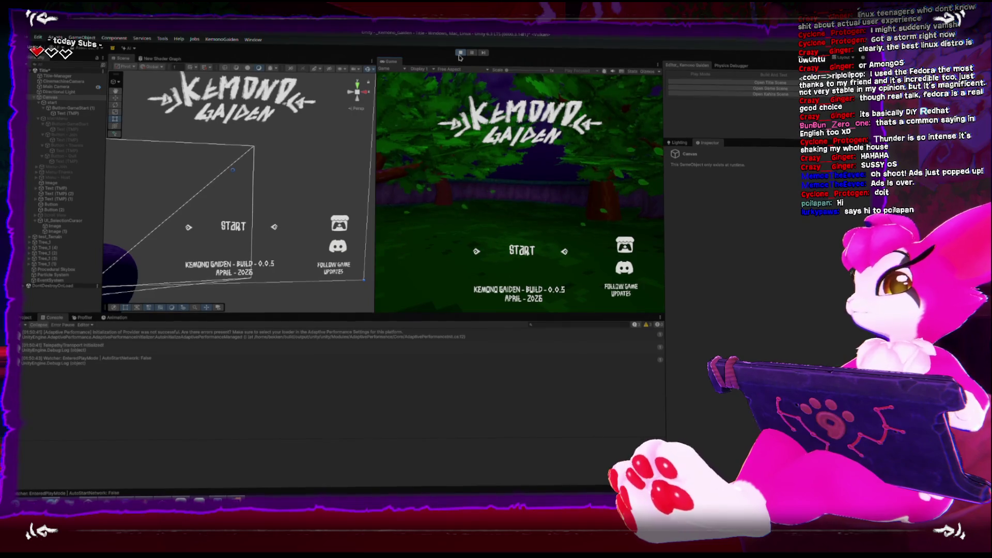
key("Return")
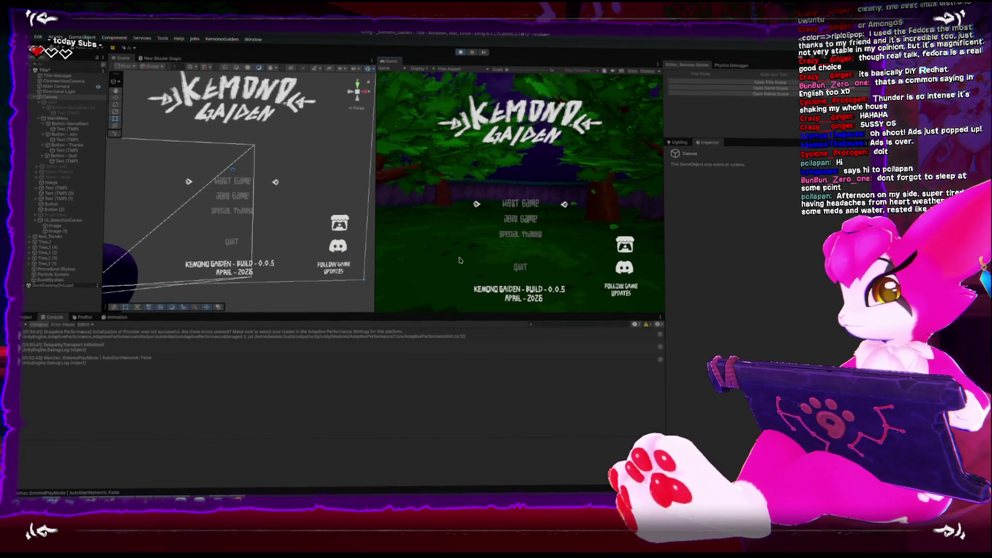
left_click(64, 124)
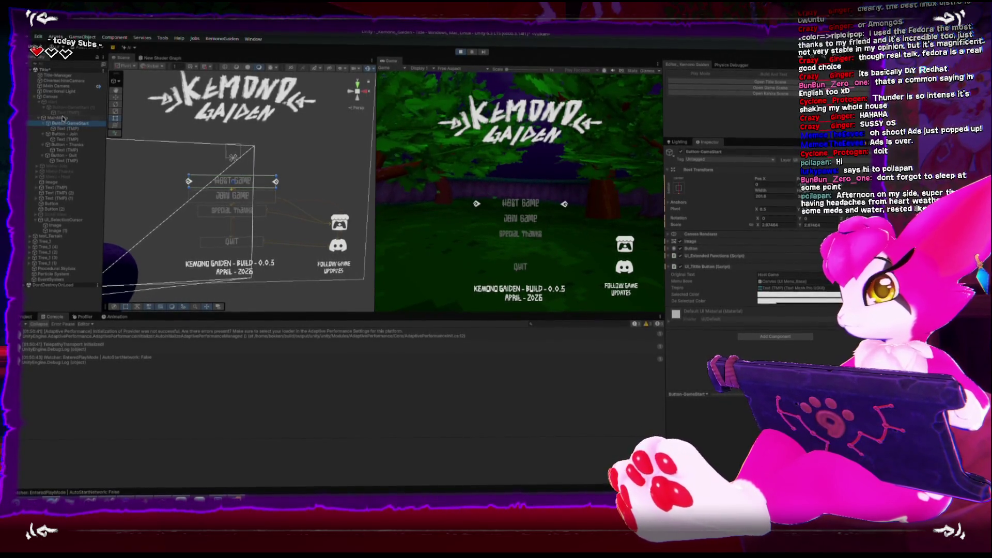
left_click(56, 118)
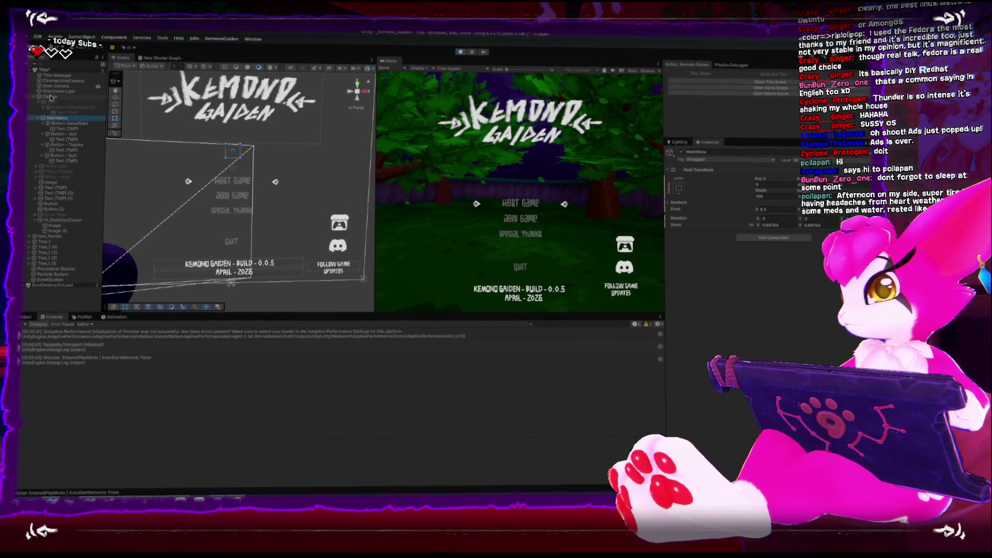
left_click(51, 97)
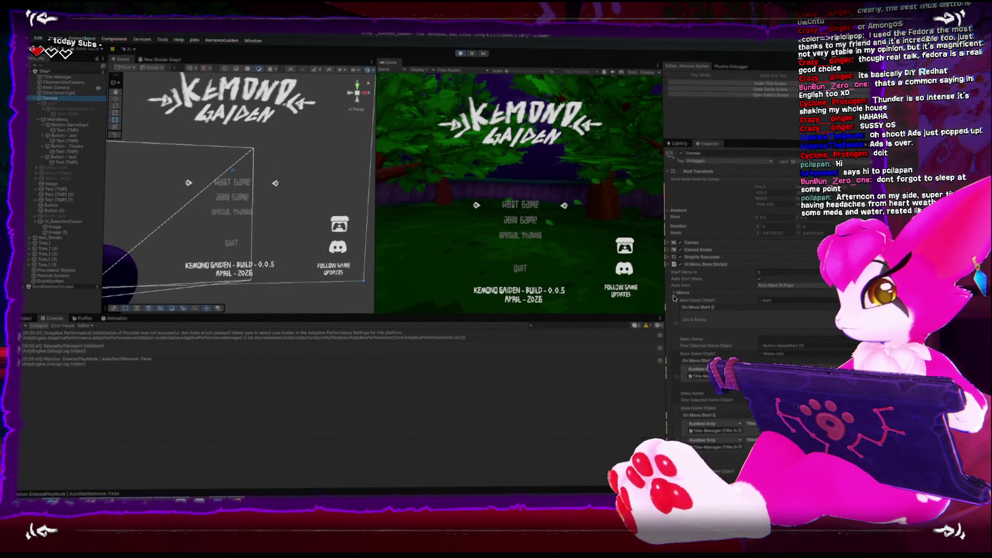
scroll(673, 296, "down", 3)
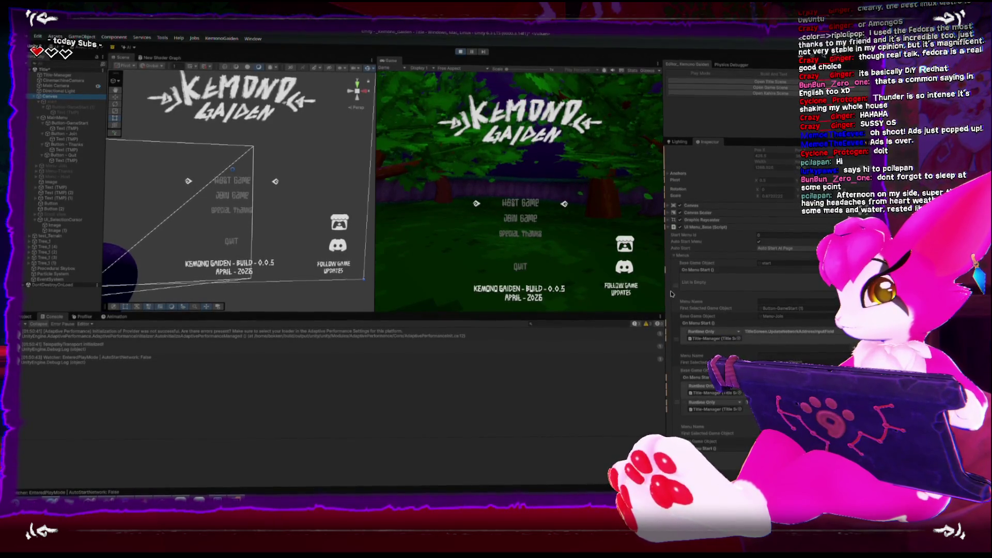
scroll(672, 294, "down", 4)
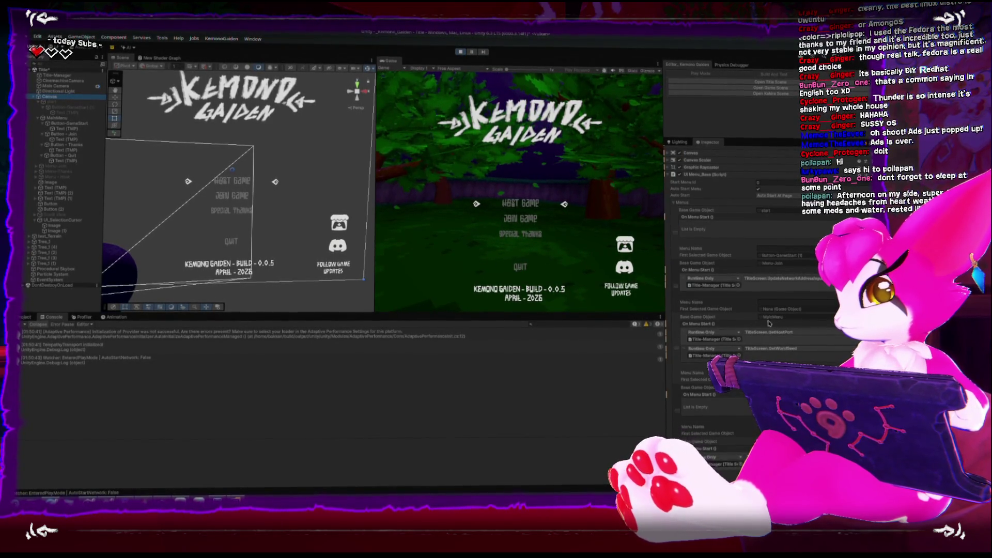
left_click_drag(66, 123, 62, 124)
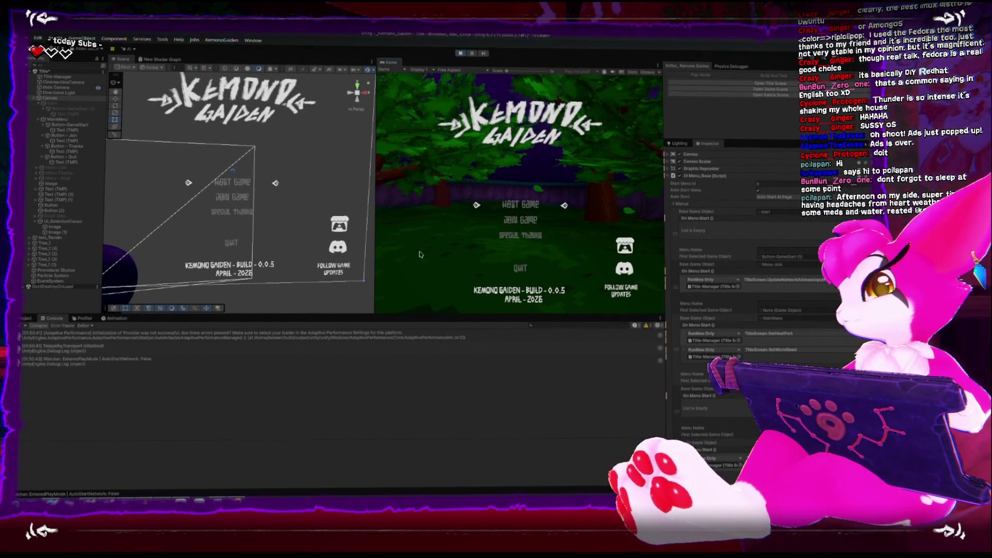
left_click(463, 52)
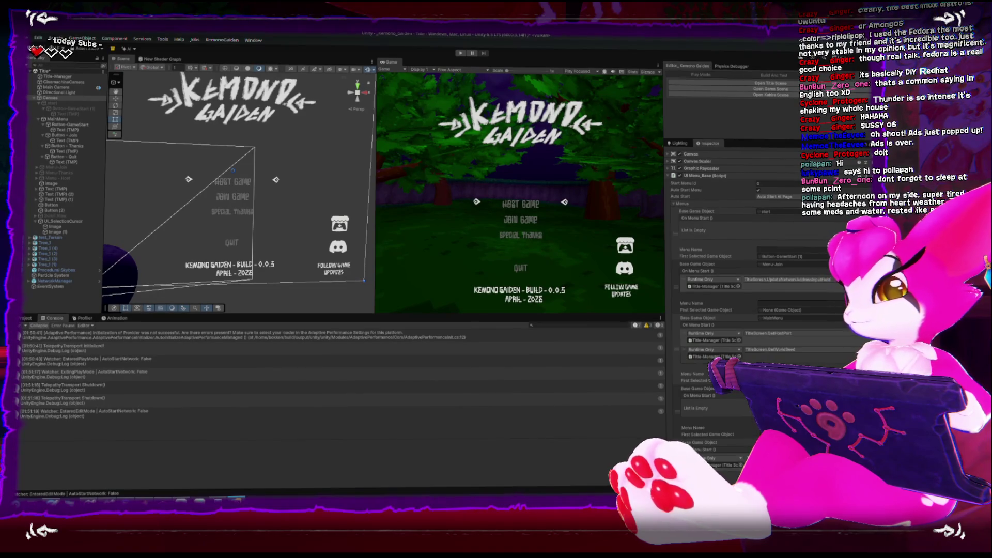
key("alt+Tab")
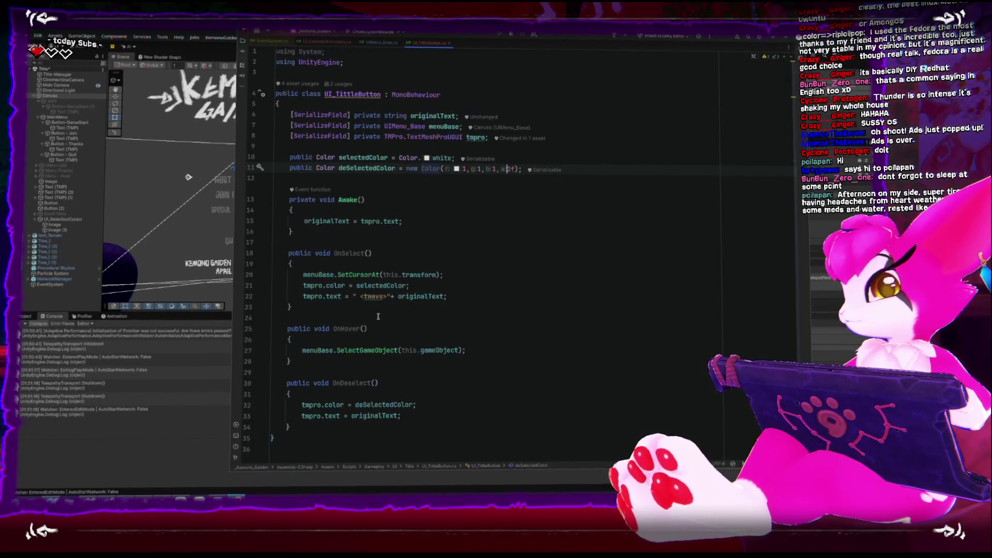
Replay to the main menu, inspect Button-GameStart's title-button settings, then stop and switch back to Rider.
key("alt+Tab")
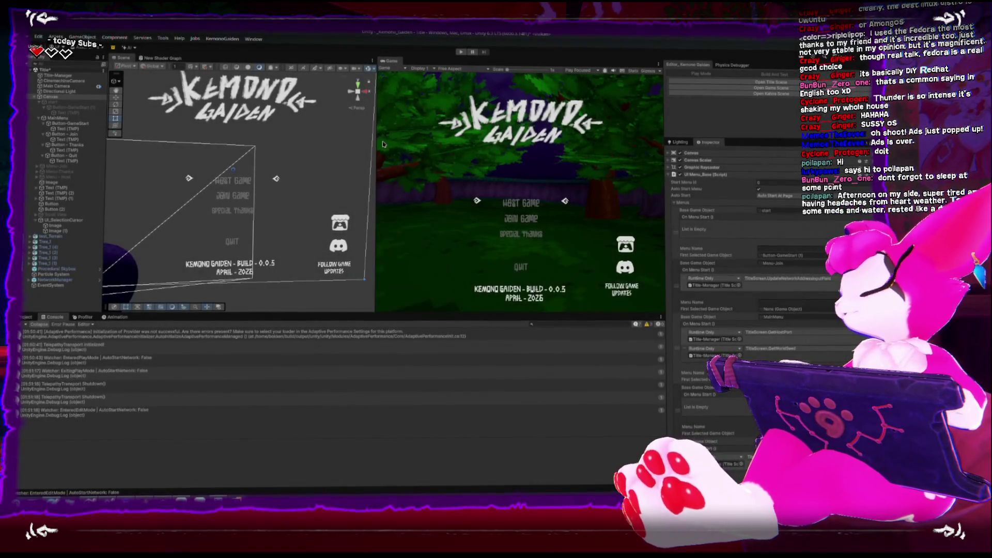
key("ctrl+p")
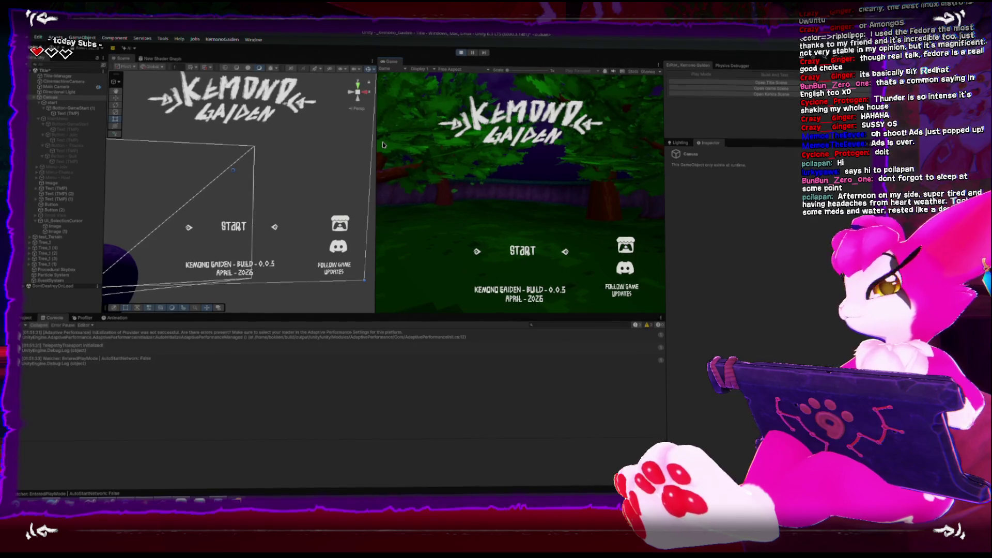
left_click(522, 249)
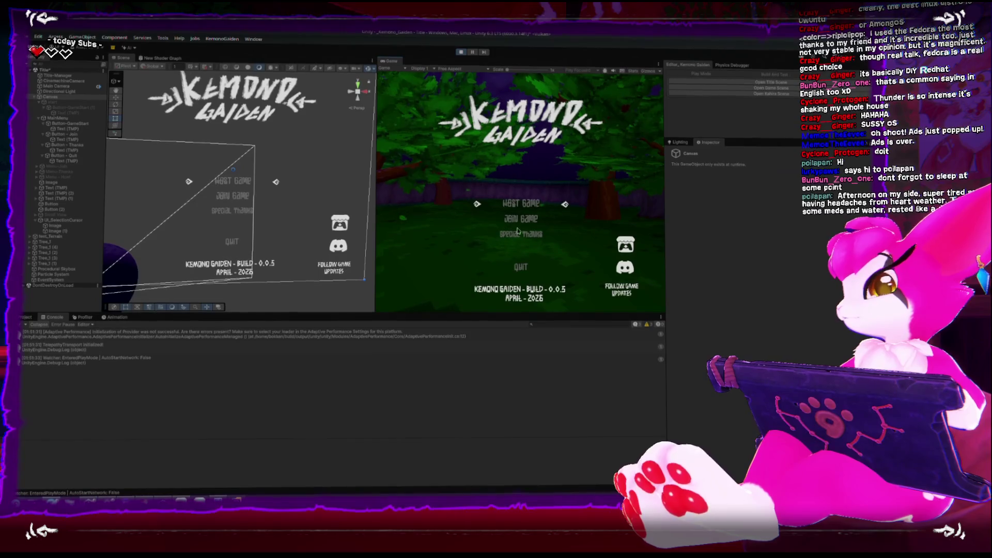
left_click(72, 123)
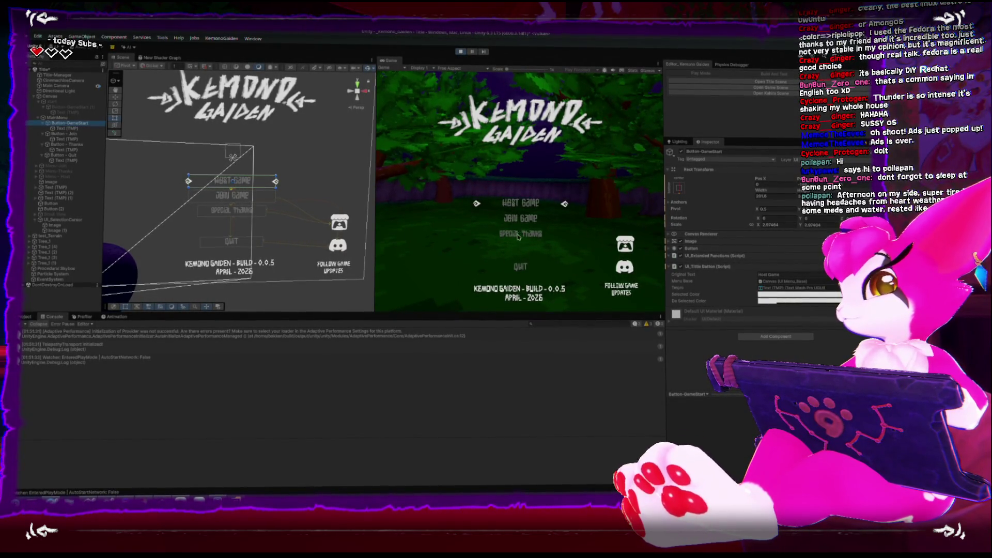
key("ctrl+p")
key("alt+Tab")
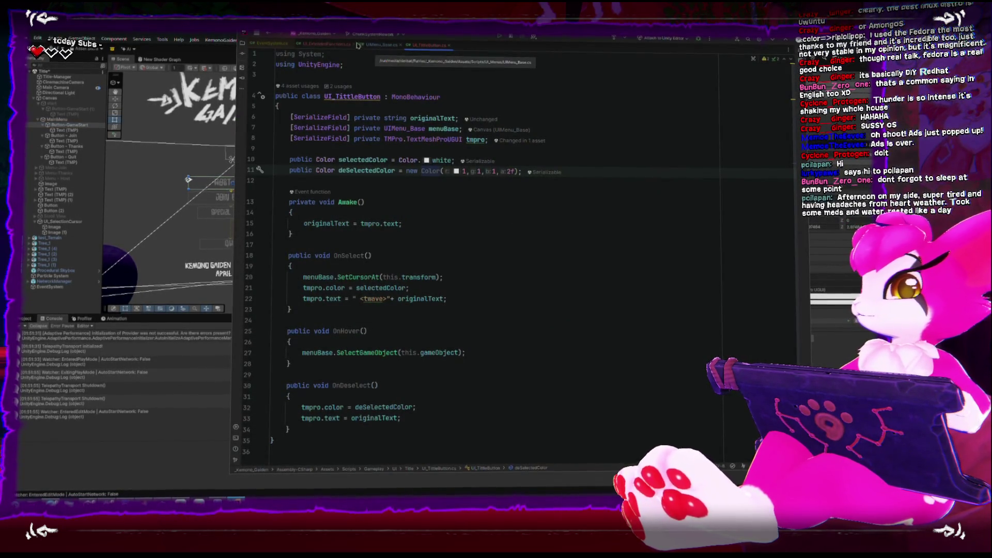
In UI_ExtendedFunctions, write an if (titleButton) check calling titleButton.OnHover().
left_click(327, 45)
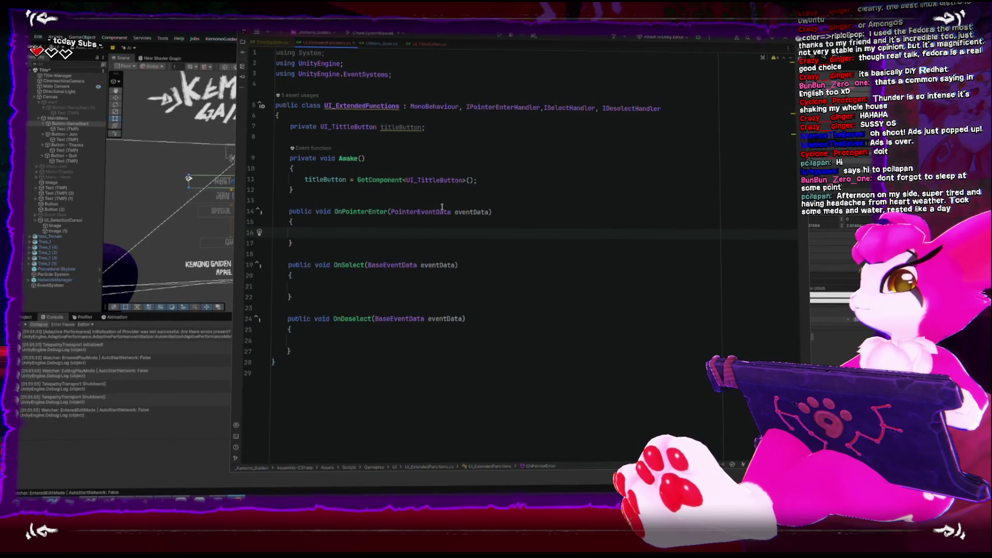
type("i")
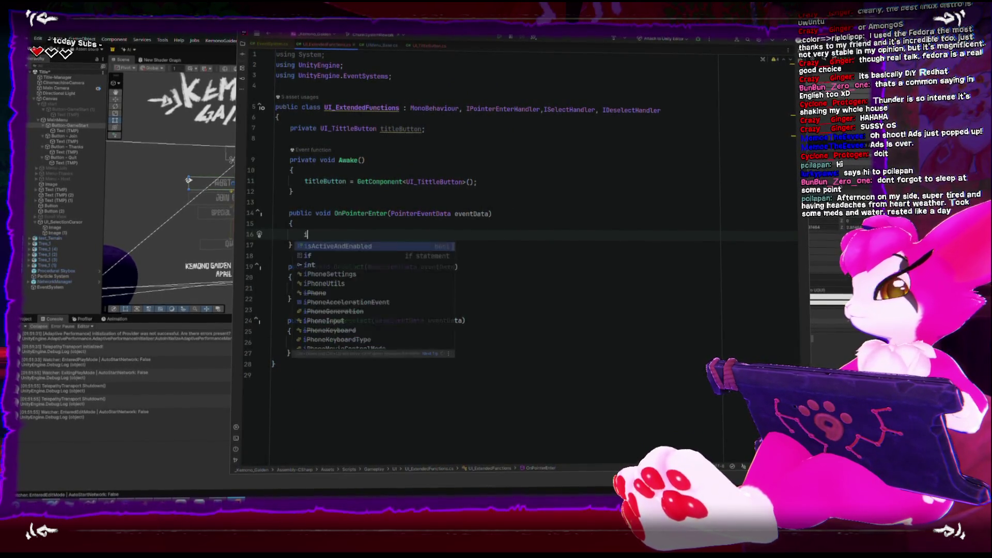
type("f(tittle")
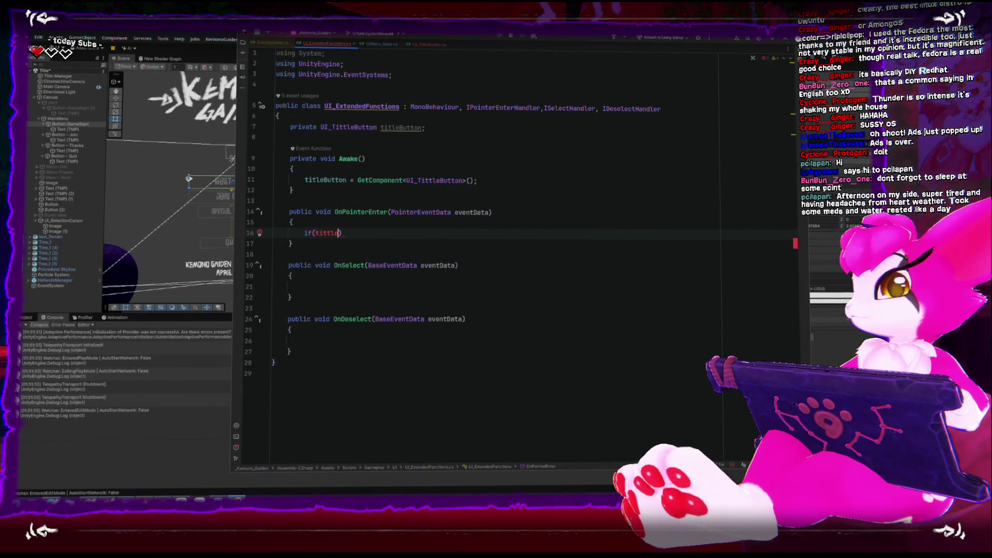
key("BackSpace")
key("BackSpace")
key("BackSpace")
type("l")
key("Return")
key("Return")
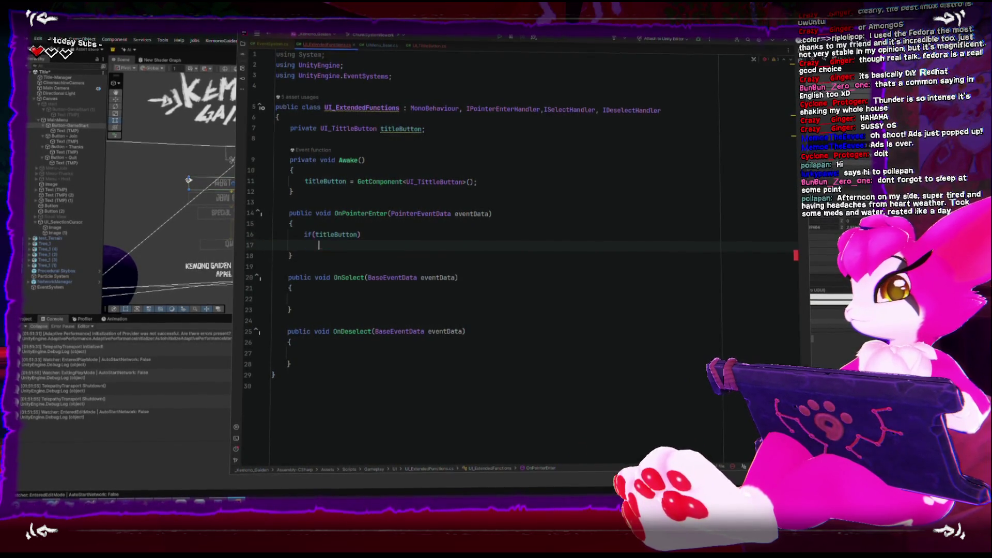
type("tit")
key("Return")
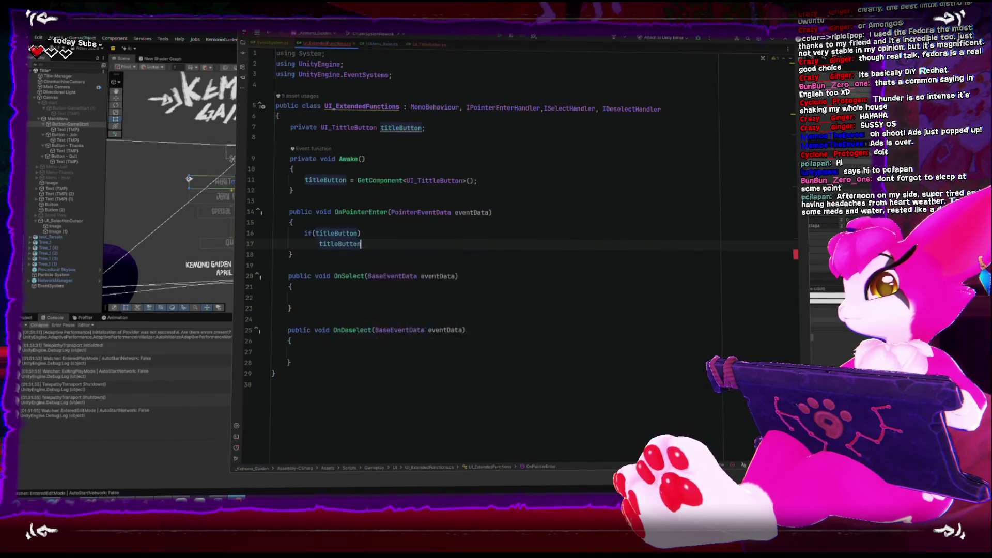
type(".on")
key("Down")
key("Down")
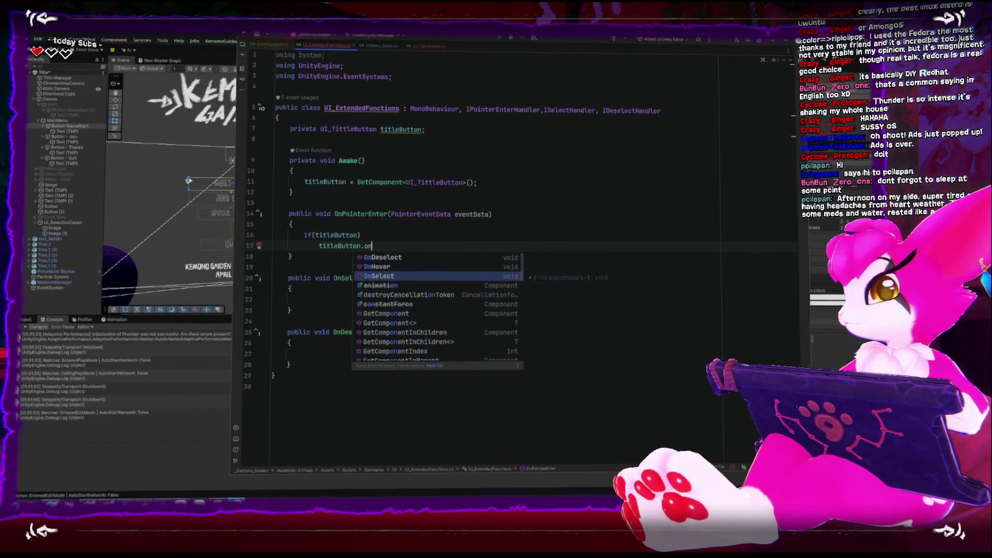
key("Return")
type(";")
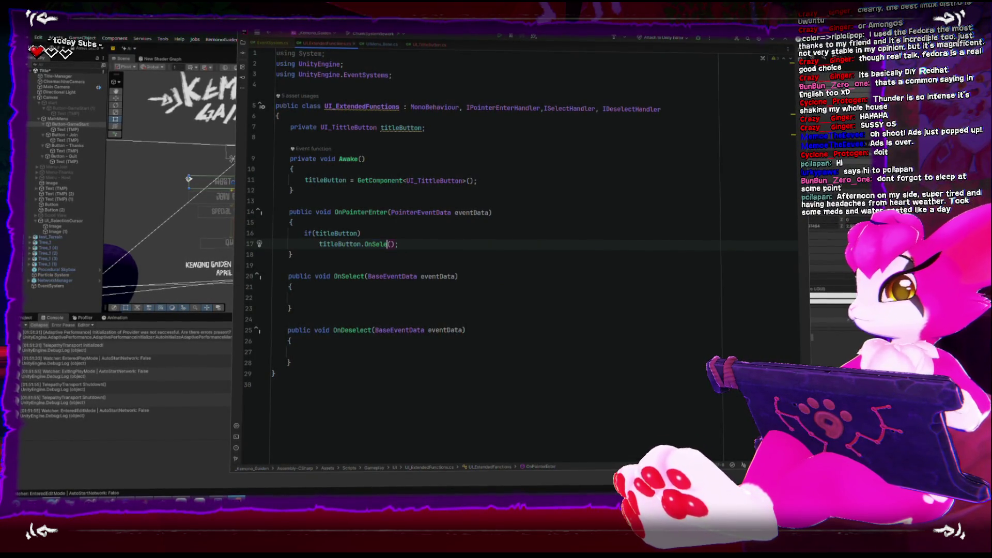
type(".on")
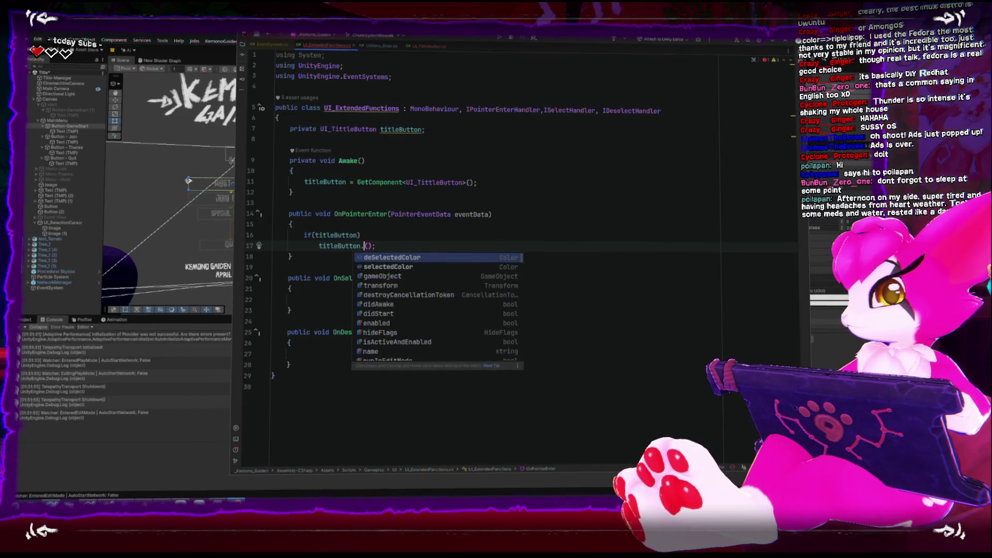
key("Return")
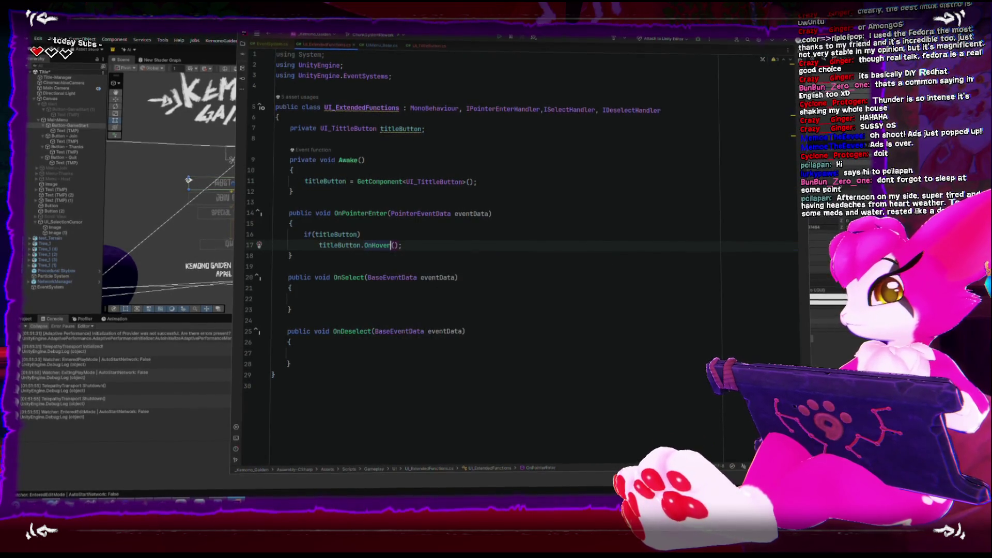
Copy the titleButton check into the OnSelect and OnDeselect methods.
key("shift+Up")
key("shift+Home")
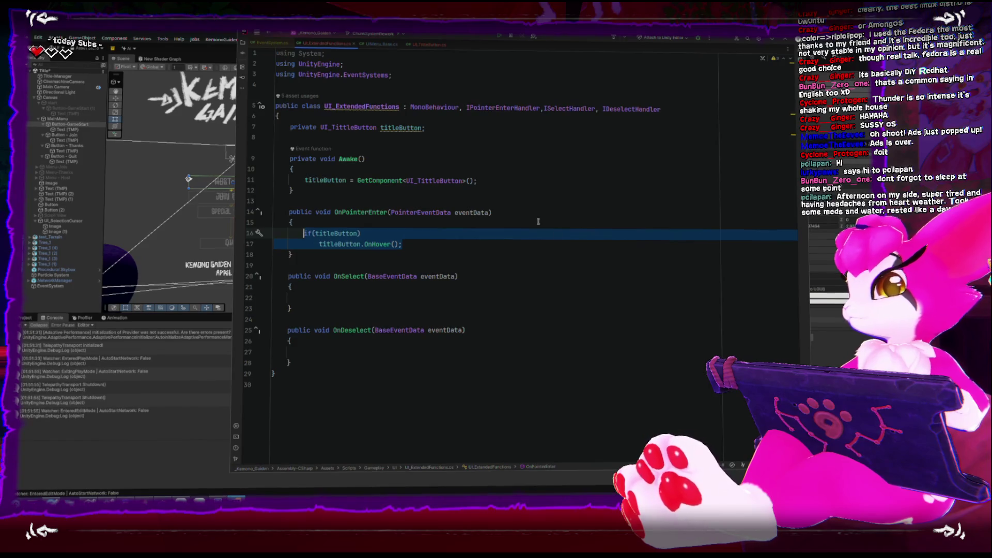
key("ctrl+c")
left_click(310, 298)
key("ctrl+v")
left_click(310, 364)
key("ctrl+v")
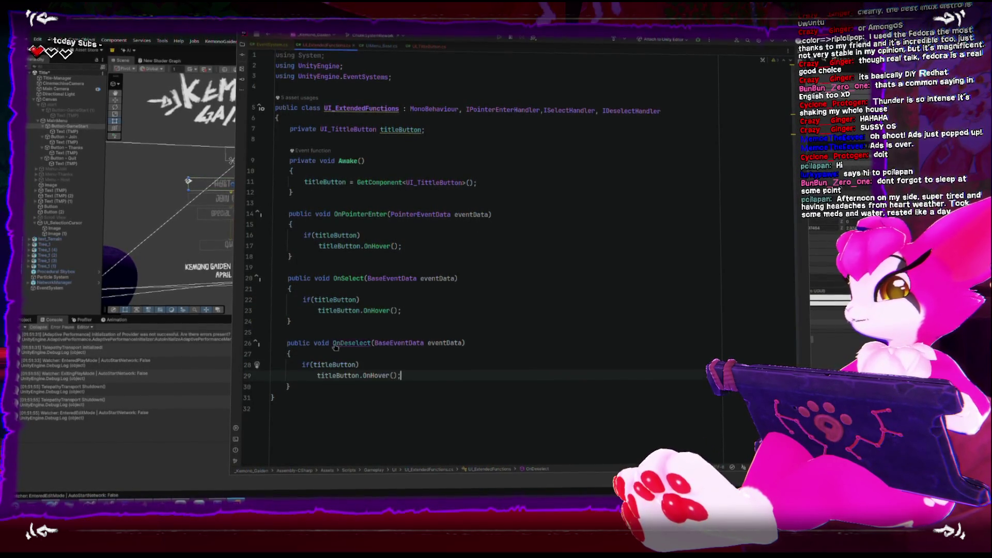
Change the pasted calls to titleButton.OnSelect() and titleButton.OnDeselect(), then return to Unity.
left_click(391, 308)
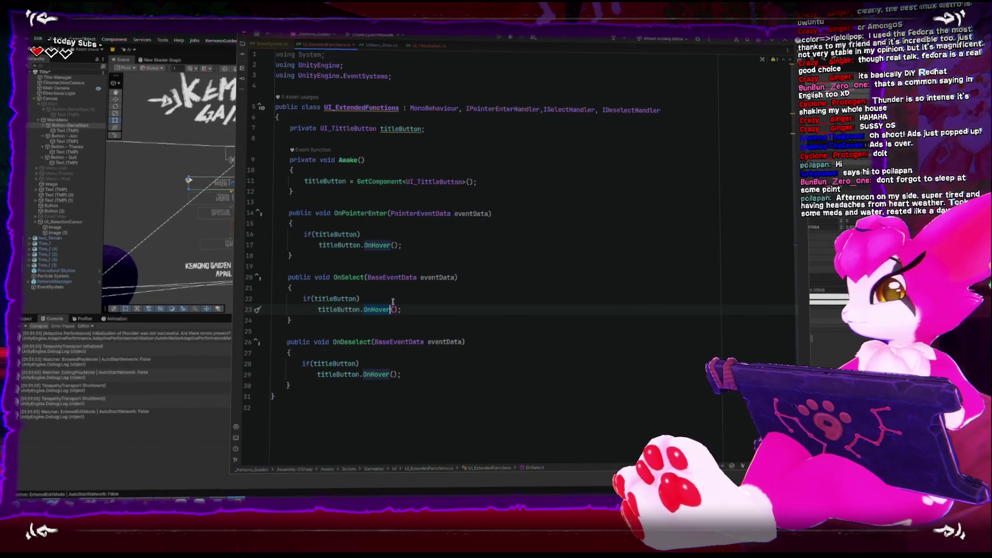
key("ctrl+BackSpace")
type("select")
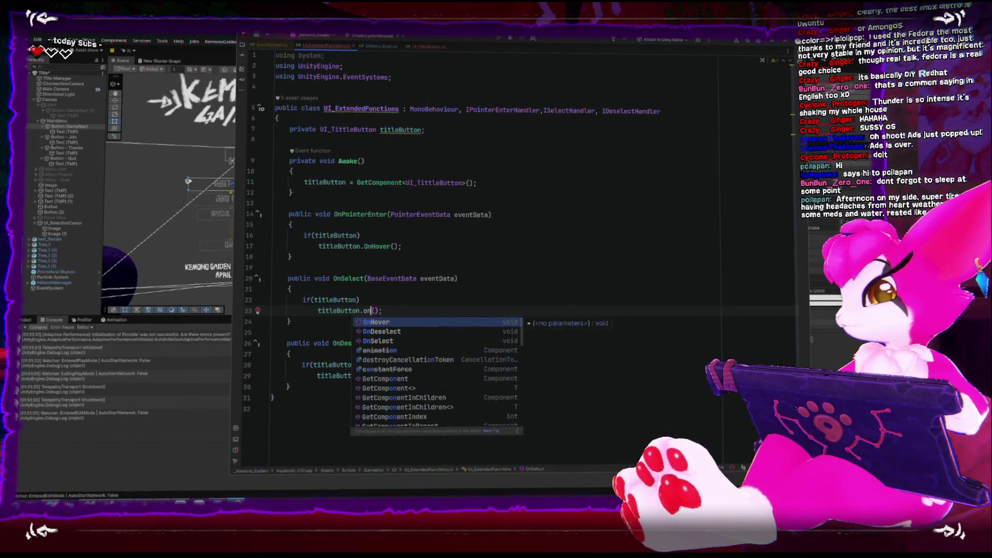
key("Return")
left_click(395, 375)
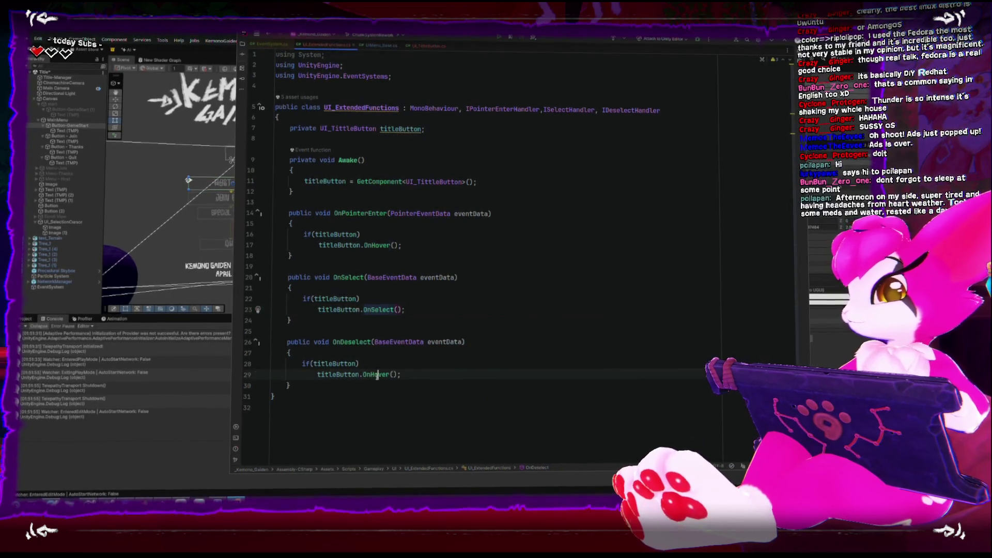
key("ctrl+BackSpace")
type("onde")
key("Return")
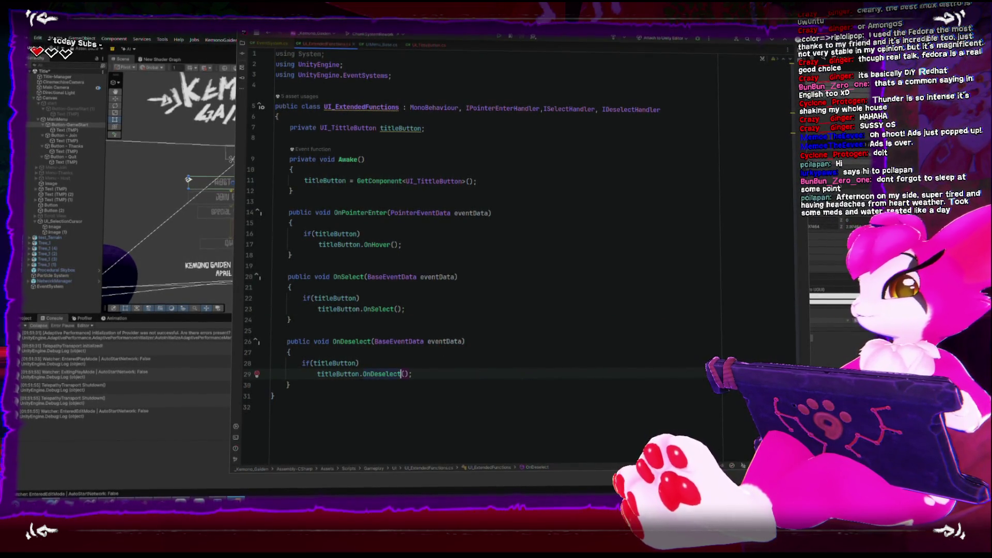
key("alt+Tab")
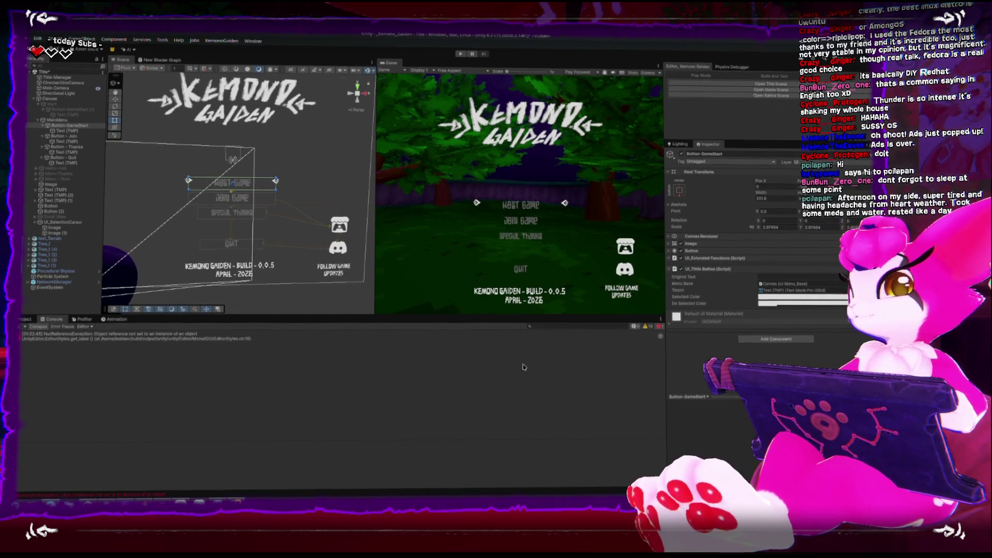
left_click(462, 54)
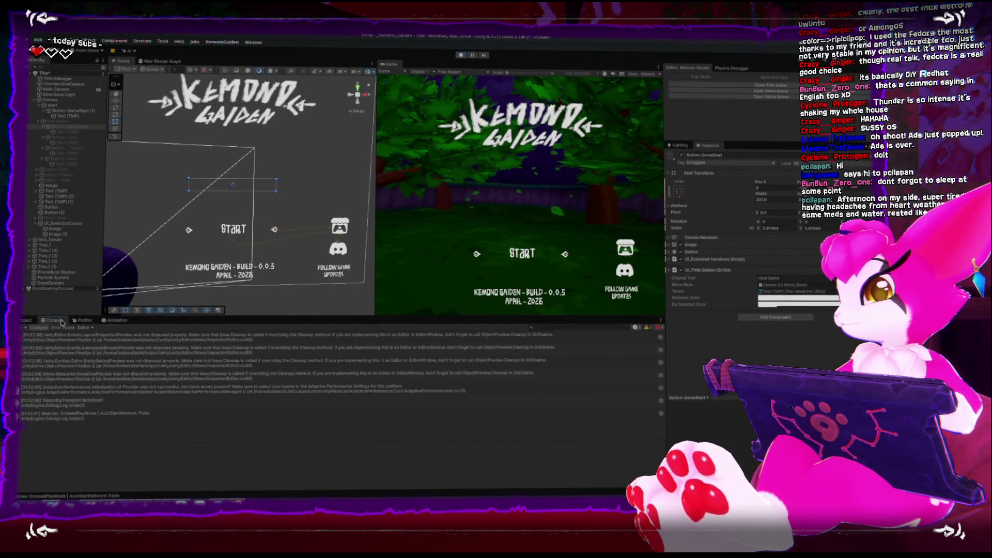
left_click(522, 255)
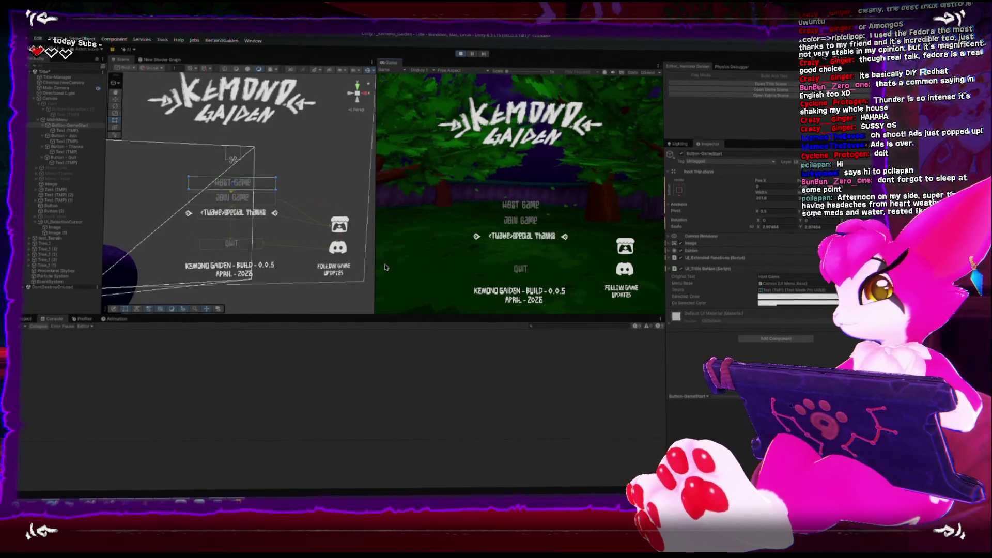
key("Up")
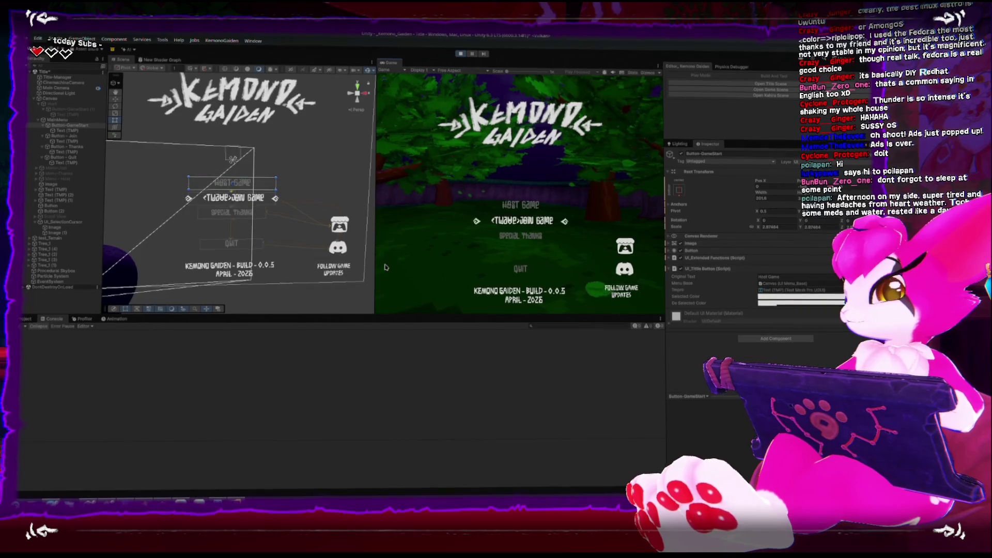
key("Up")
key("Up")
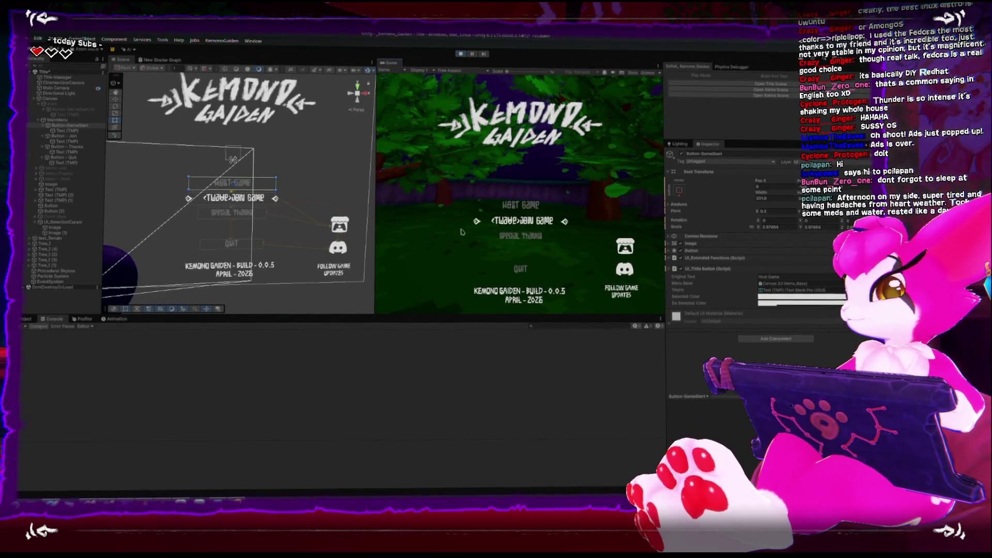
left_click(523, 269)
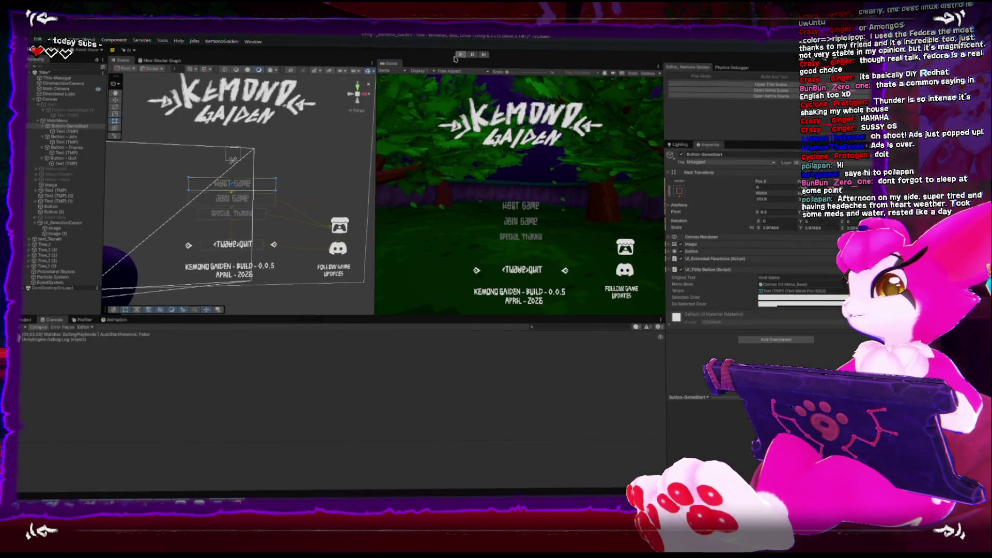
left_click(72, 131)
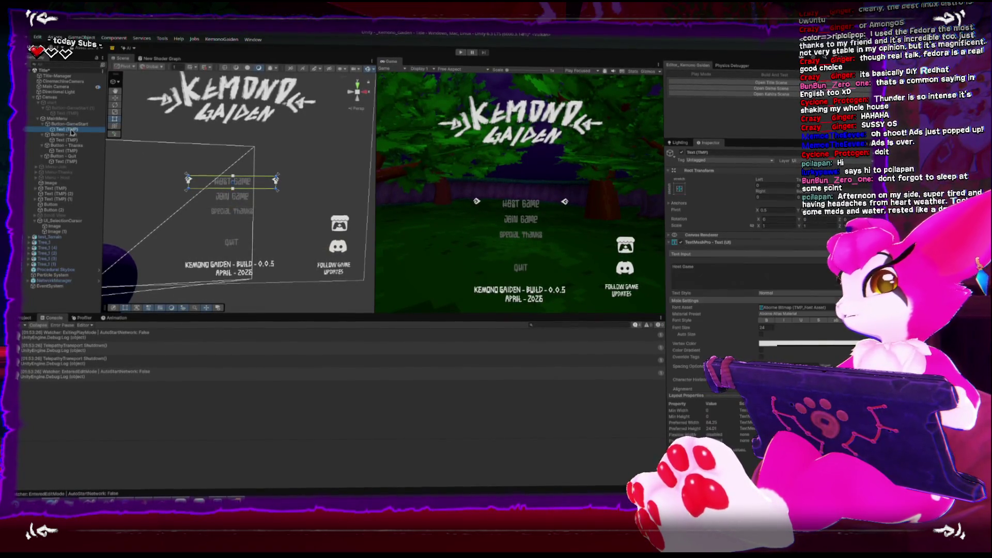
Add a Text Animator - Text Mesh Pro component to the menu buttons' Text (TMP) objects and enter Play Mode.
left_click(705, 243)
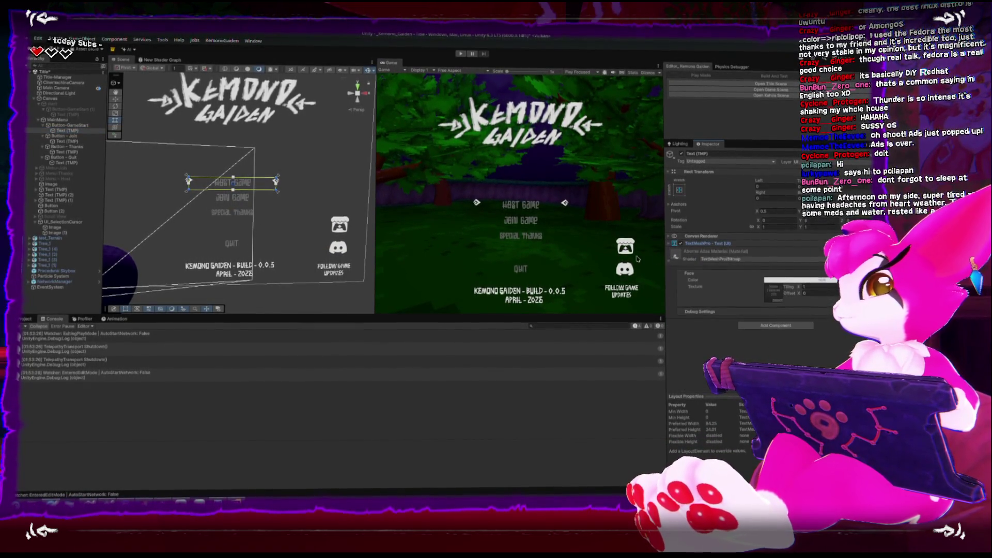
left_click(68, 153, "ctrl")
left_click(67, 163, "ctrl")
left_click(787, 255)
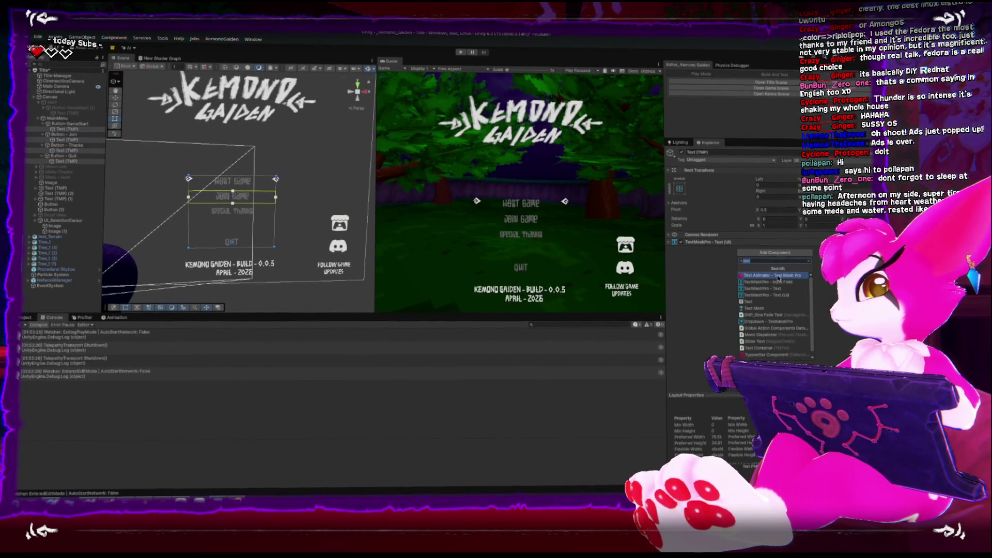
left_click(774, 275)
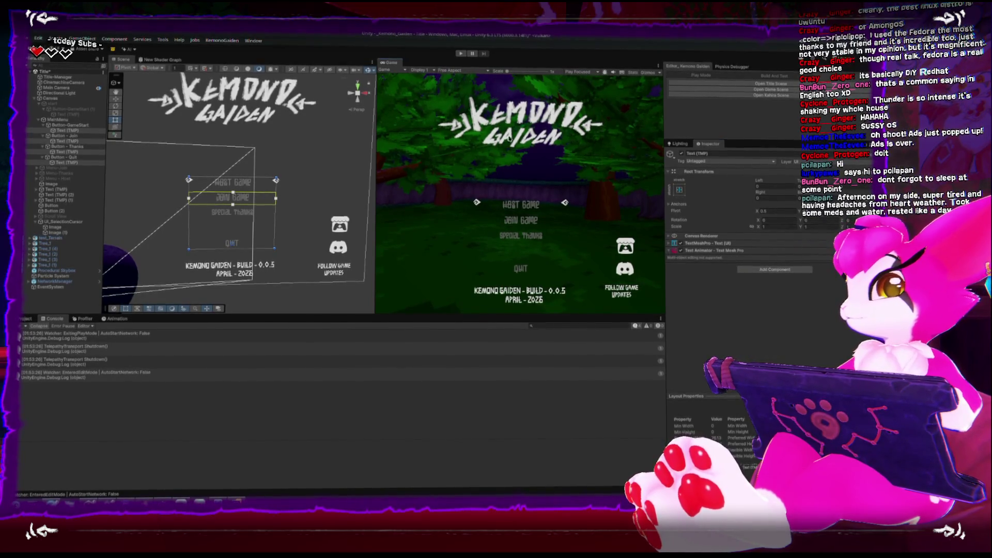
left_click(346, 161)
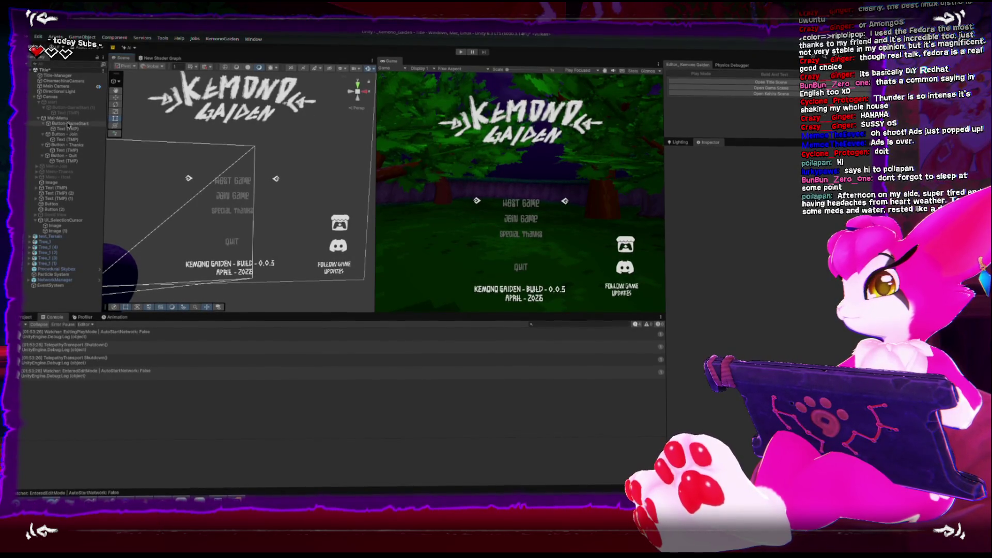
left_click(461, 55)
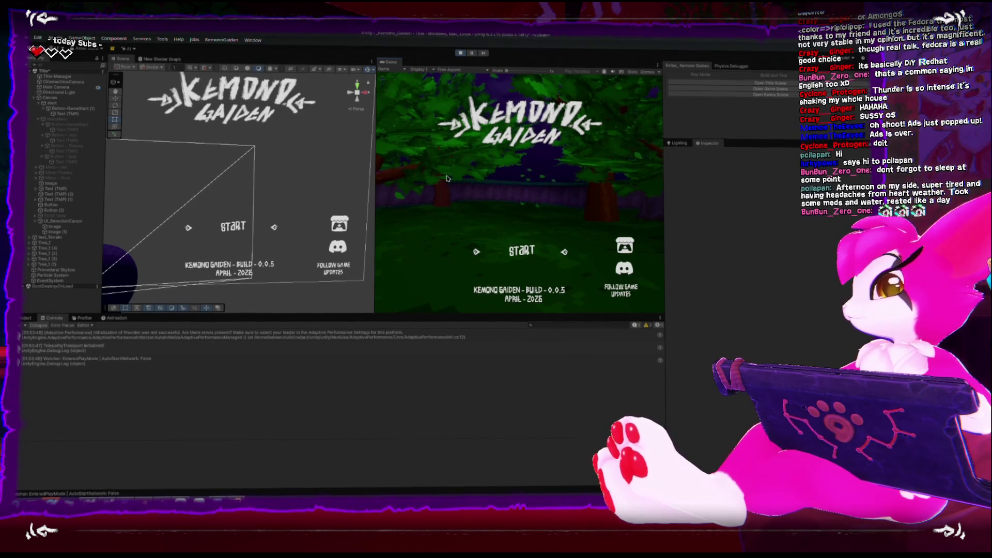
left_click(522, 251)
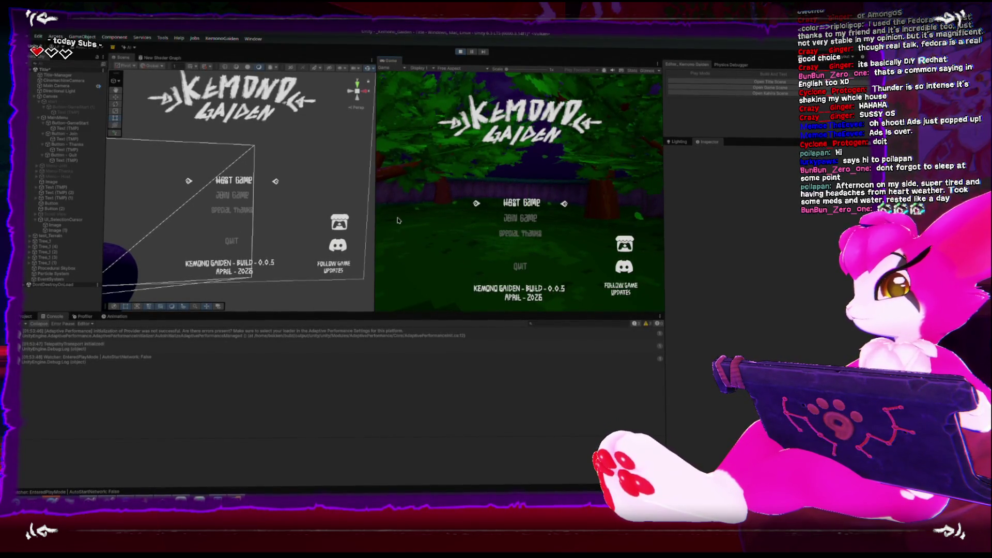
key("Down")
key("Down")
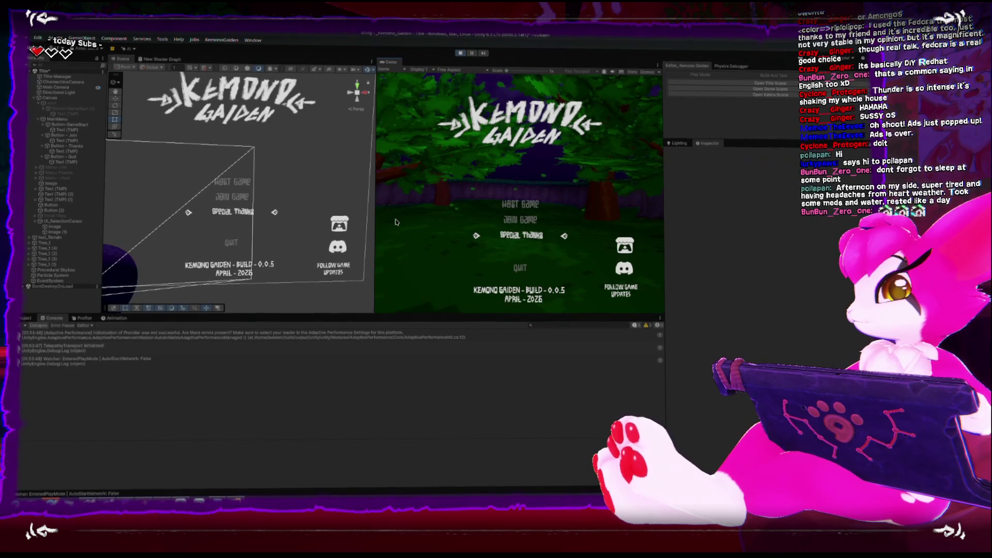
key("Down")
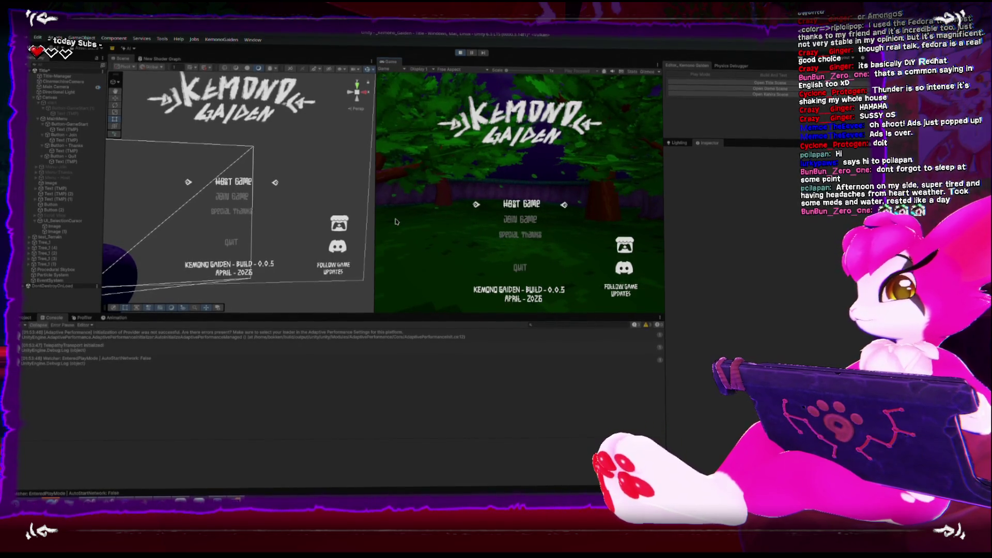
key("Down")
key("Down")
key("Down")
key("Up")
key("Up")
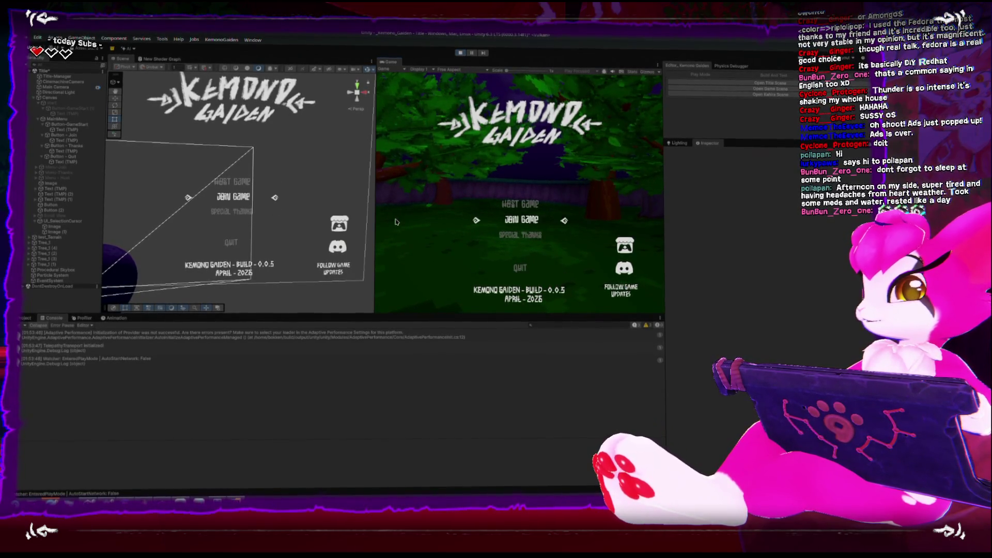
left_click_drag(255, 212, 431, 228)
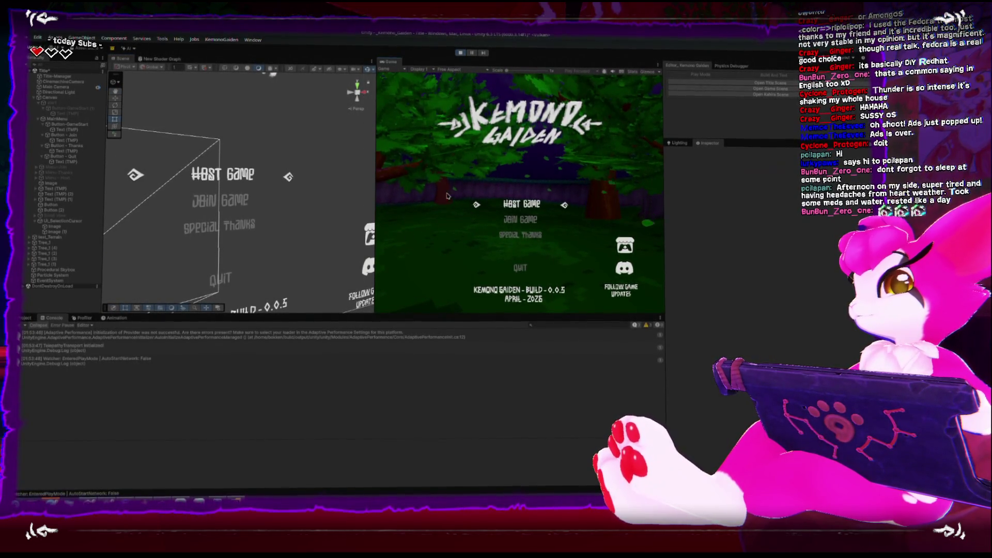
key("Up")
key("Up")
key("Down")
key("Down")
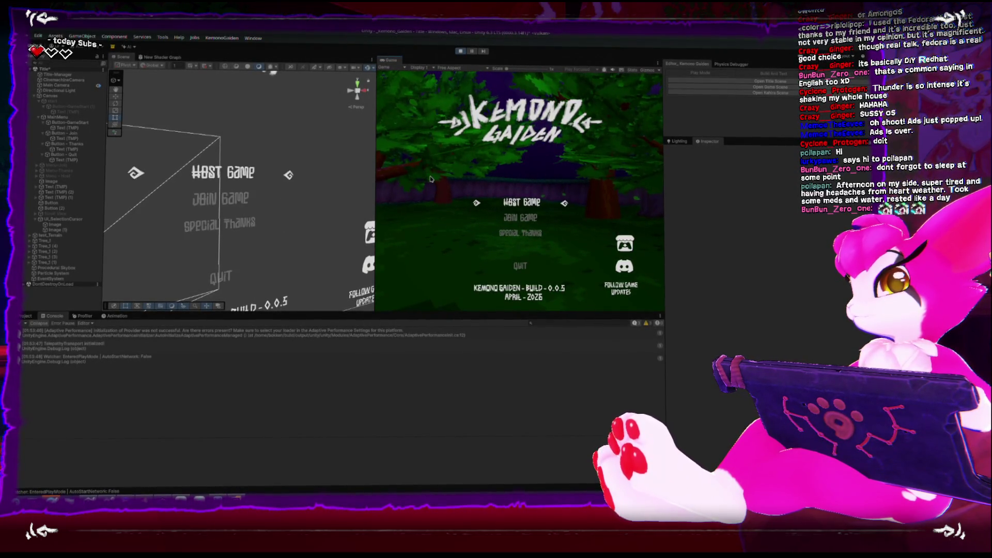
key("Up")
key("Up")
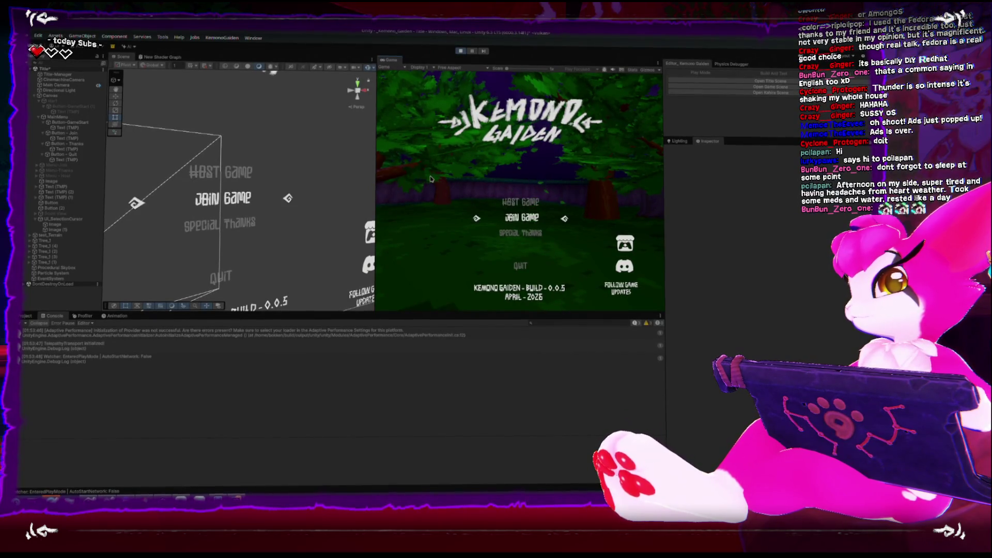
key("Down")
key("Down")
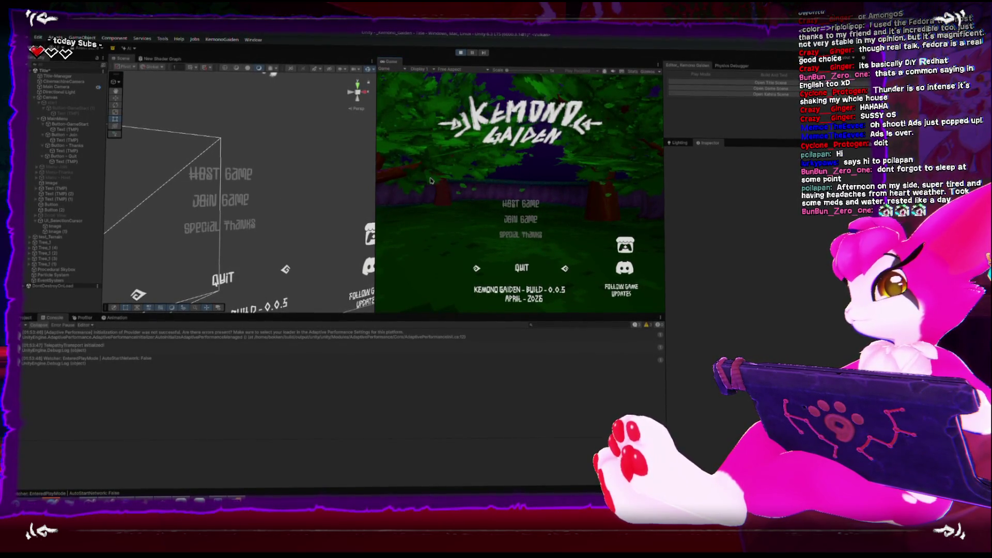
key("Up")
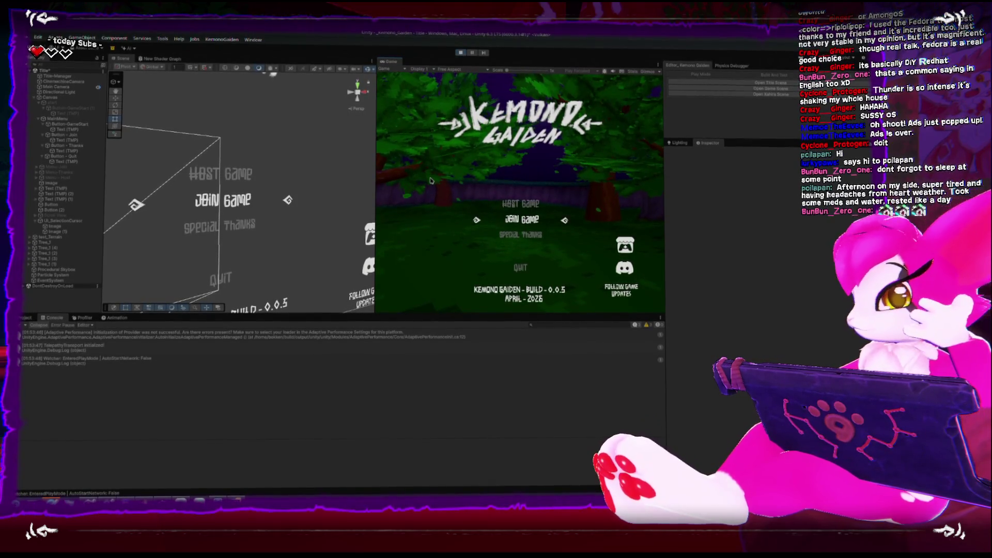
key("Return")
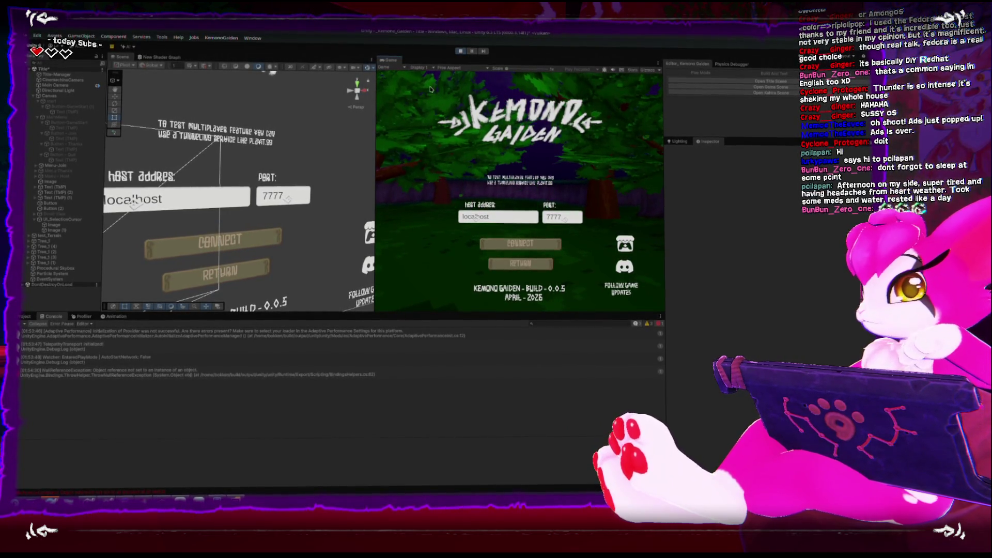
key("ctrl+p")
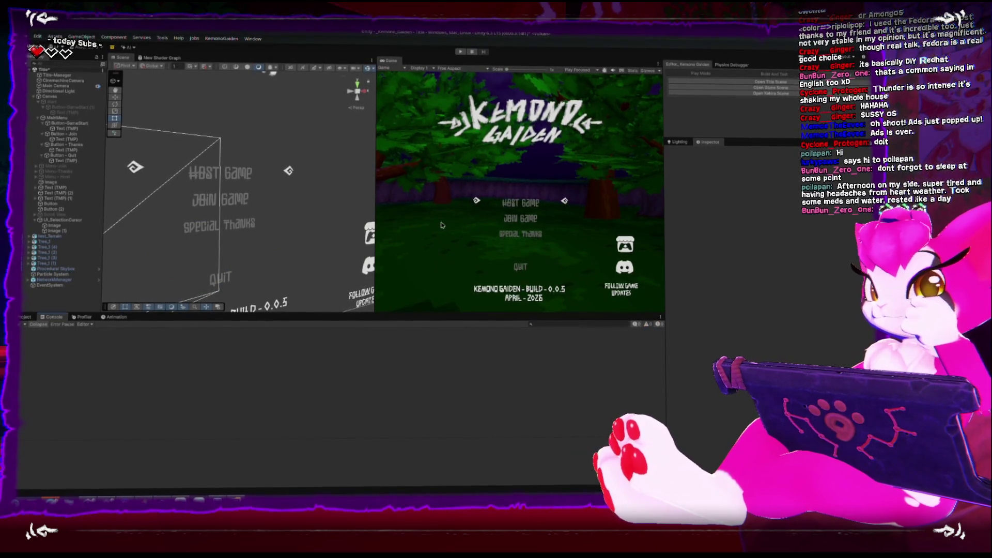
left_click(458, 52)
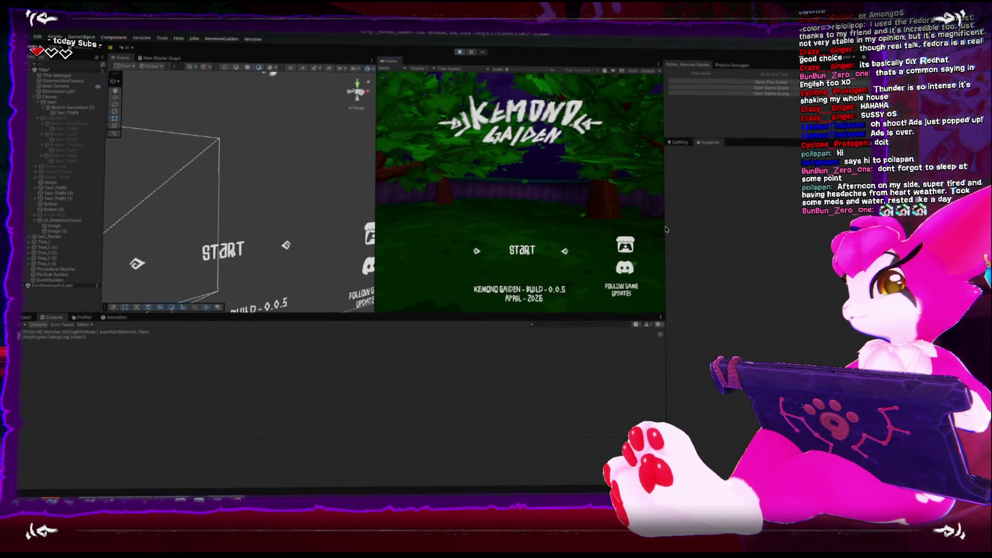
left_click_drag(666, 230, 724, 232)
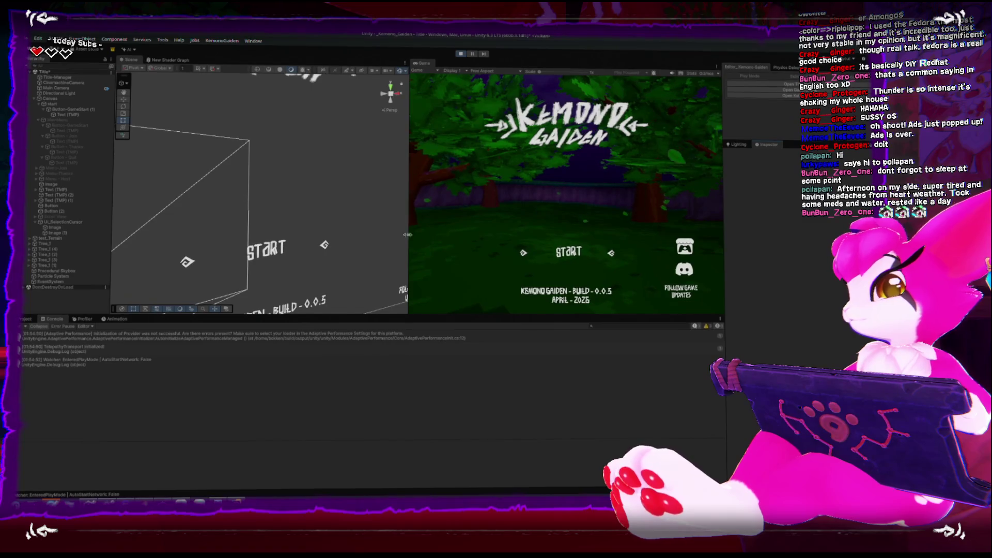
left_click_drag(408, 234, 306, 236)
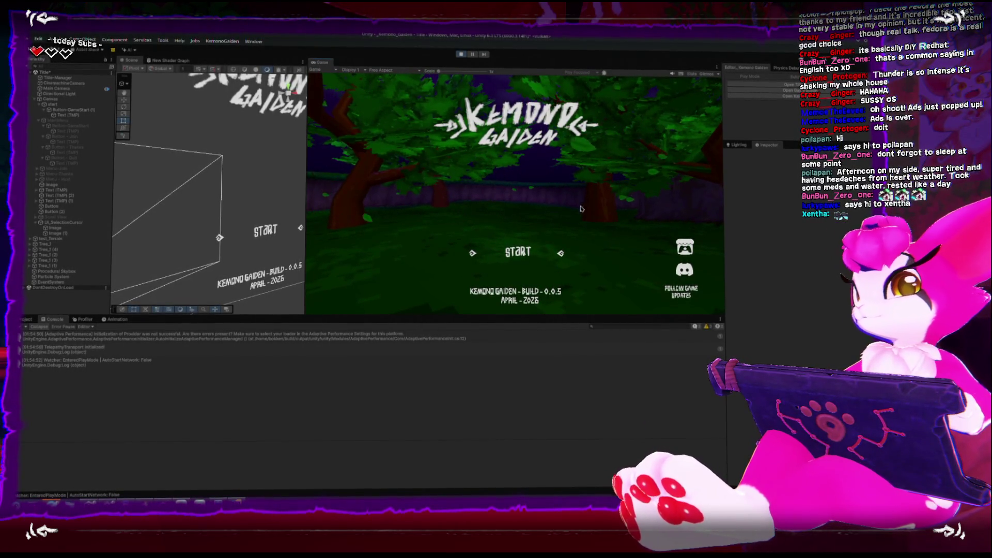
key("Return")
key("Down")
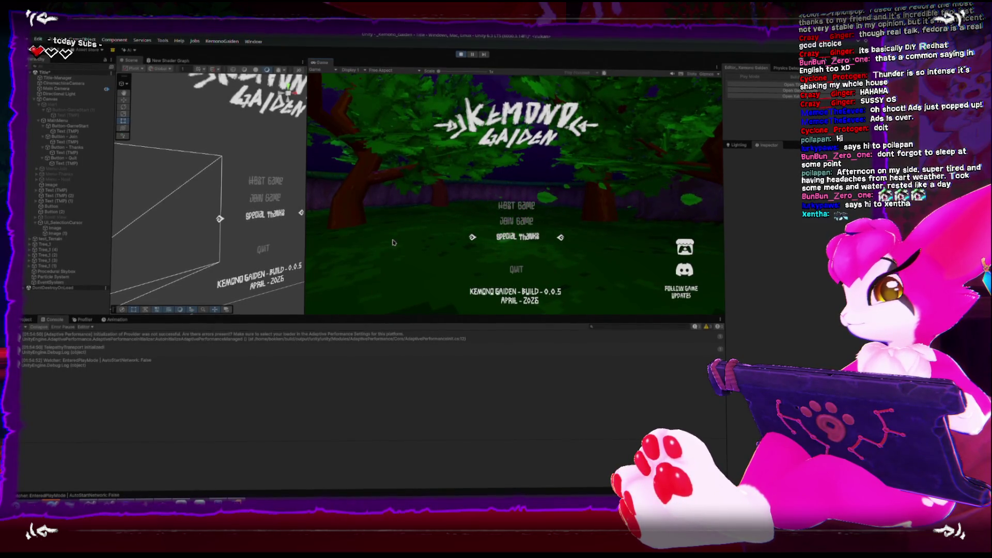
key("Up")
key("Up")
key("Down")
key("Down")
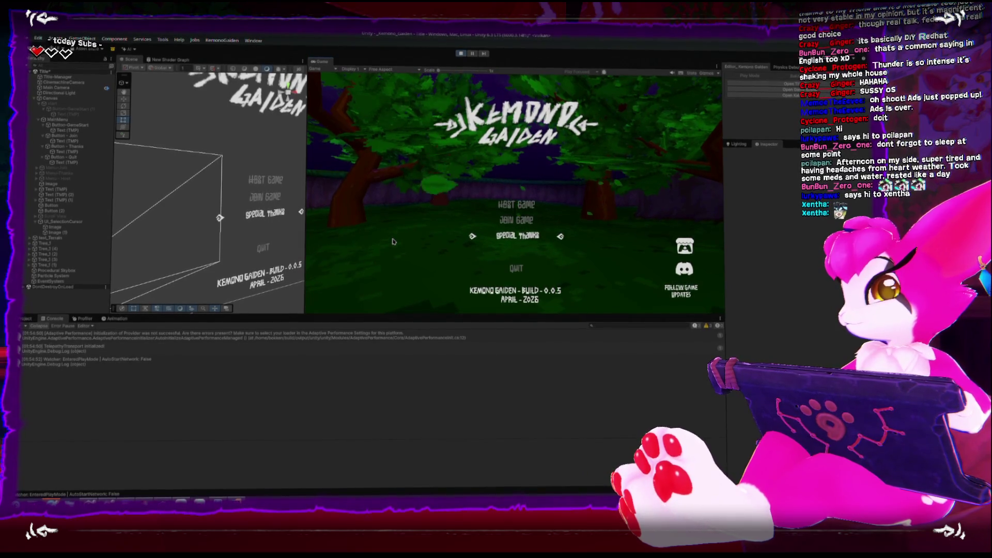
key("Down")
key("Up")
key("Up")
key("Up")
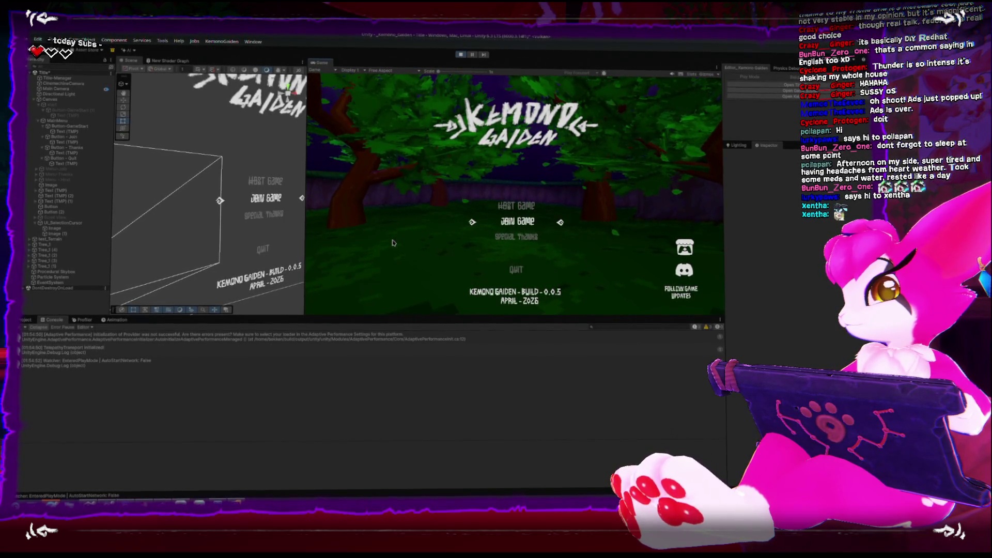
key("Down")
key("Down")
key("Up")
key("Down")
key("Down")
key("Up")
key("Up")
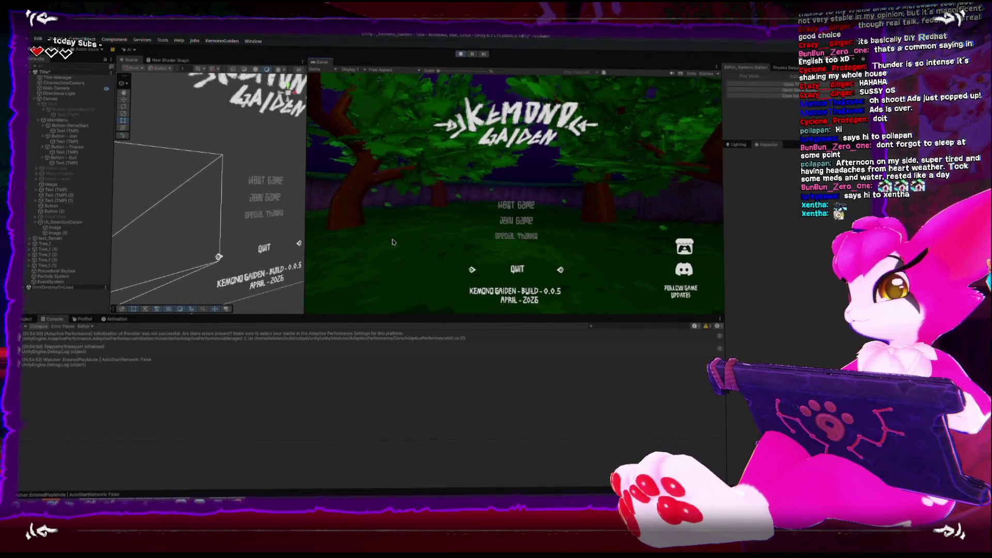
key("Up")
key("Down")
key("Down")
key("Down")
key("Up")
key("Up")
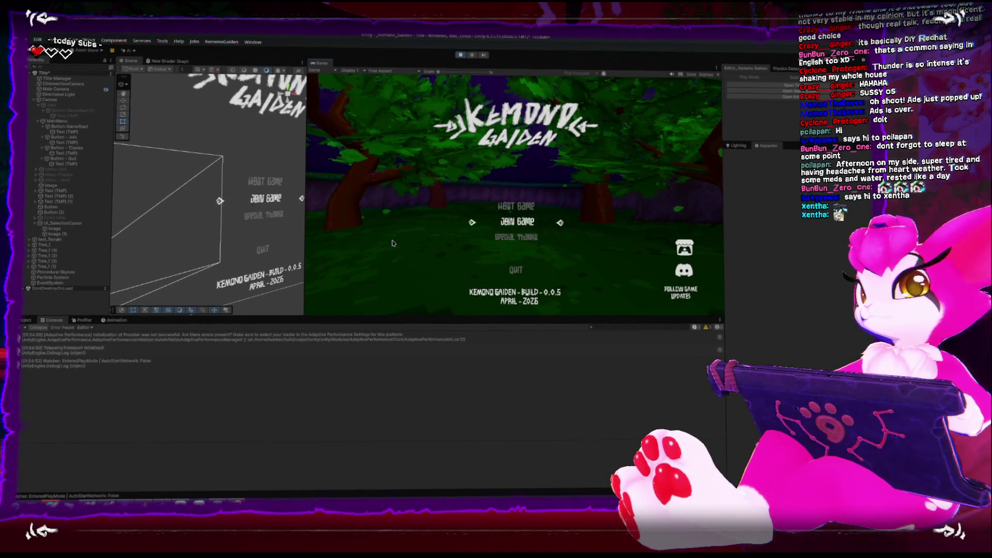
key("Up")
key("Down")
key("Down")
key("Up")
key("Up")
key("Down")
key("Down")
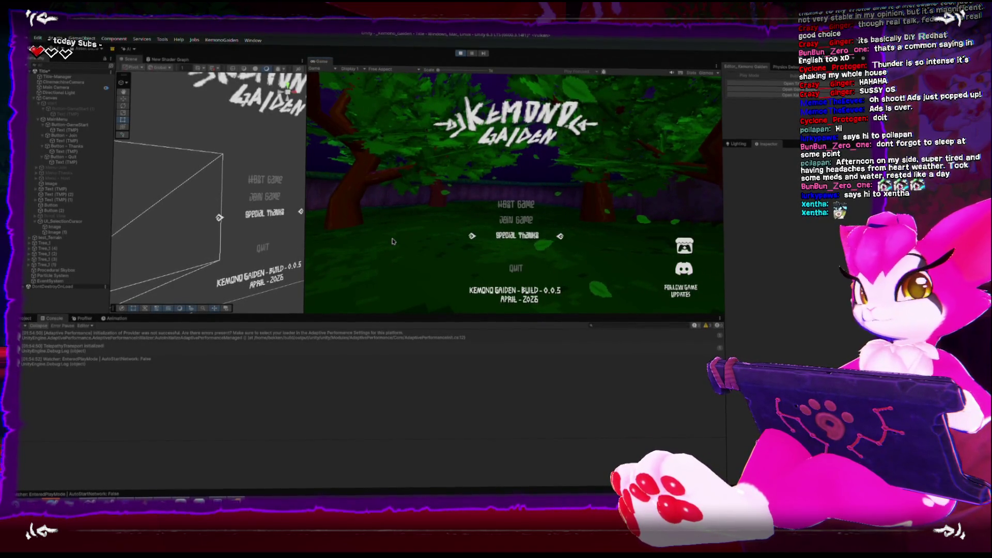
key("Up")
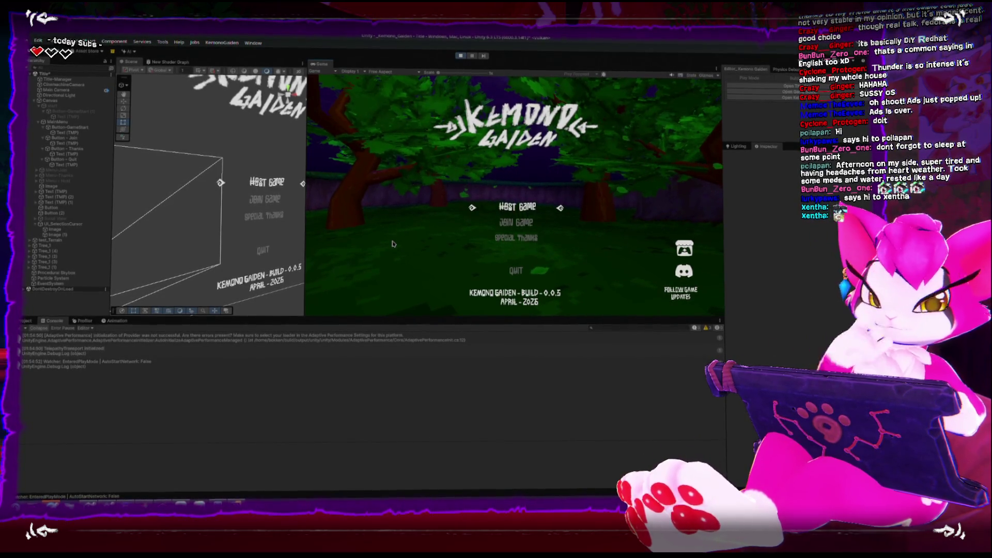
key("Down")
key("Down")
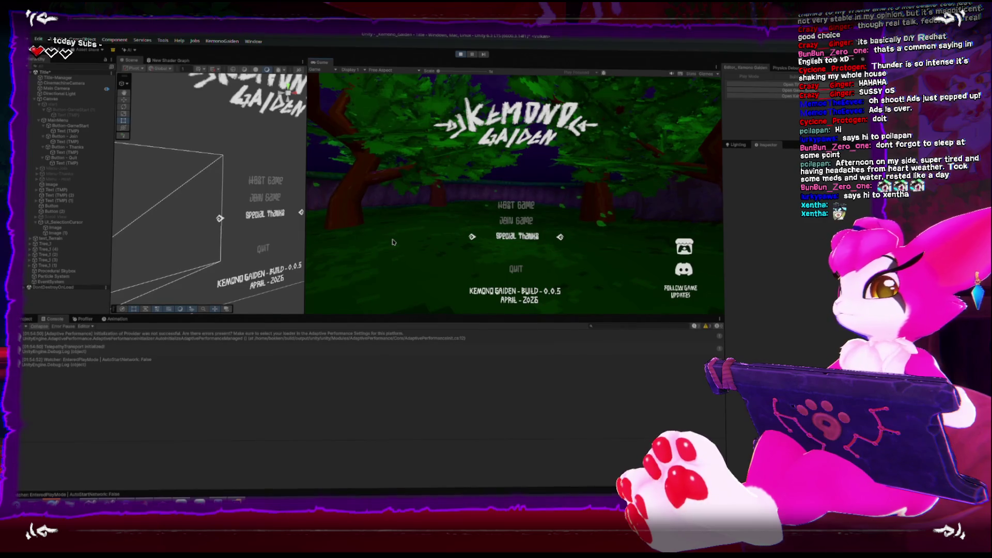
key("Down")
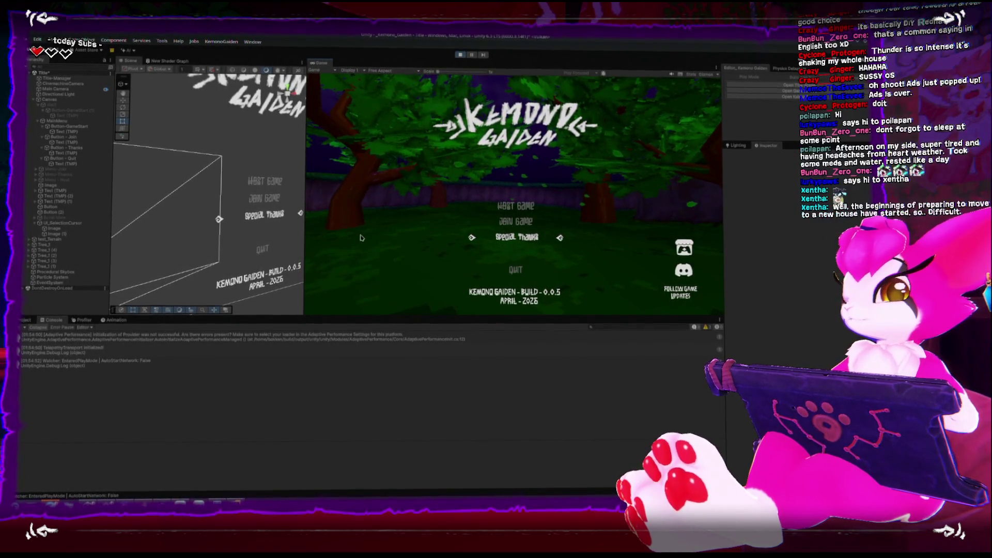
key("Down")
key("Down")
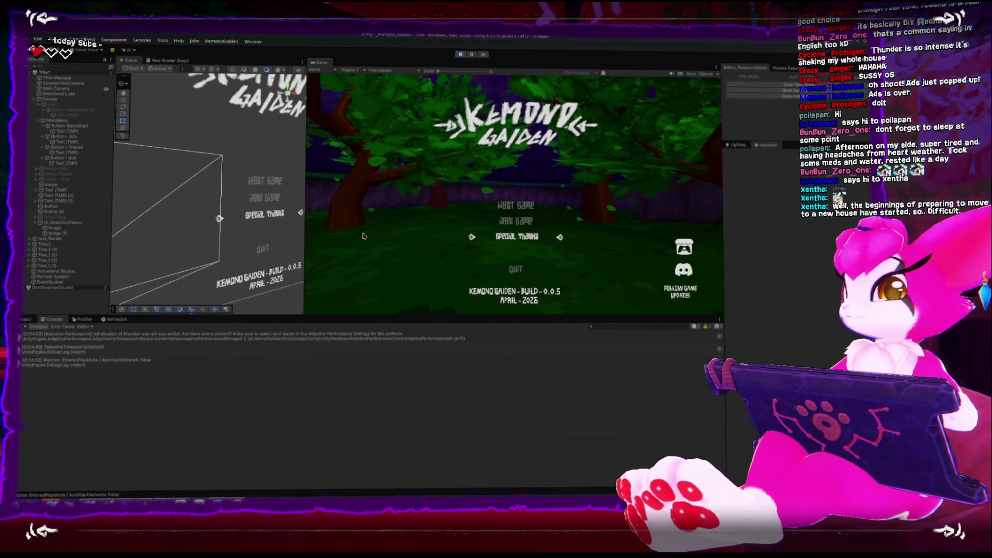
key("Up")
key("Up")
key("Up")
key("Up")
key("Up")
key("Up")
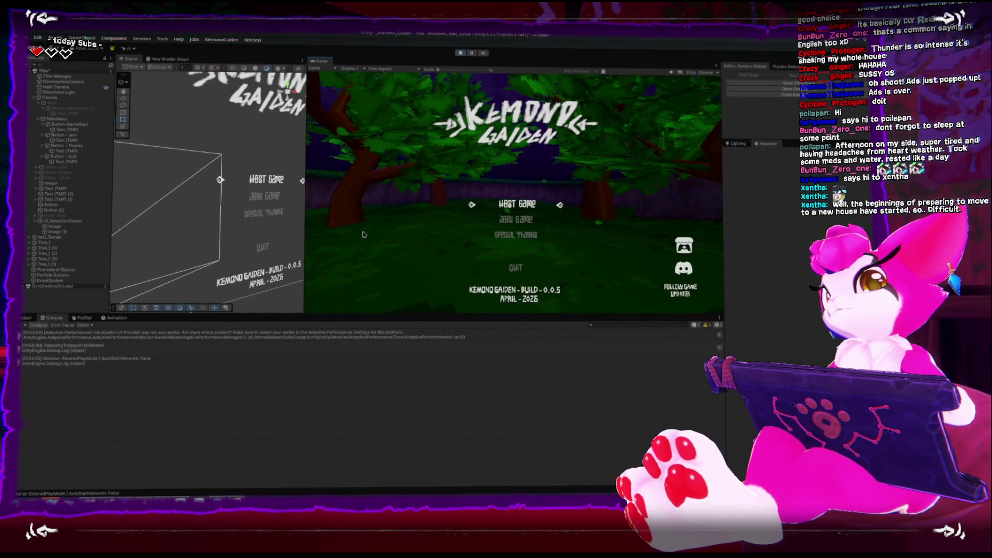
key("Down")
key("Down")
key("Up")
key("Up")
key("Down")
key("Down")
key("Up")
key("Up")
key("Down")
key("Down")
key("Down")
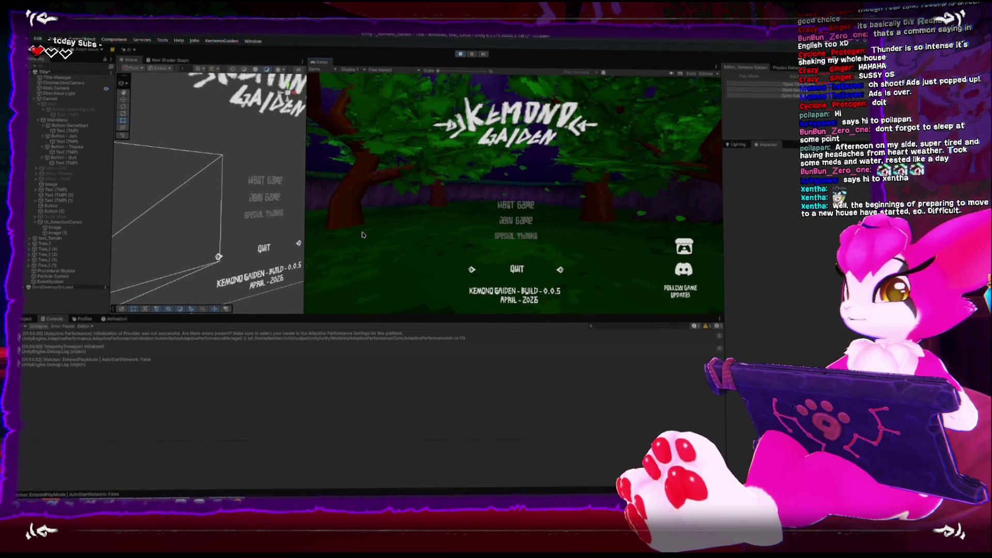
key("Up")
key("Up")
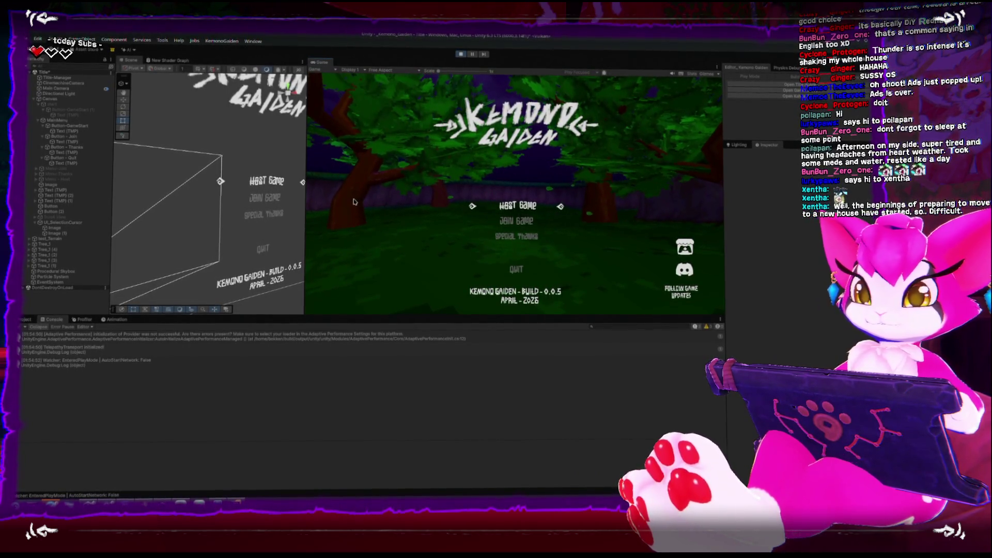
key("Down")
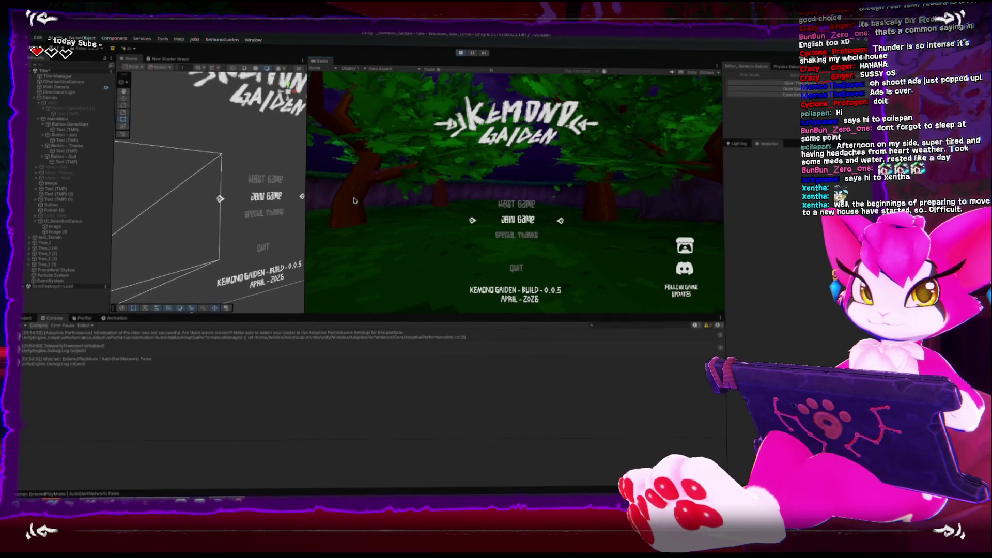
key("Up")
key("Down")
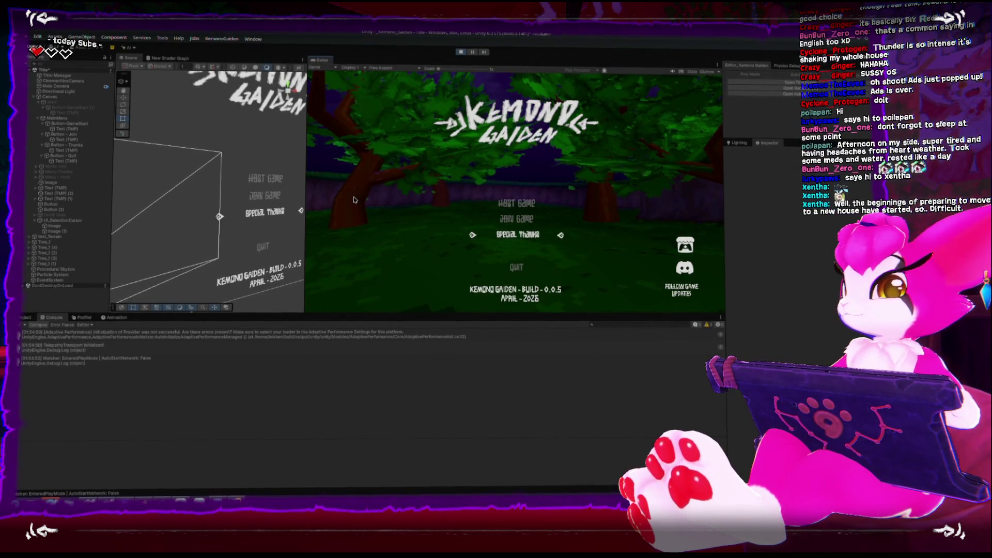
key("Up")
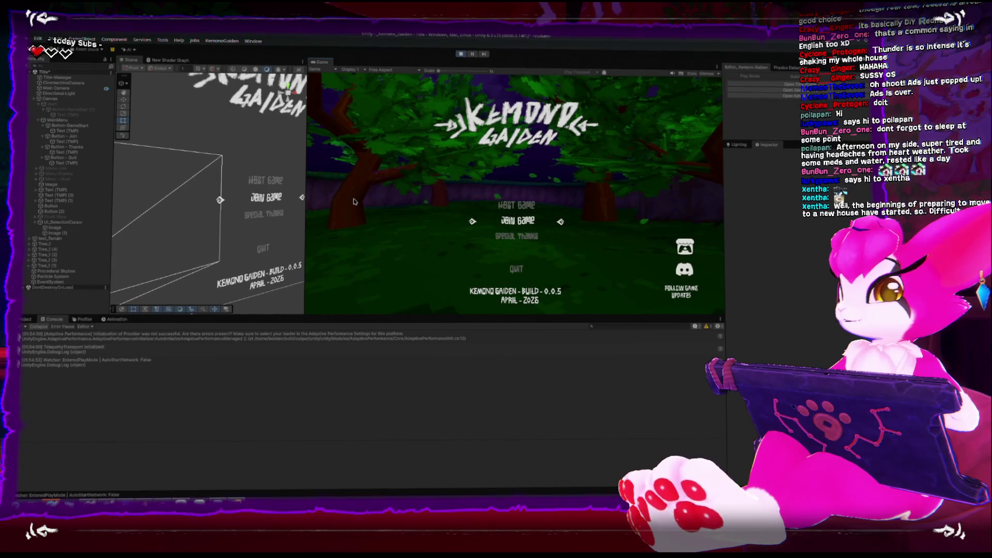
key("Up")
key("Down")
key("Down")
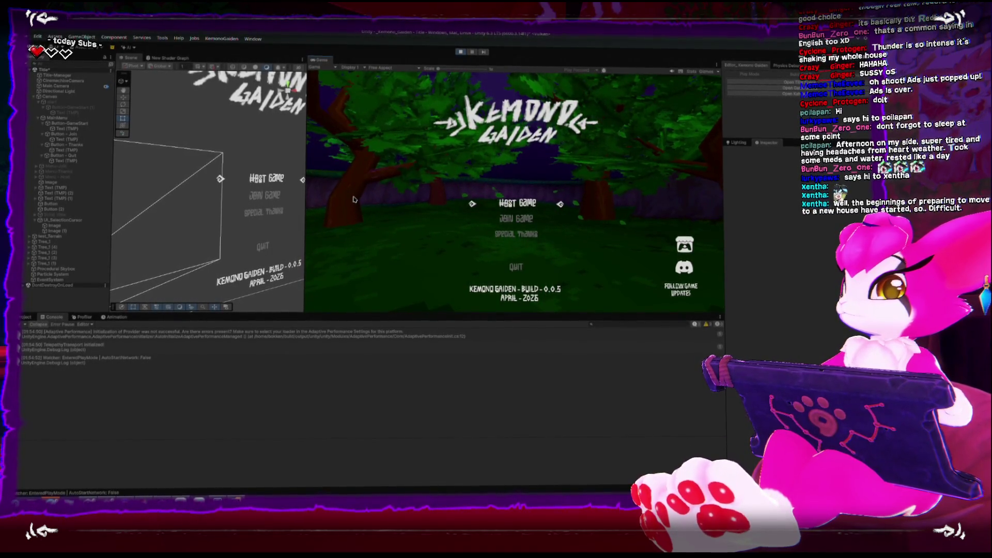
key("Up")
key("Up")
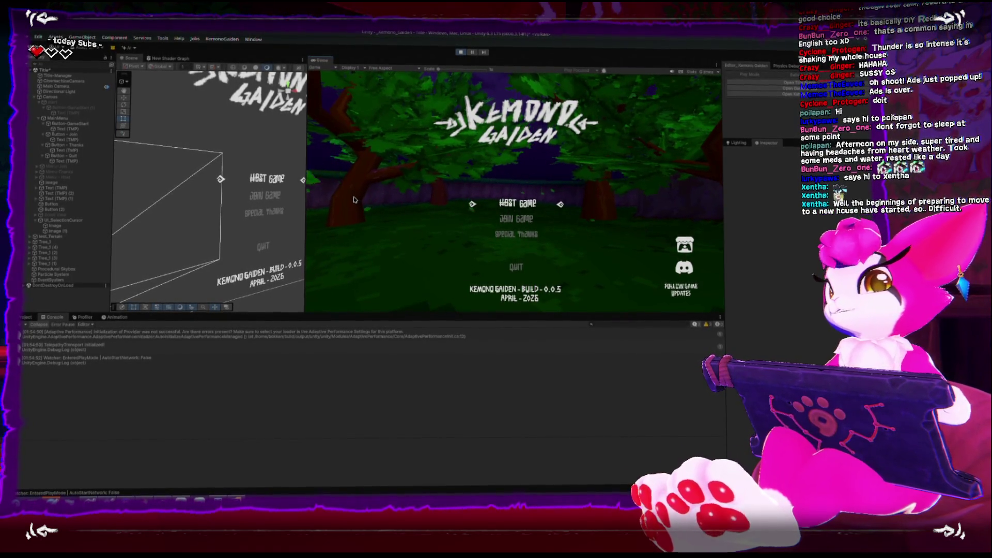
key("Down")
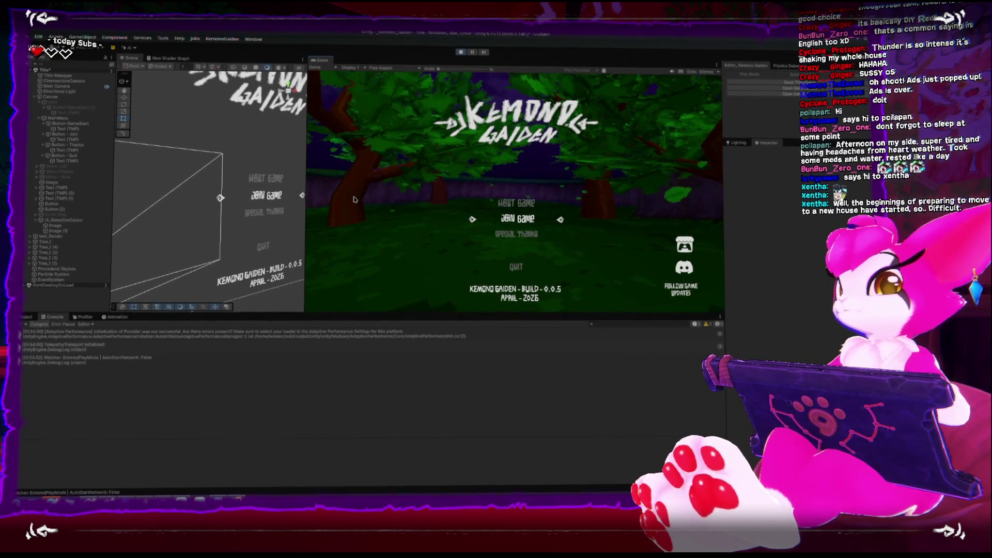
key("Down")
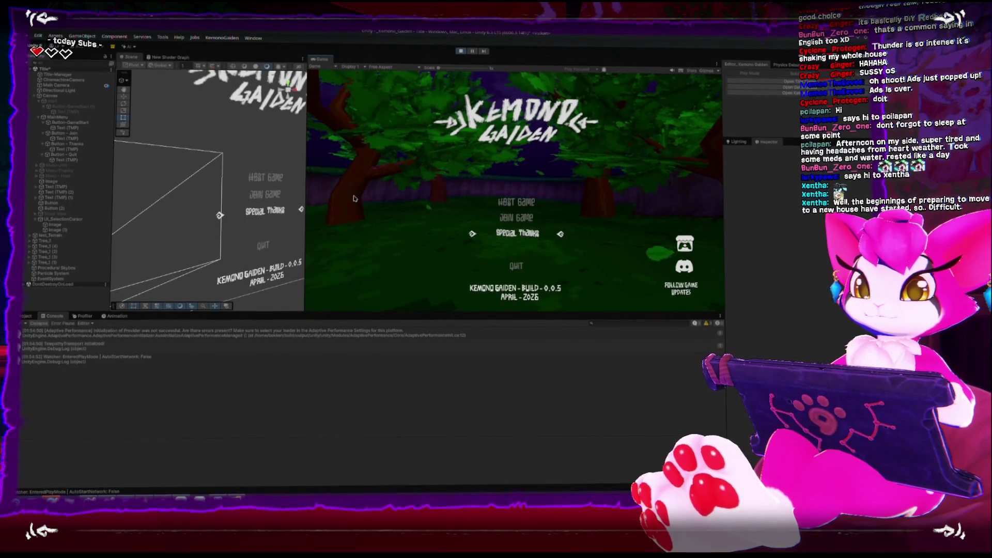
key("Down")
key("Up")
key("Up")
key("Up")
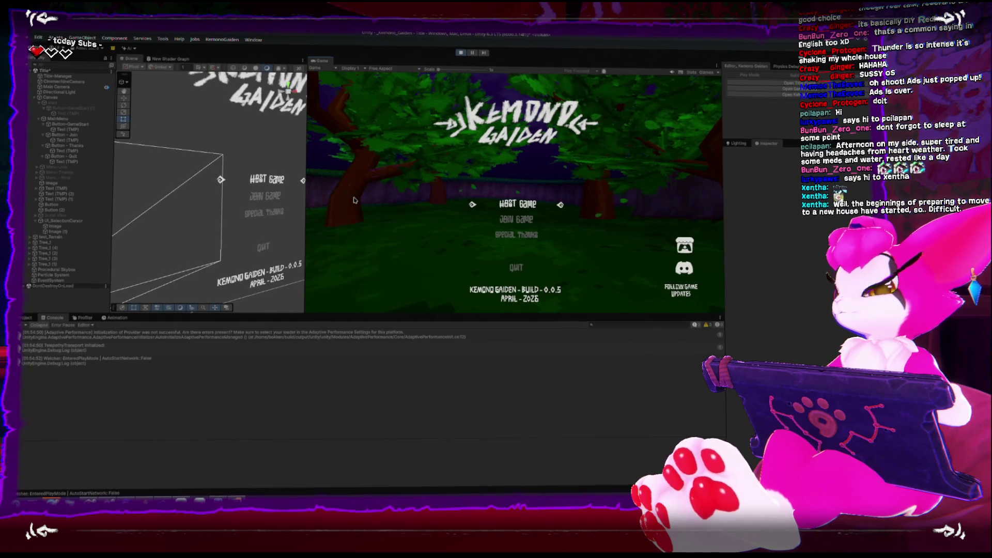
key("Down")
key("Down")
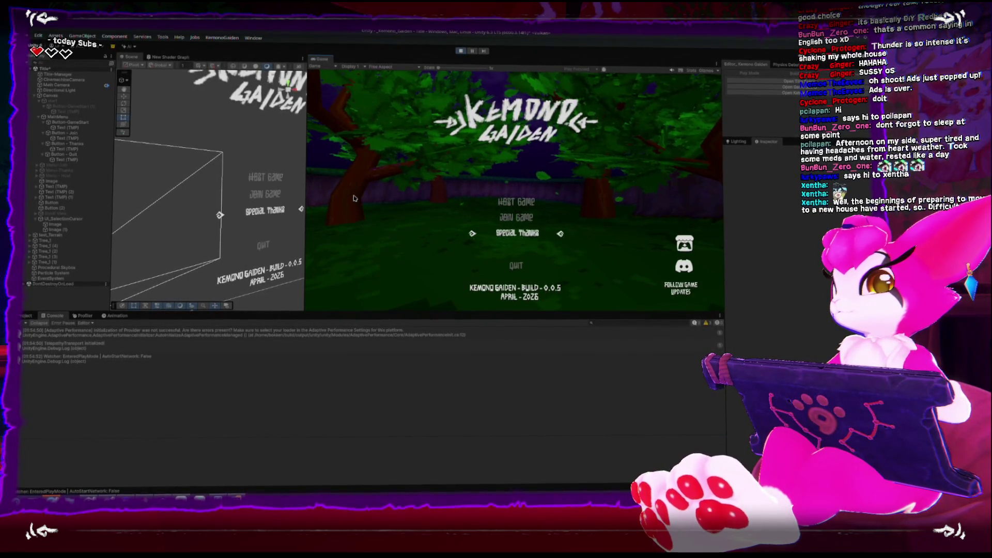
key("Down")
key("Down")
key("Down")
key("Up")
key("Up")
key("Up")
key("Down")
key("Down")
key("Up")
key("Up")
key("Up")
key("Down")
key("Down")
key("Up")
key("Up")
key("Down")
key("Down")
key("Down")
key("Up")
key("Up")
key("Up")
key("Down")
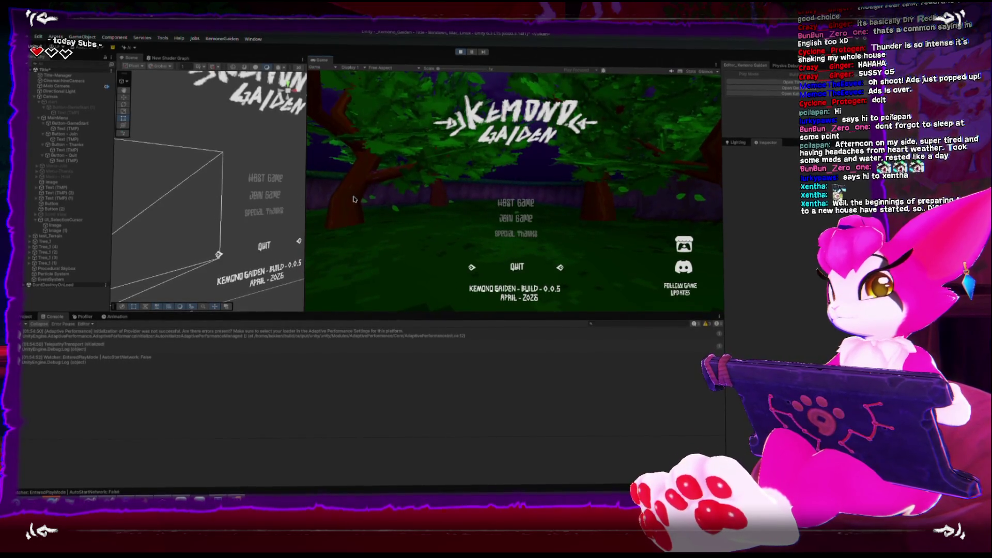
key("Down")
key("Down")
key("Up")
key("Up")
key("Up")
key("Down")
key("Down")
key("Down")
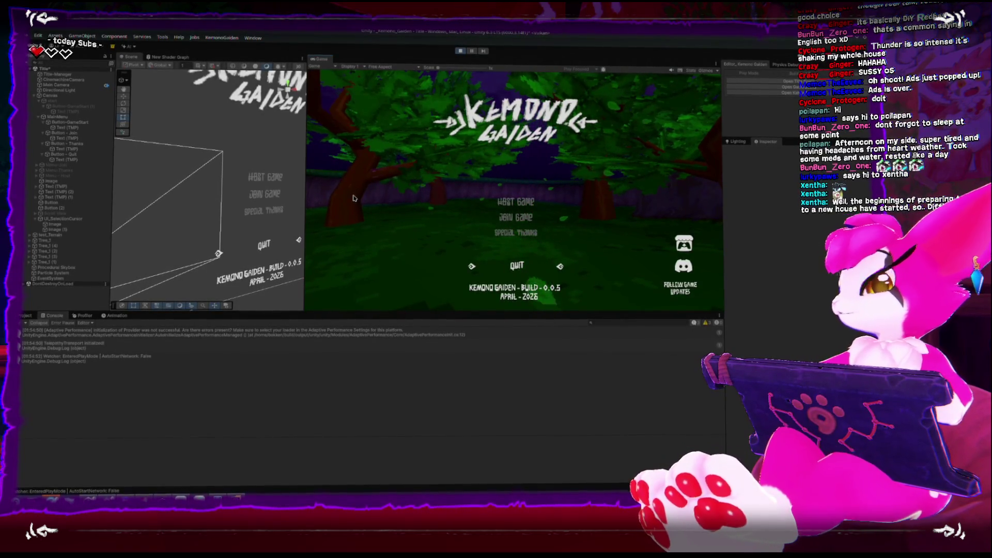
key("Up")
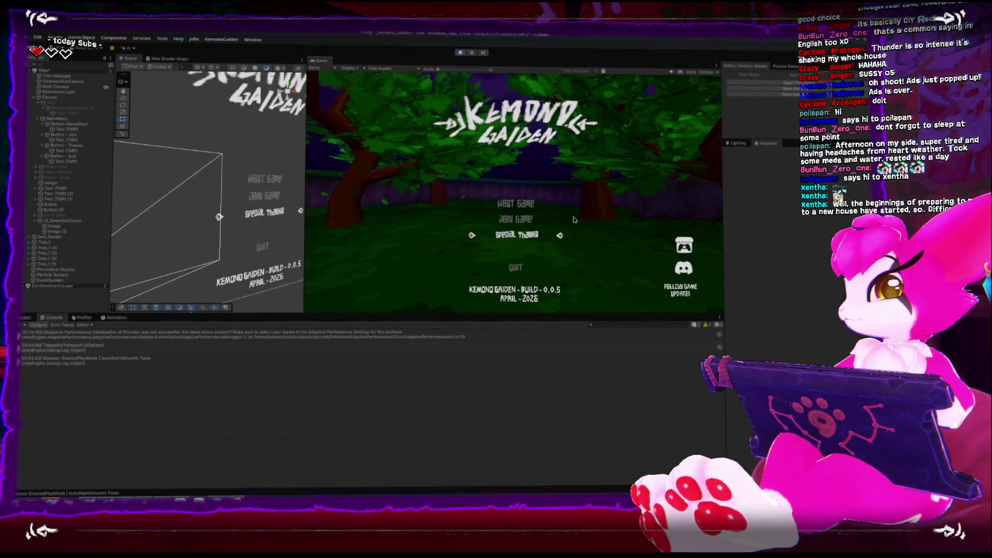
key("Up")
key("Up")
key("Down")
key("Down")
key("Down")
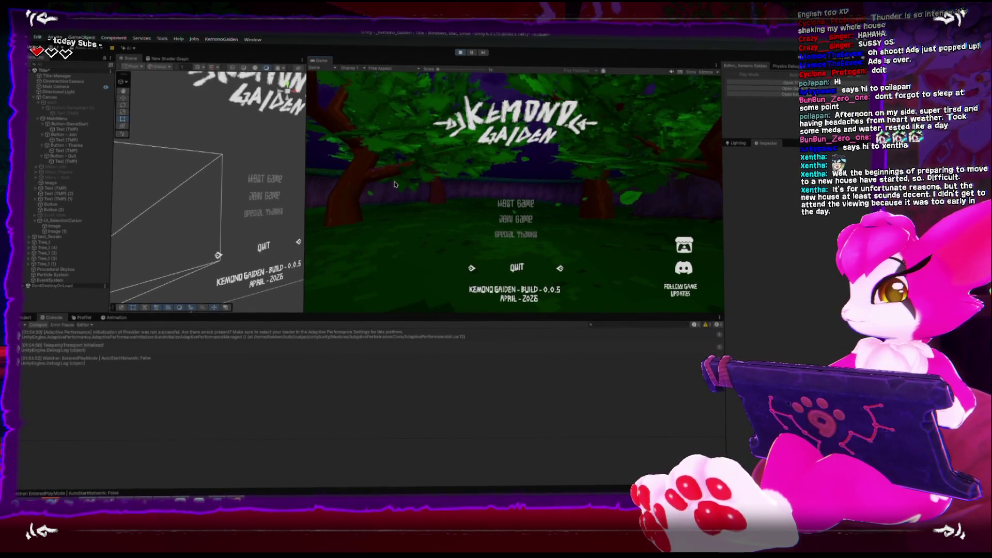
Move the menu selection back to Host Game and show the Assets/Settings folder in the Project panel.
key("Up")
key("Up")
key("Up")
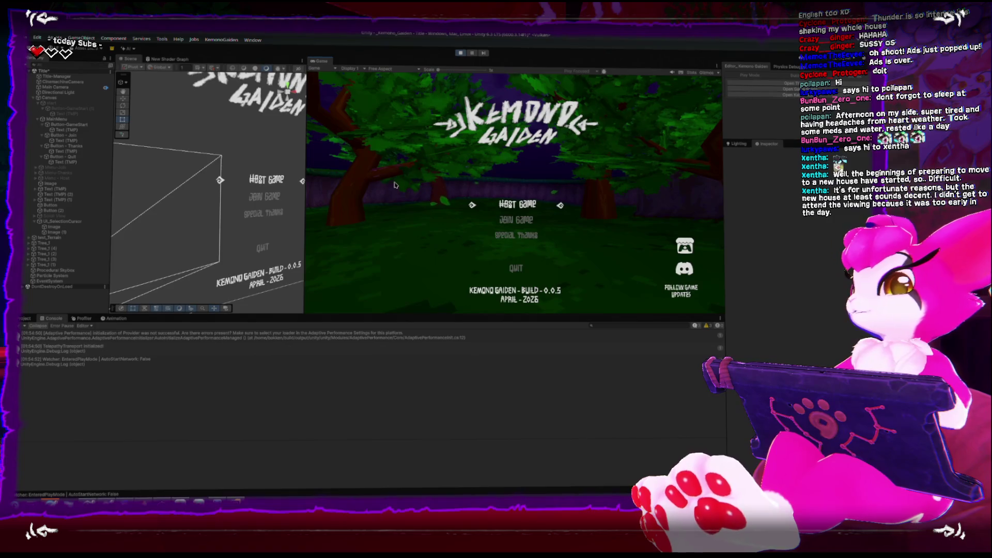
left_click(31, 317)
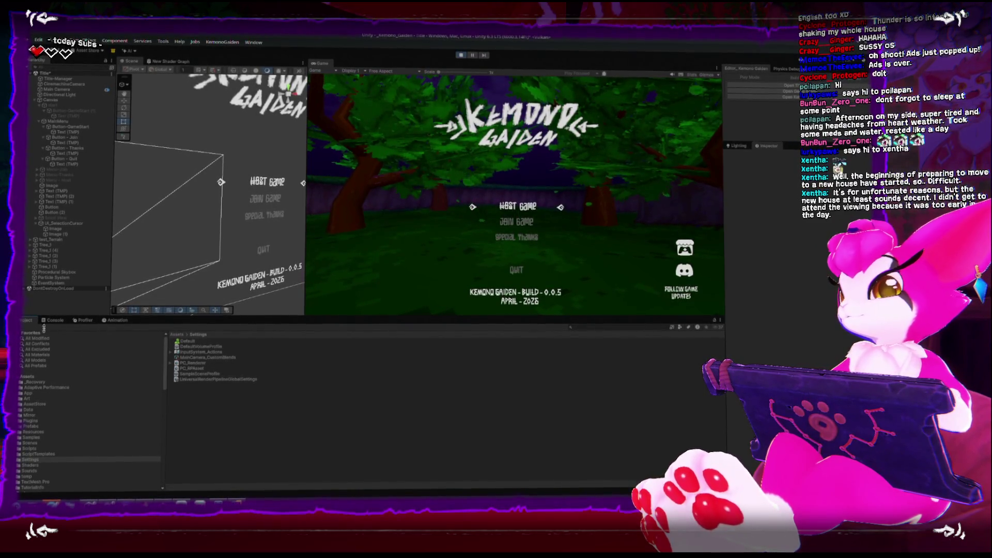
Expand Plugins > Febucci > Text Animator for Unity and select Wave_TitleUI_Effect in the Effects folder.
left_click(69, 133)
scroll(765, 259, "down", 2)
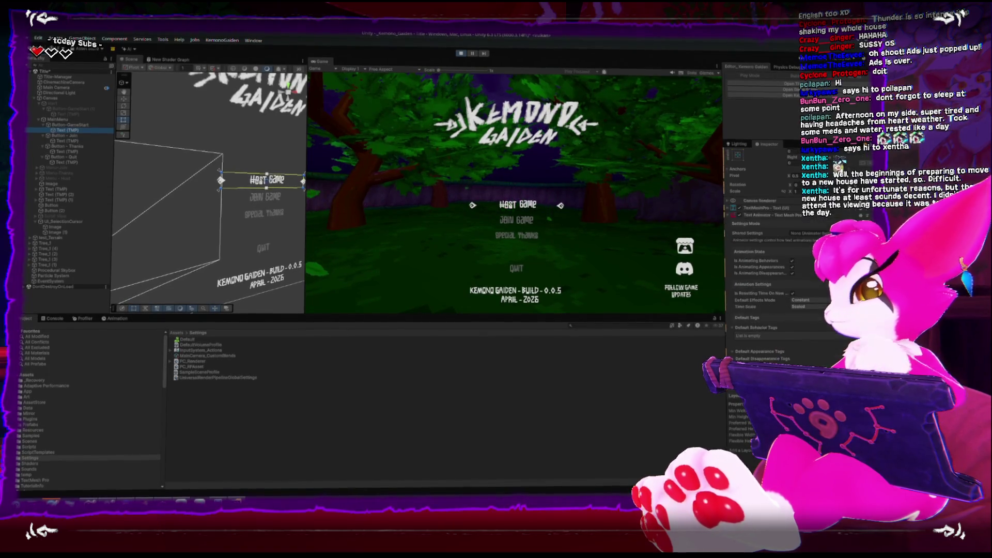
scroll(782, 361, "down", 3)
scroll(783, 361, "down", 3)
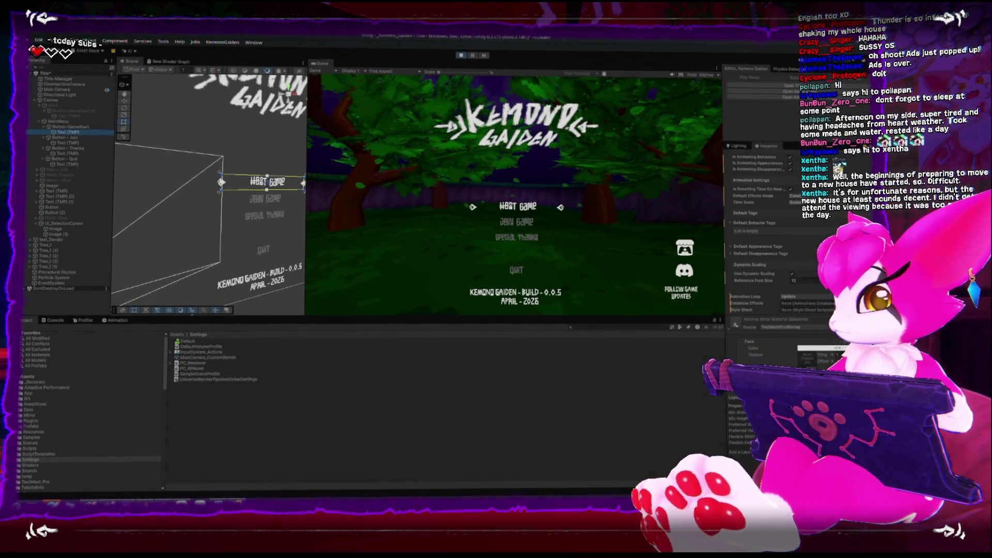
scroll(782, 362, "up", 4)
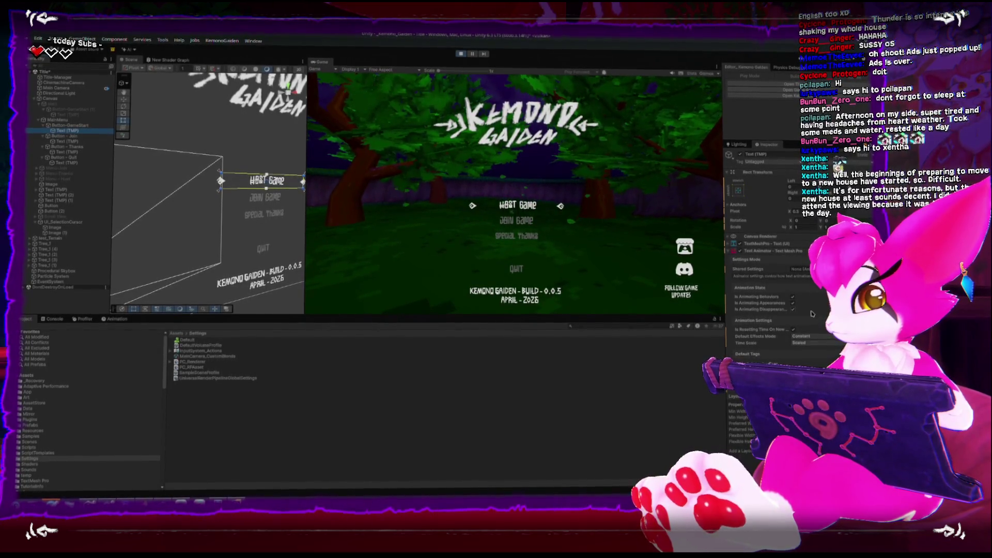
scroll(812, 313, "down", 4)
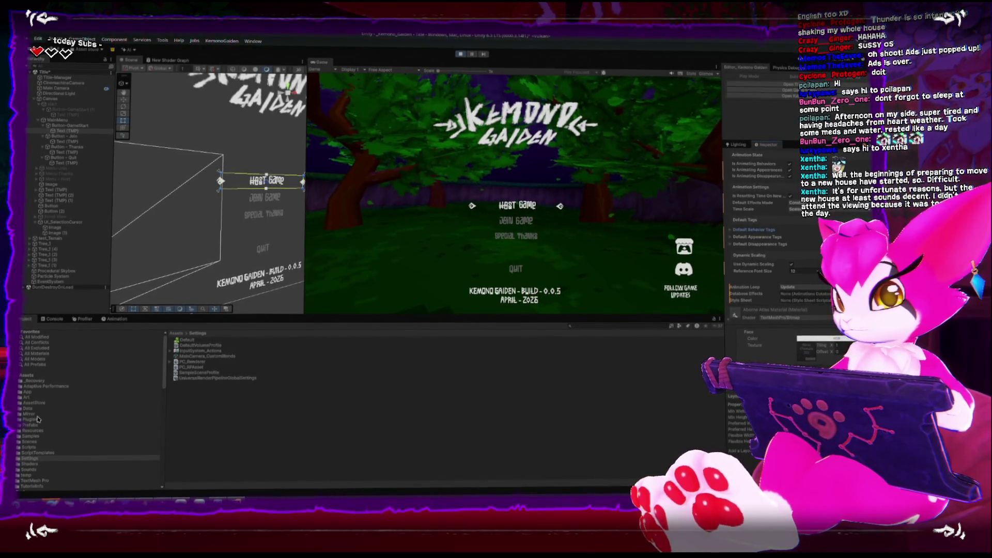
left_click(17, 419)
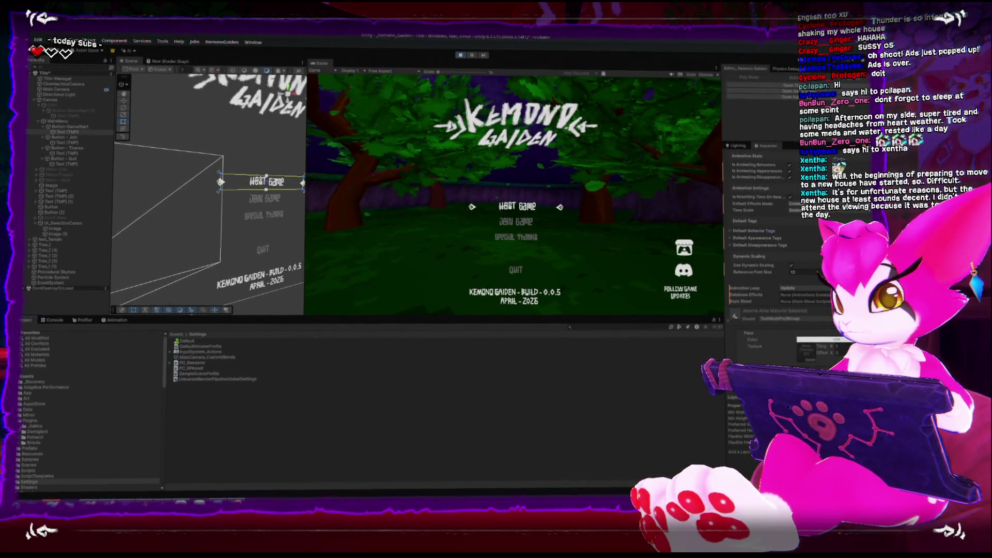
left_click(18, 437)
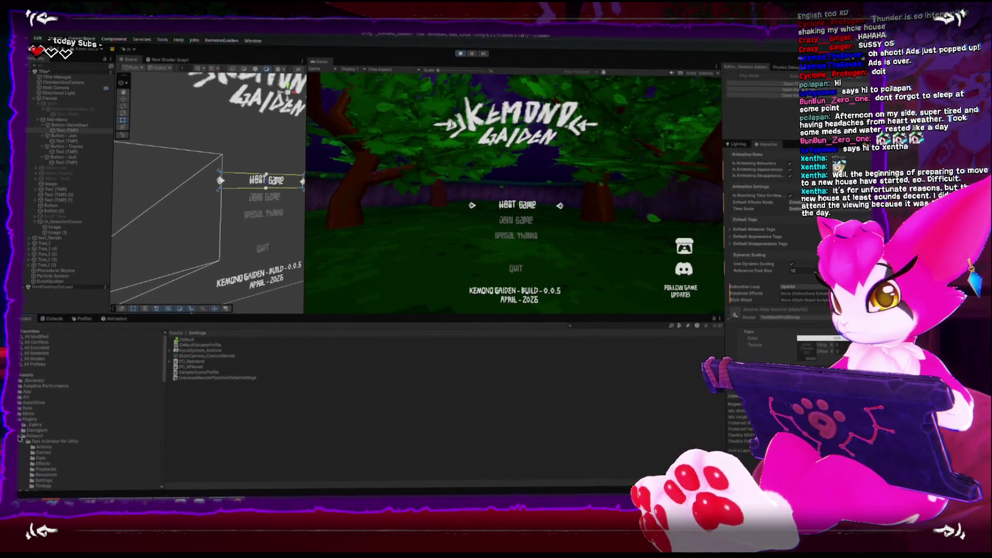
scroll(63, 443, "down", 3)
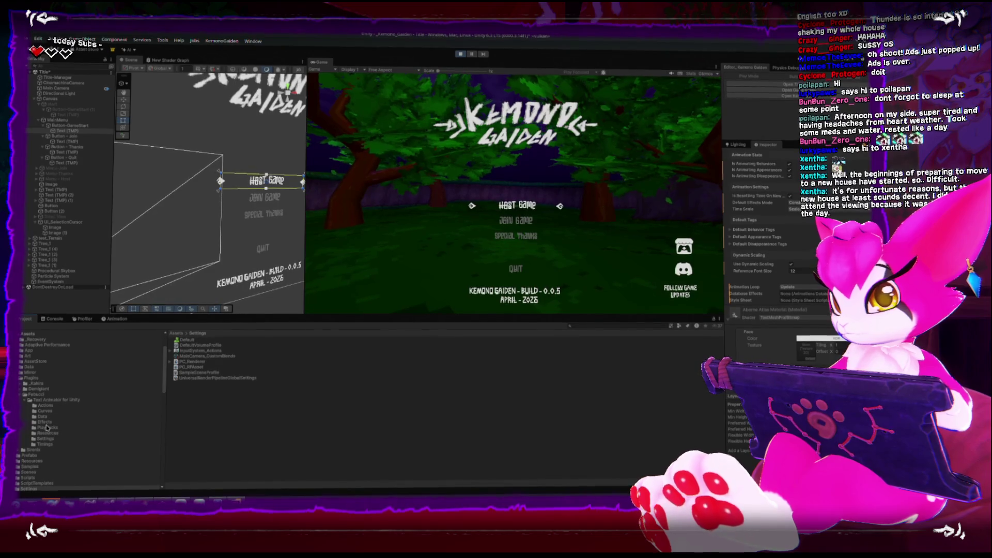
left_click(45, 422)
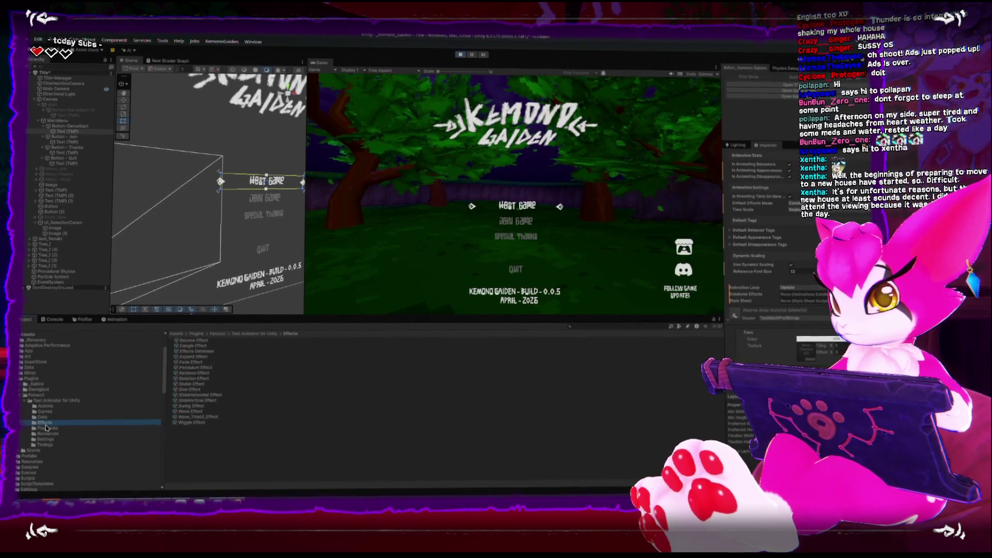
left_click(198, 417)
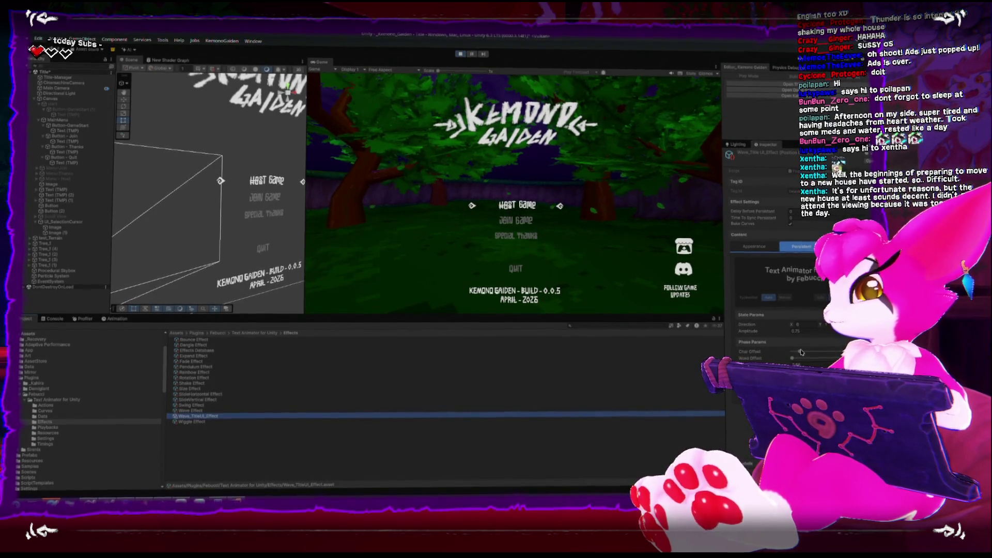
Set Wave_TitleUI_Effect's Amplitude to 1.23 and exit Play Mode.
left_click_drag(749, 331, 756, 331)
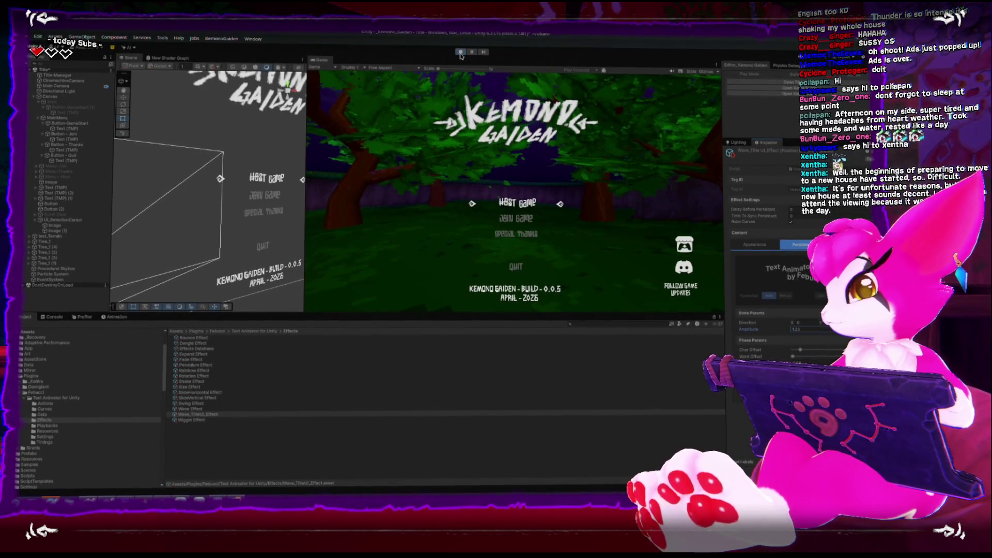
left_click(460, 52)
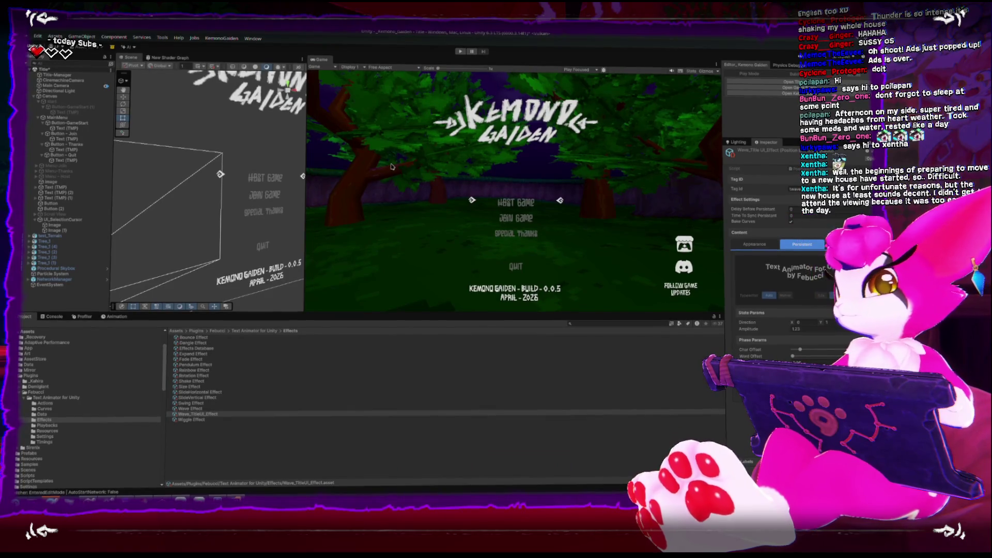
Set the Join Game button's navigation mode to Vertical.
left_click(266, 179)
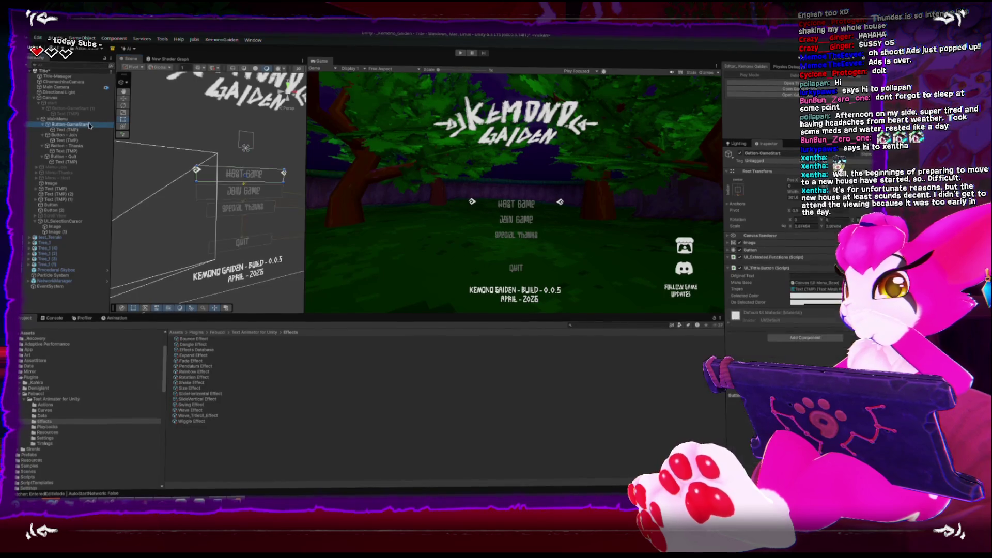
mouse_move(266, 180)
left_mouse_down()
mouse_move(200, 182)
mouse_move(277, 216)
left_mouse_up()
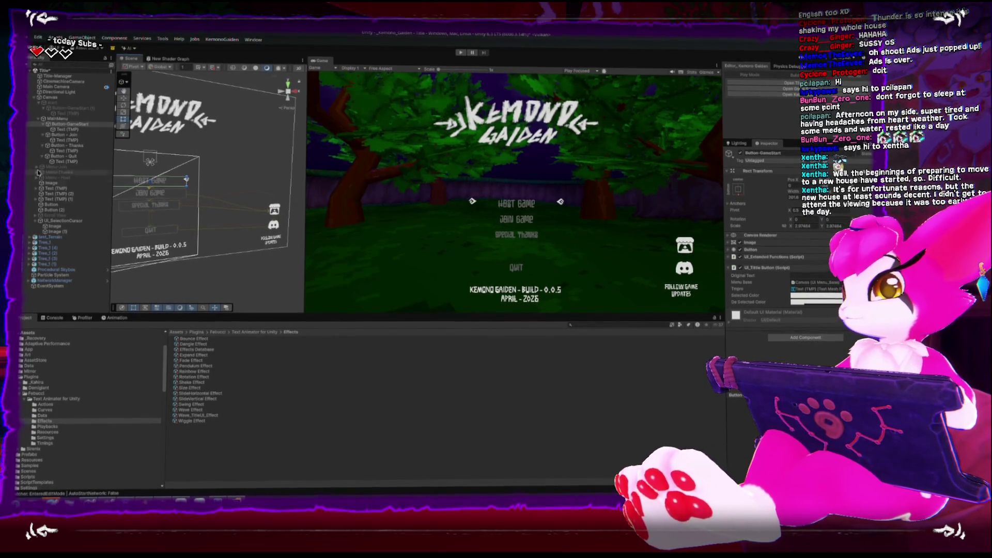
left_click(39, 134)
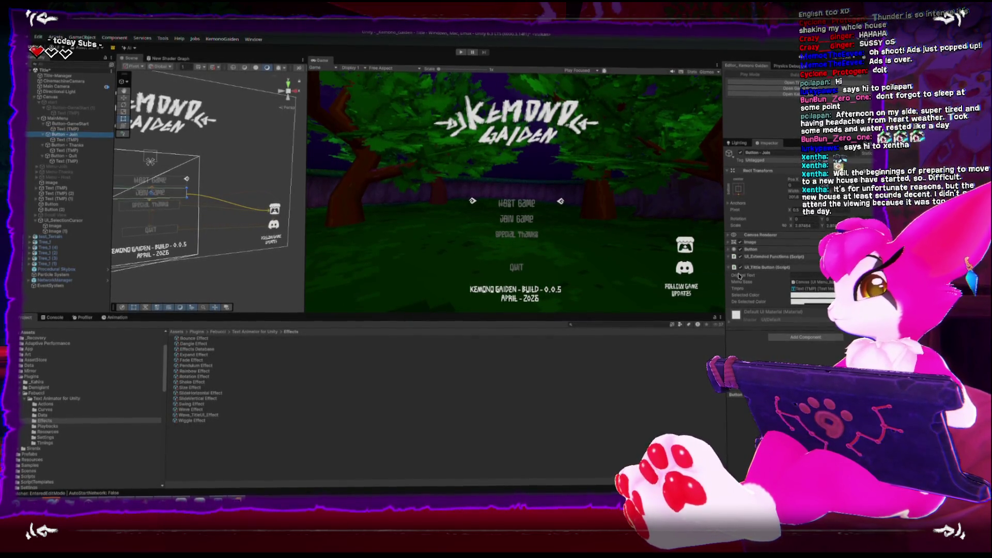
left_click(729, 250)
left_click(804, 324)
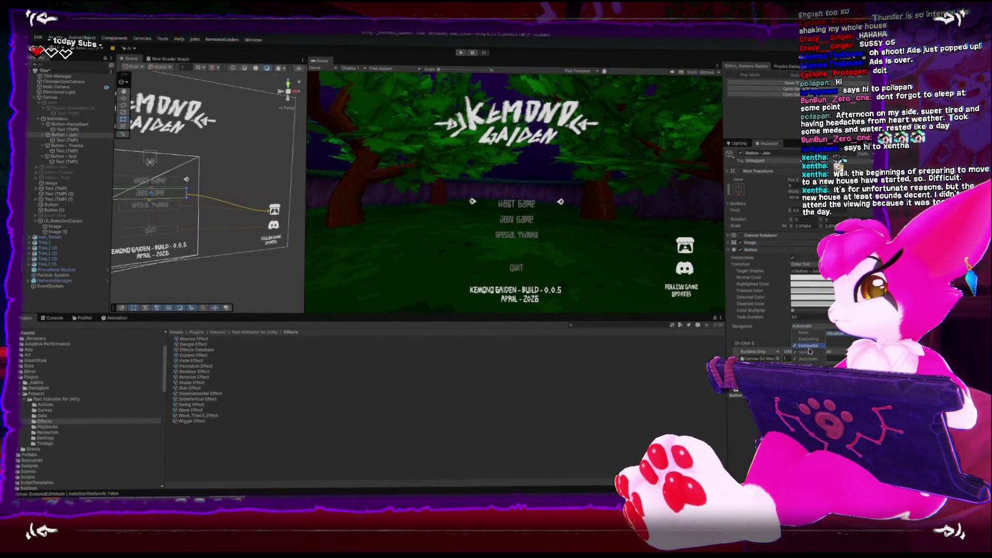
left_click(804, 332)
left_click(804, 324)
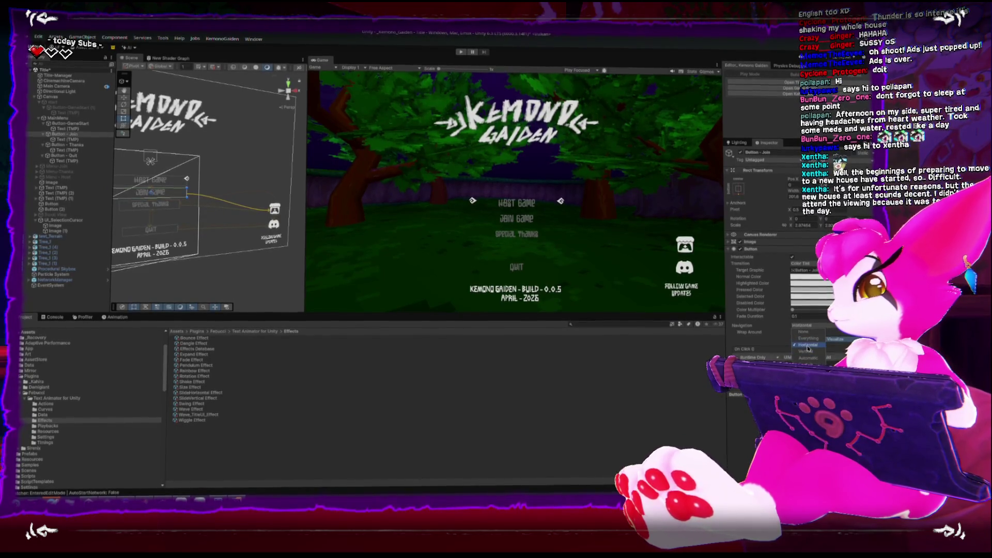
left_click(807, 351)
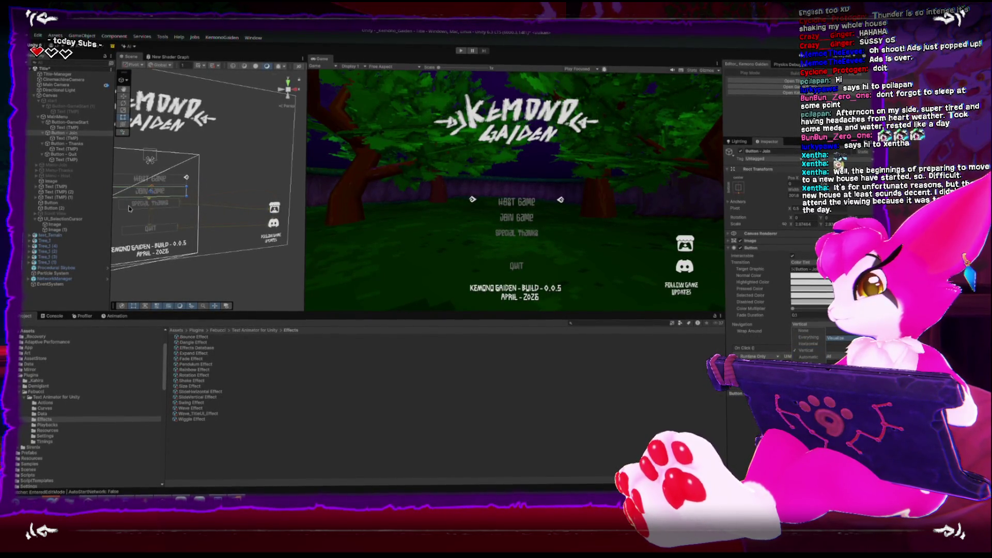
Set Vertical navigation on the Special Thanks and Quit buttons, then select the Canvas.
left_click(145, 207)
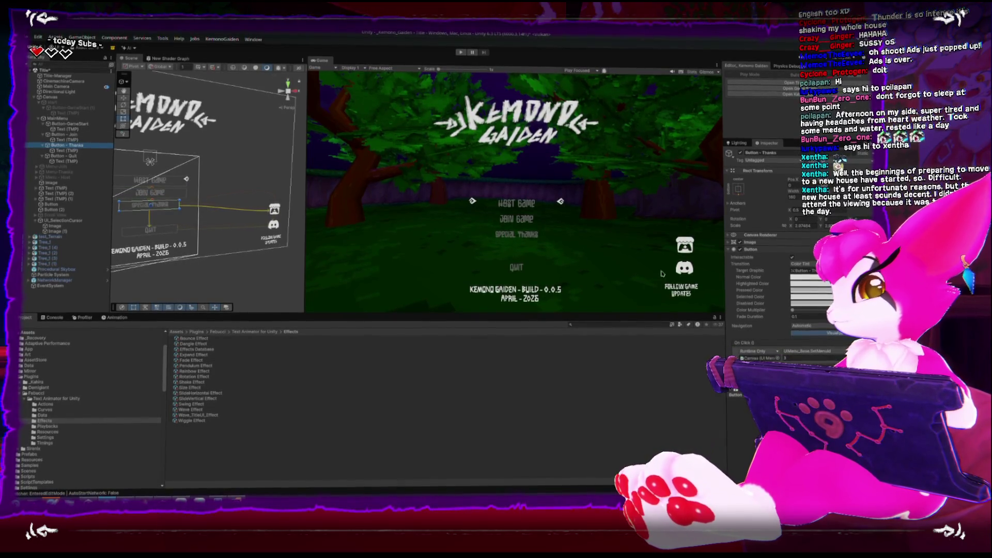
left_click(809, 327)
left_click(803, 332)
left_click(804, 325)
left_click(807, 352)
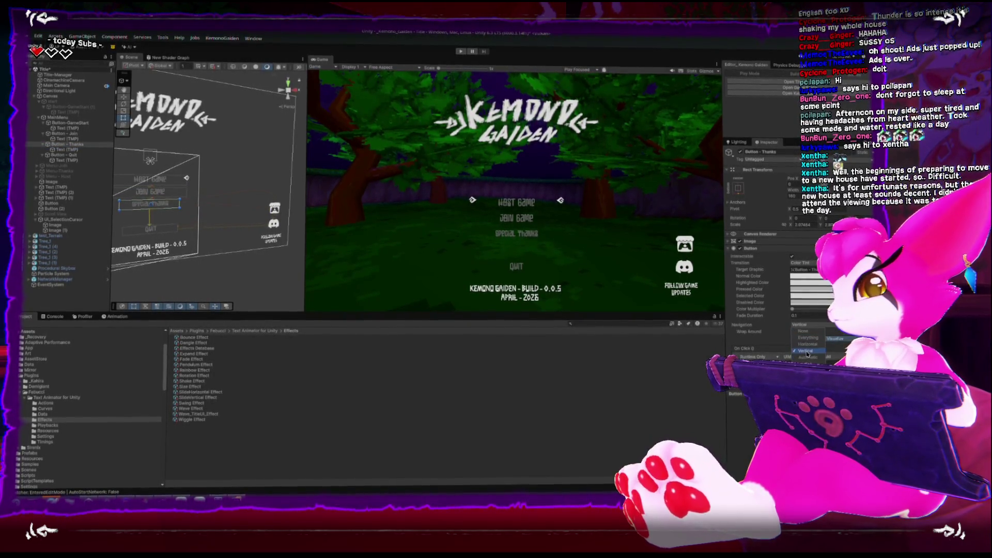
left_click(63, 156)
left_click(806, 326)
left_click(804, 333)
left_click(804, 326)
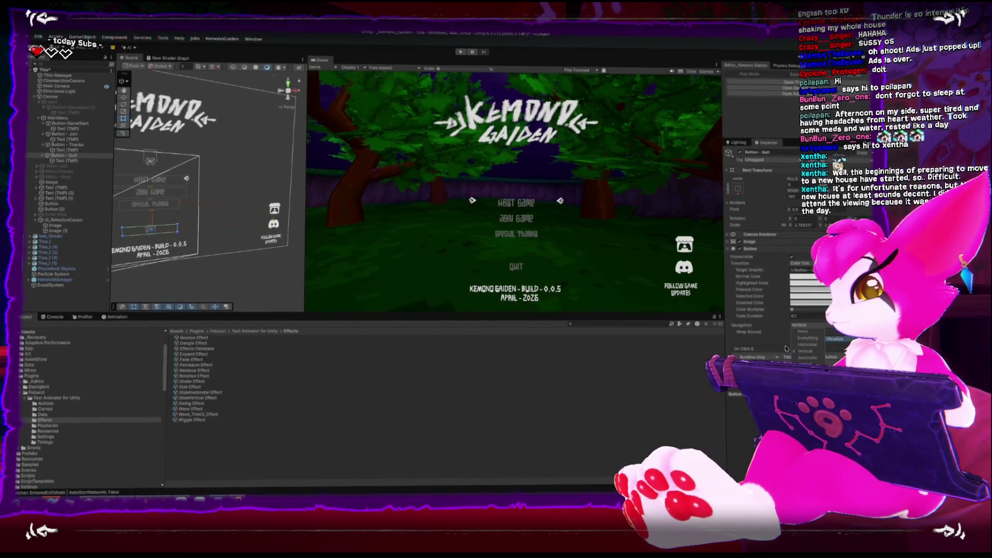
left_click(211, 271)
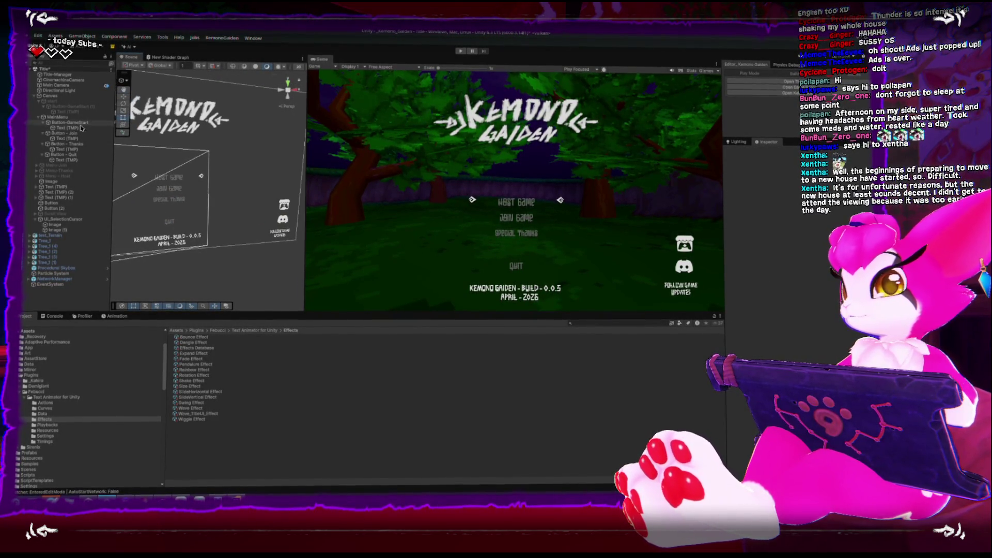
left_click(58, 98)
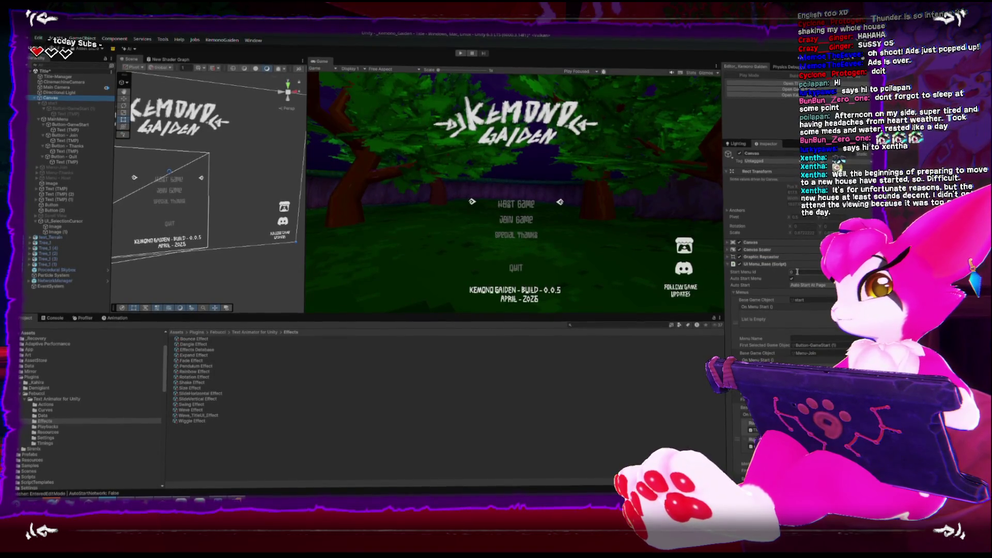
Add an empty private void Update() method after Awake() in UIMenu_Base.cs using the 'void u' completion.
key("alt+Tab")
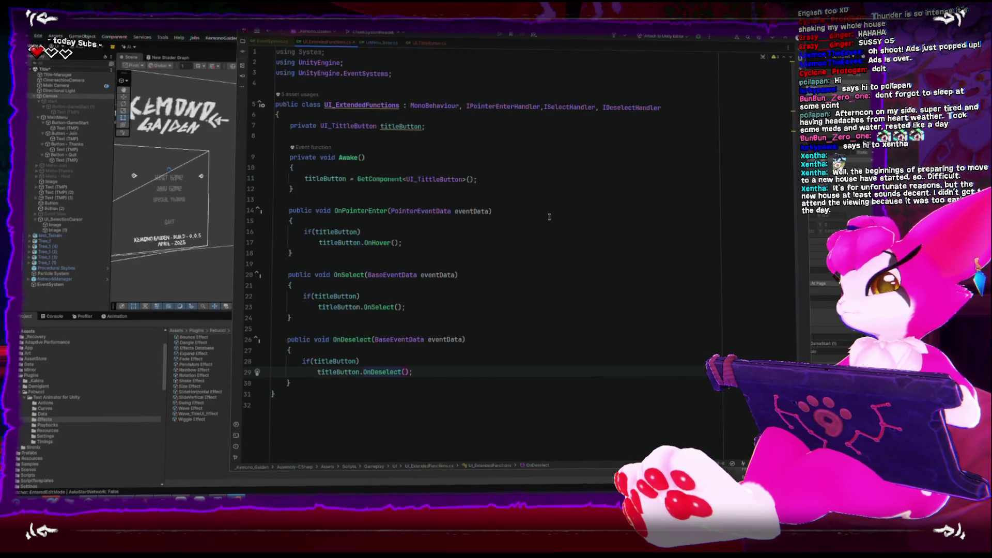
left_click(377, 47)
scroll(507, 259, "up", 8)
scroll(602, 312, "down", 5)
left_click(534, 321)
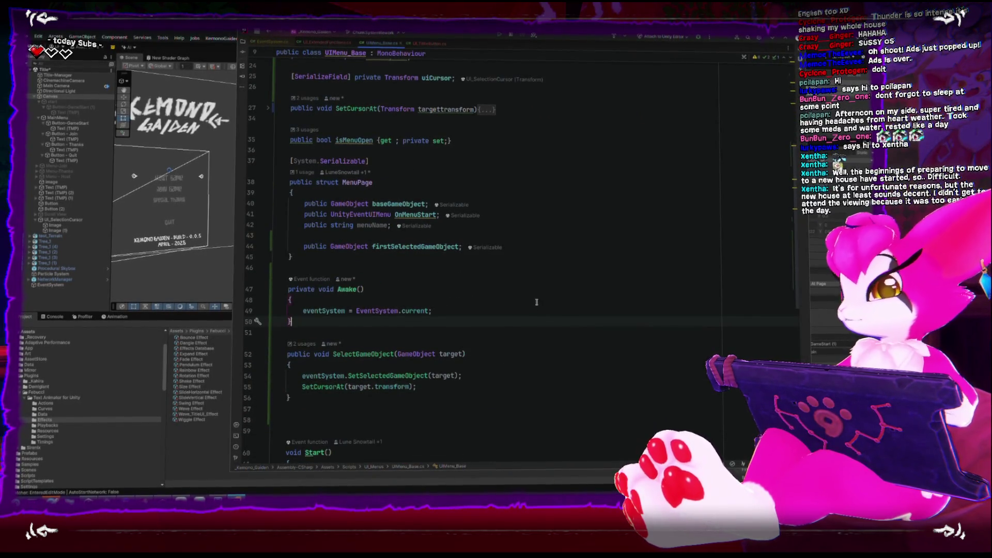
key("Return")
key("Return")
type("void u")
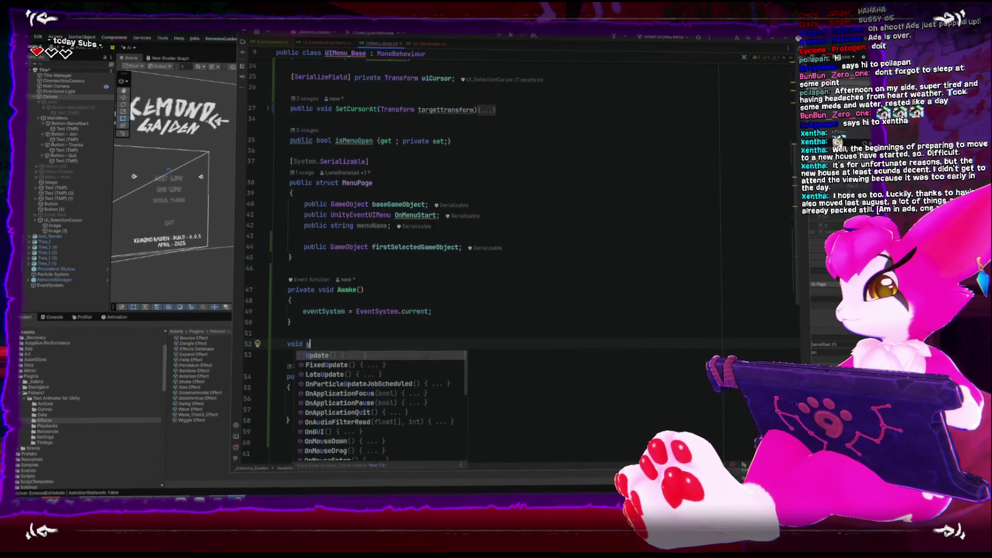
key("Return")
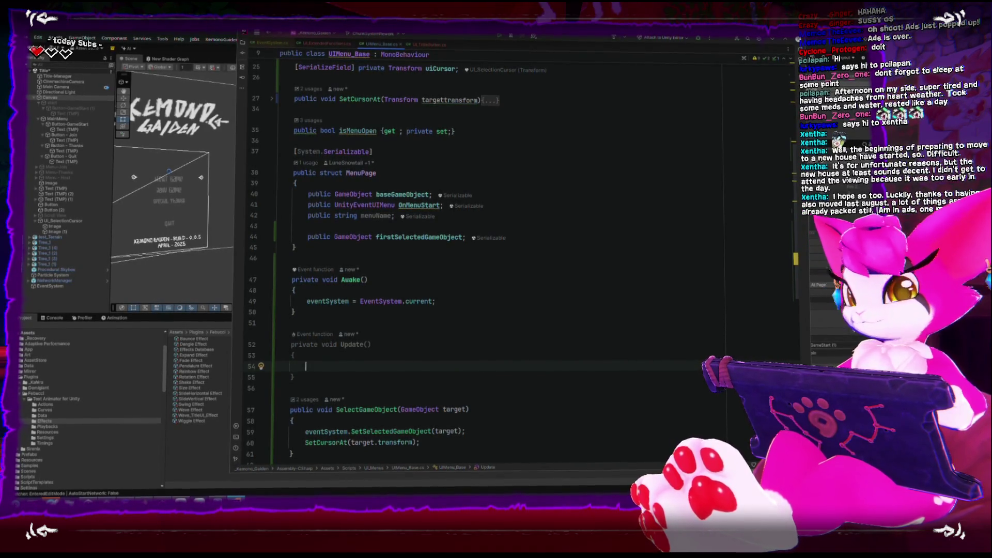
scroll(431, 232, "up", 5)
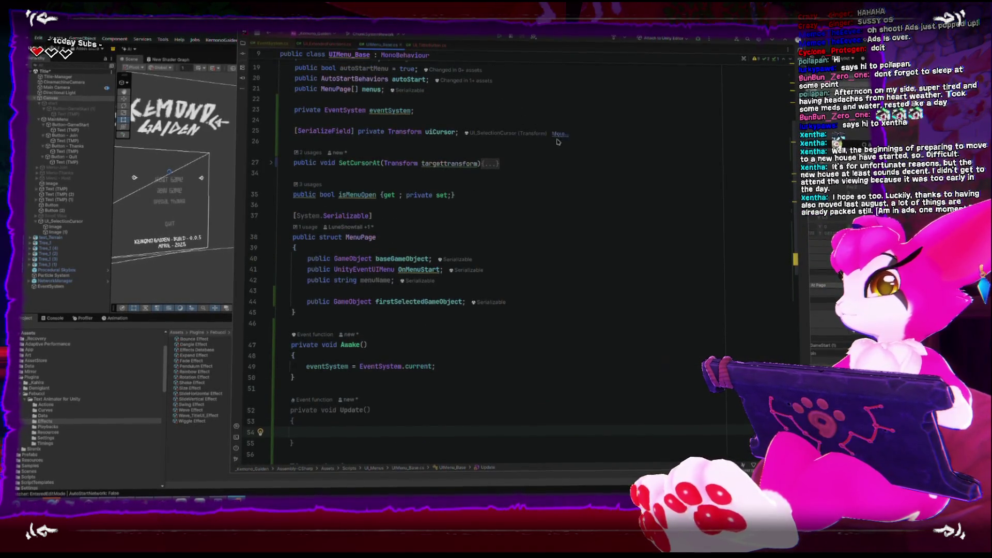
Declare a 'GameObject lastSelectedGameobject;' field in UIMenu_Base.
left_click(536, 215)
key("Return")
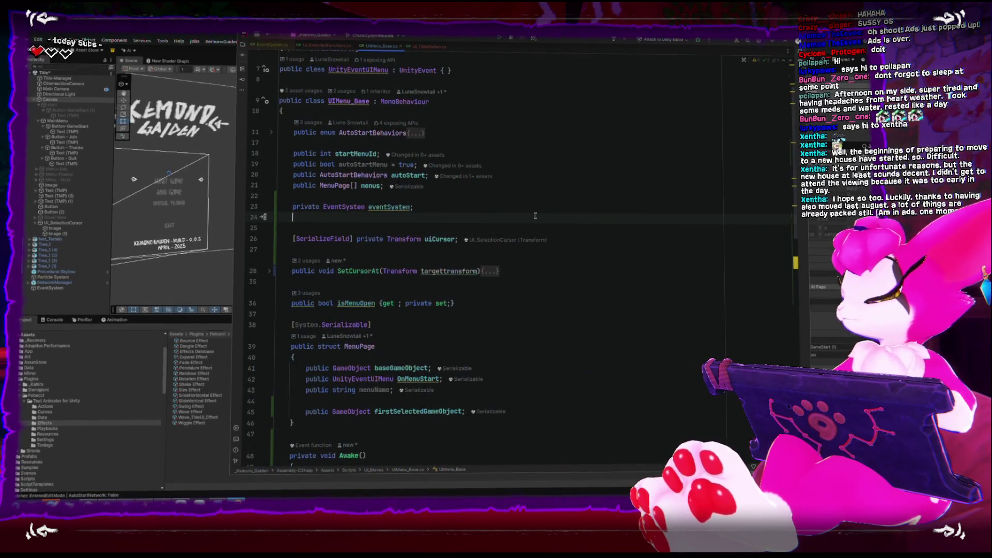
type("GameObject l")
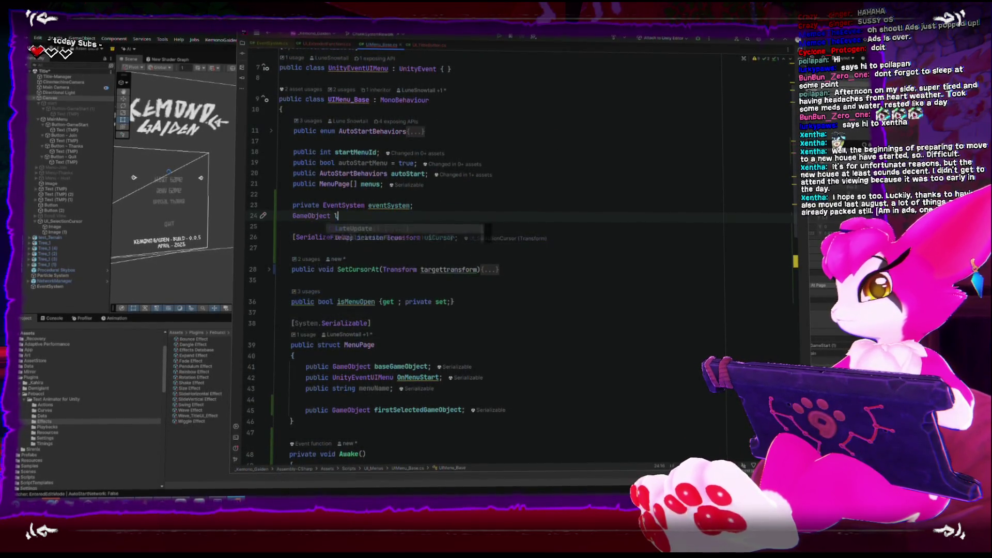
type("astSelectedGameobject;")
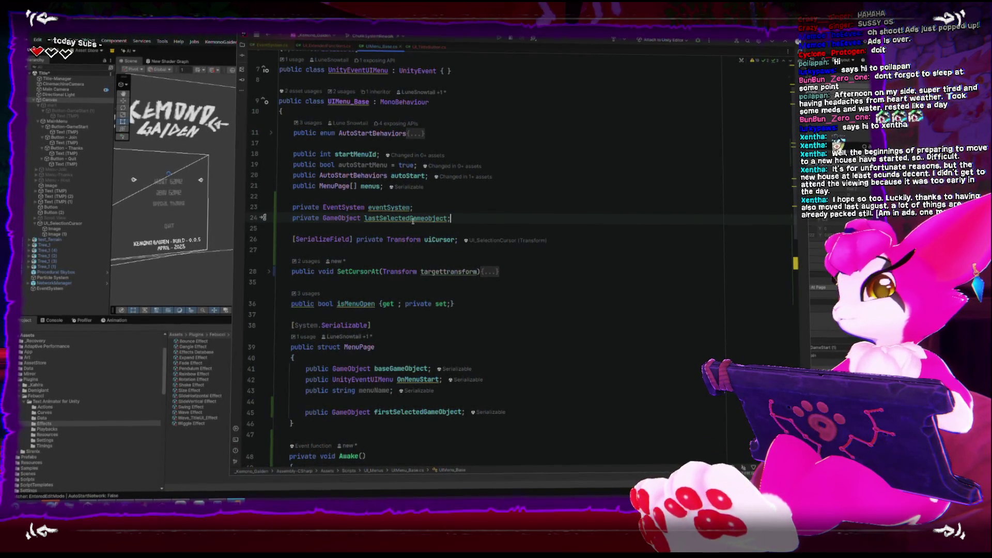
In Update, check eventSystem.currentSelectedGameObject and call SelectGameObject(lastSelectedGameobject).
scroll(413, 222, "down", 8)
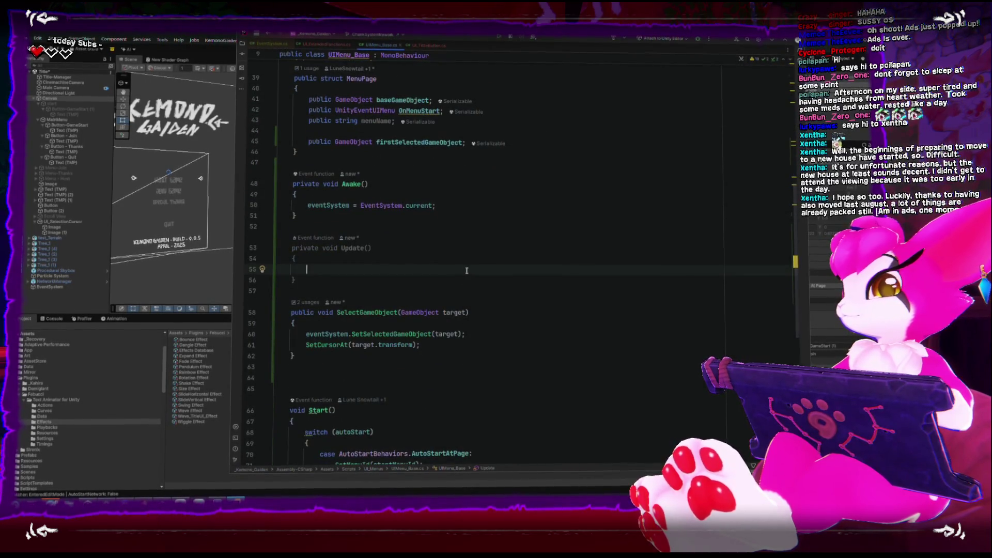
type("if(eve")
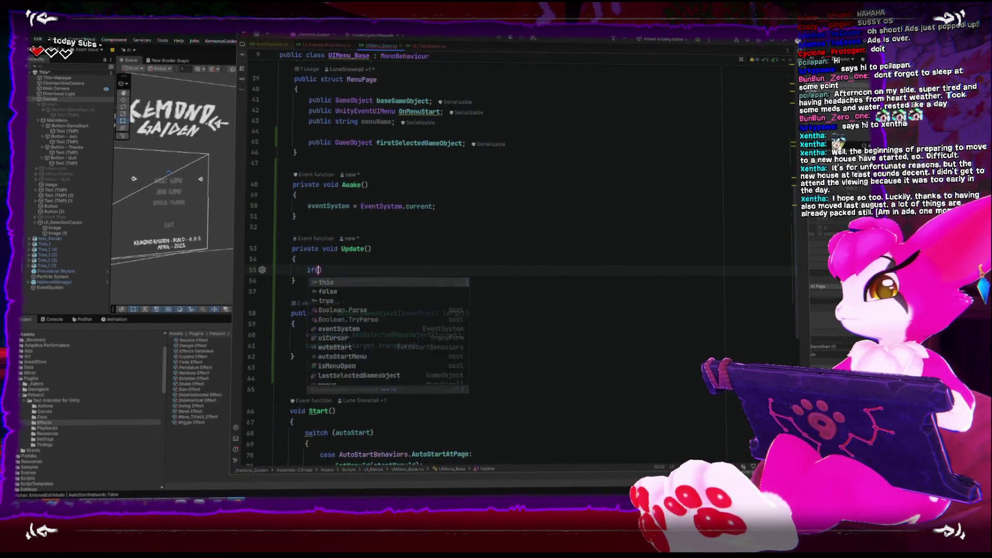
key("Return")
type(".")
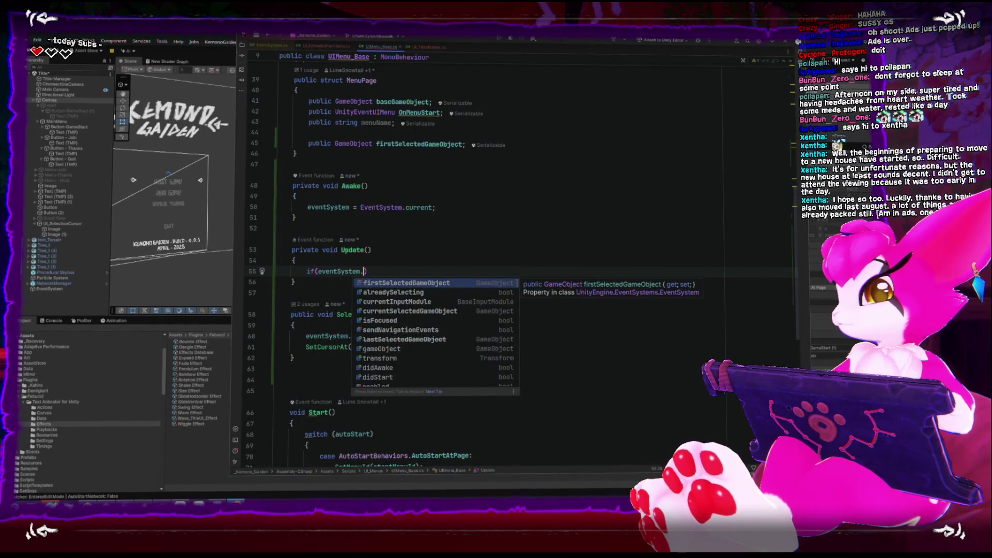
key("Down")
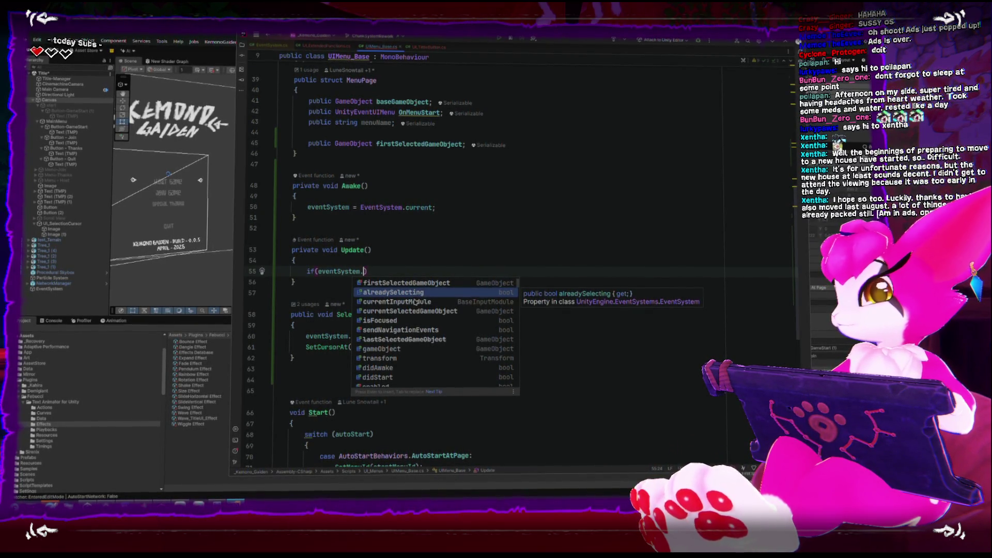
key("Down")
key("Down")
key("Return")
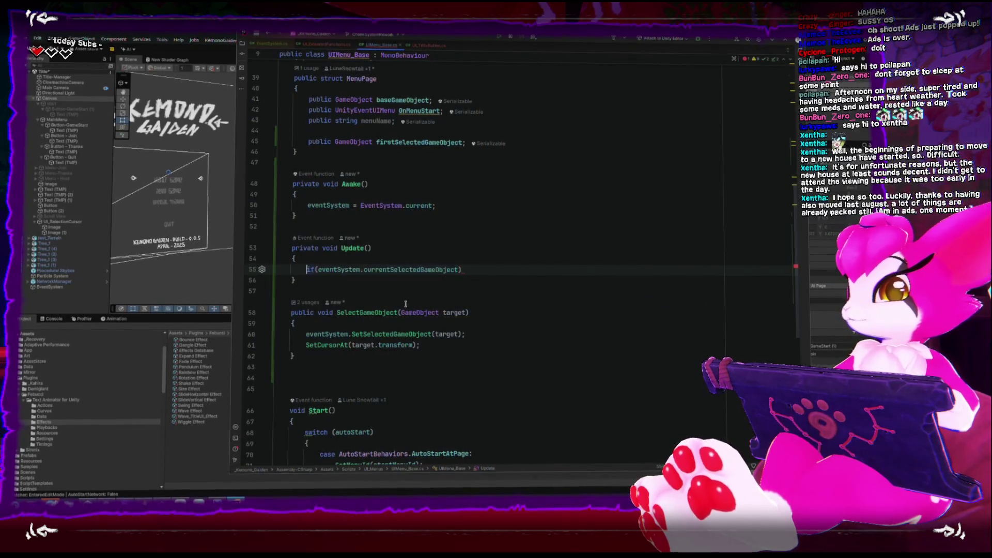
key("Return")
type("Sel")
key("Return")
type("lastSelectedGameobject);")
key("Return")
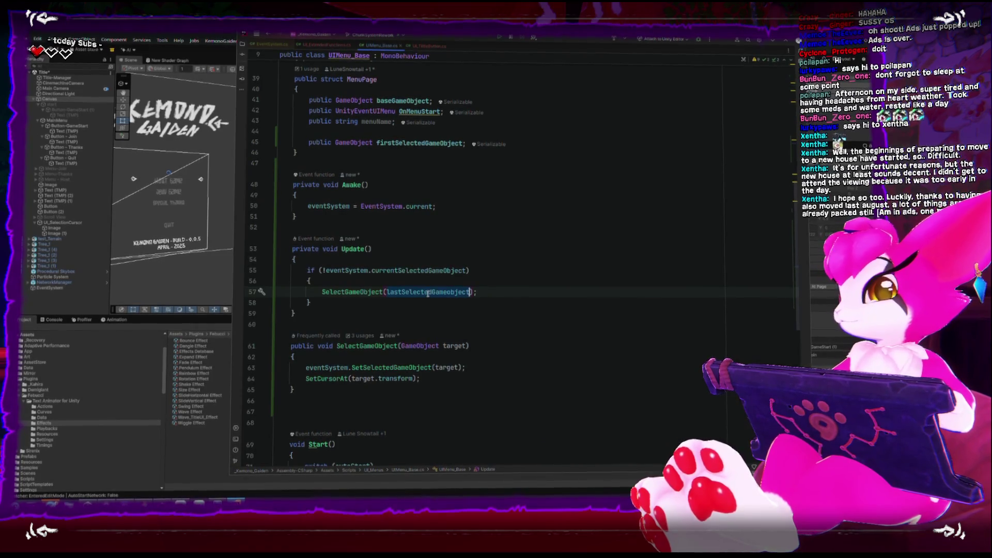
Add 'lastSelectedGameobject = target;' in SelectGameObject and switch back to Unity.
scroll(451, 319, "down", 2)
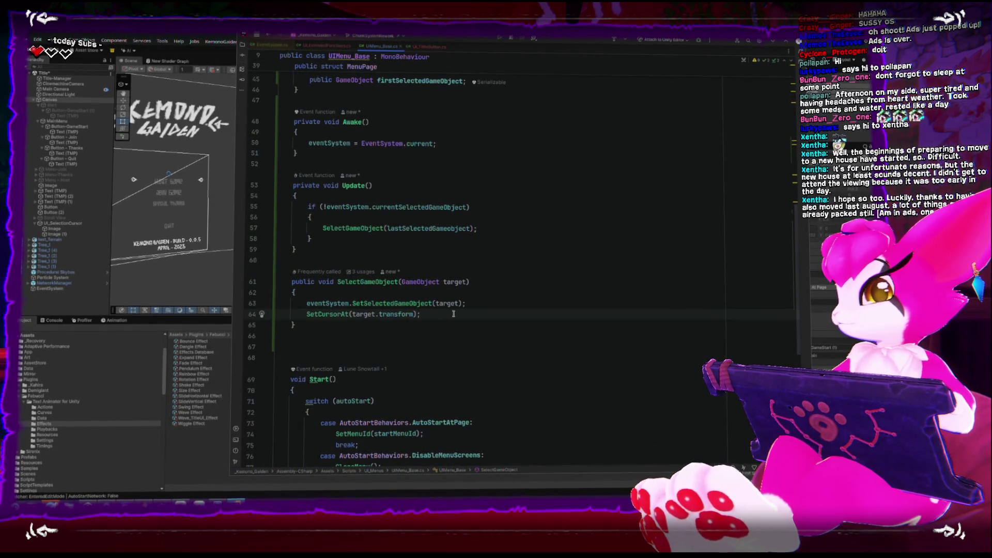
key("Return")
type("lastSelectedGameobject = ")
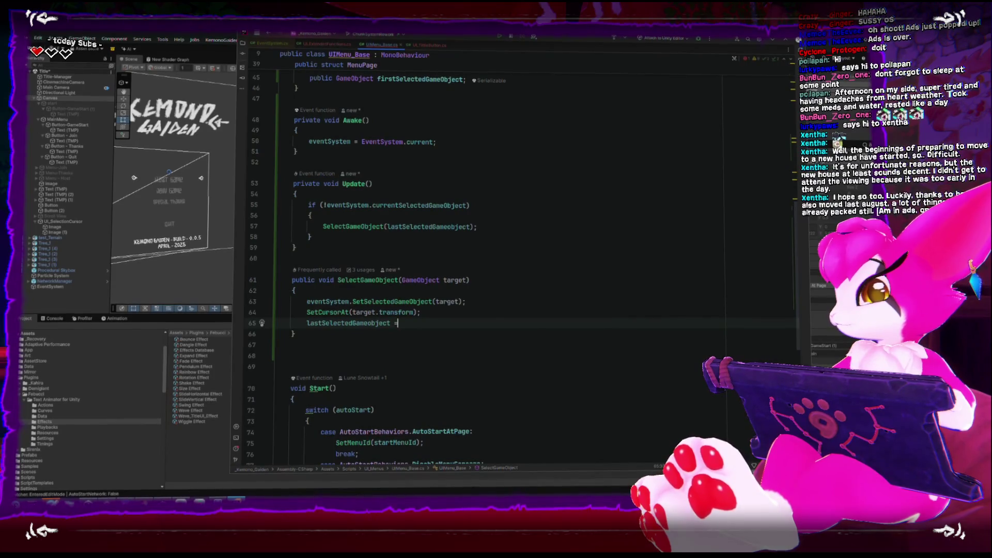
type("tar")
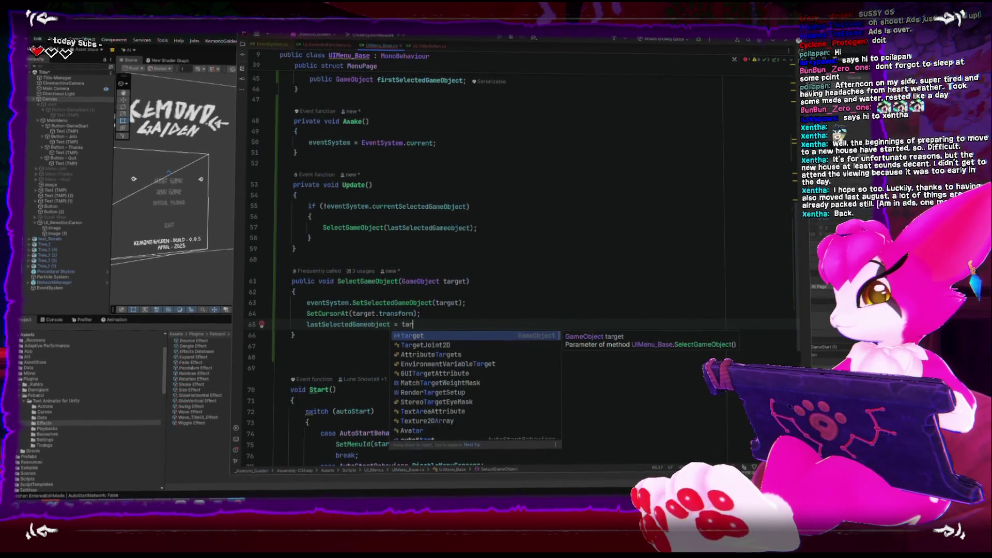
type("get;")
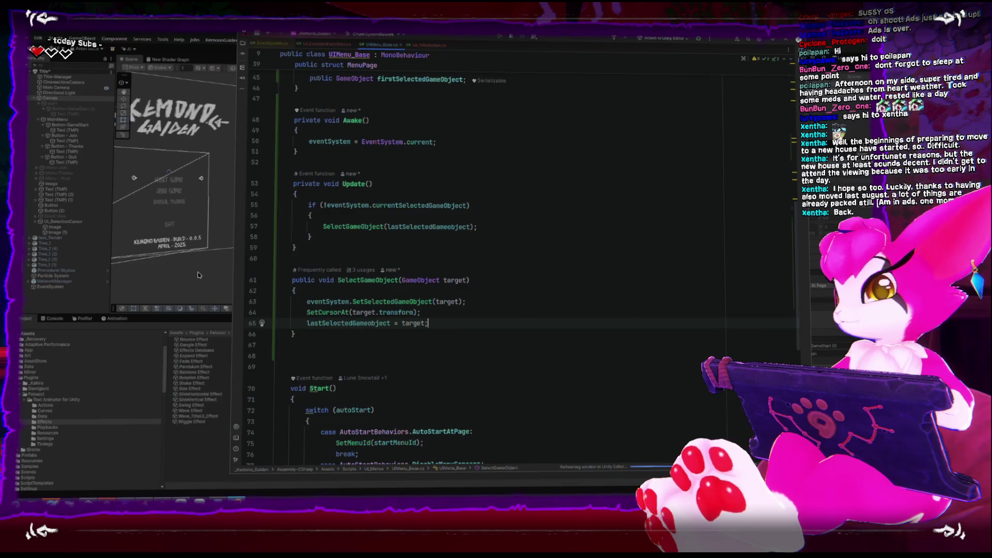
key("alt+Tab")
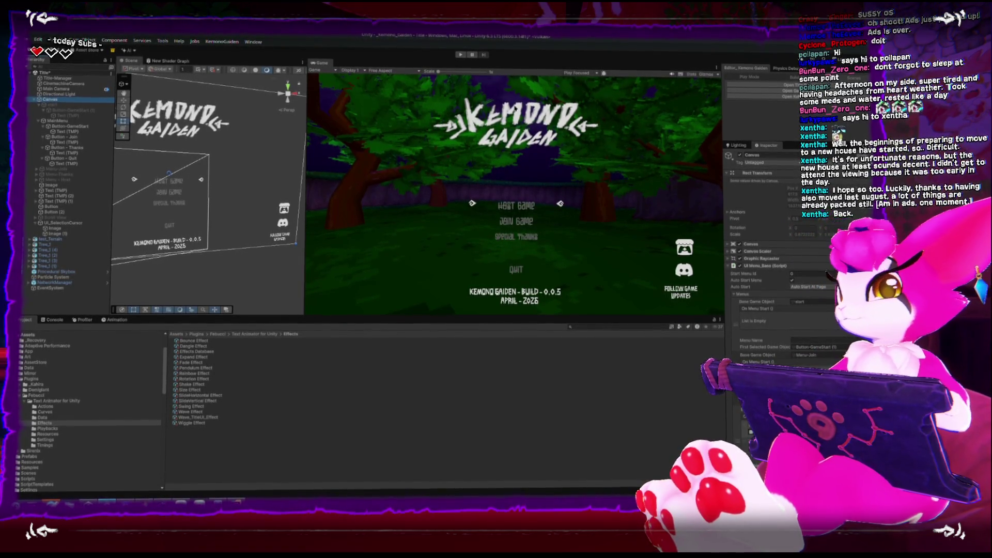
Play the game, move the selection between Host Game and Special Thanks twice, then stop and return to Rider.
key("ctrl+p")
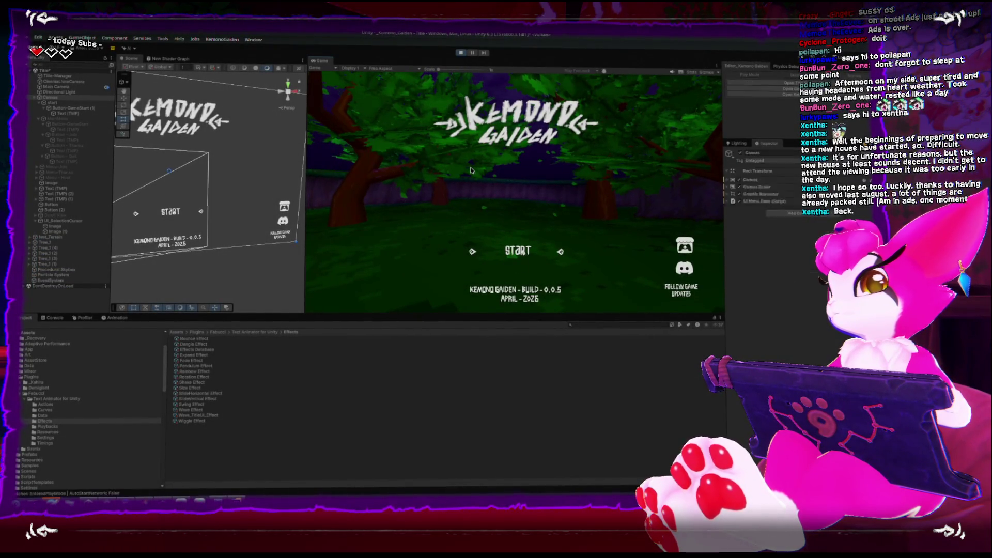
key("Down")
key("Down")
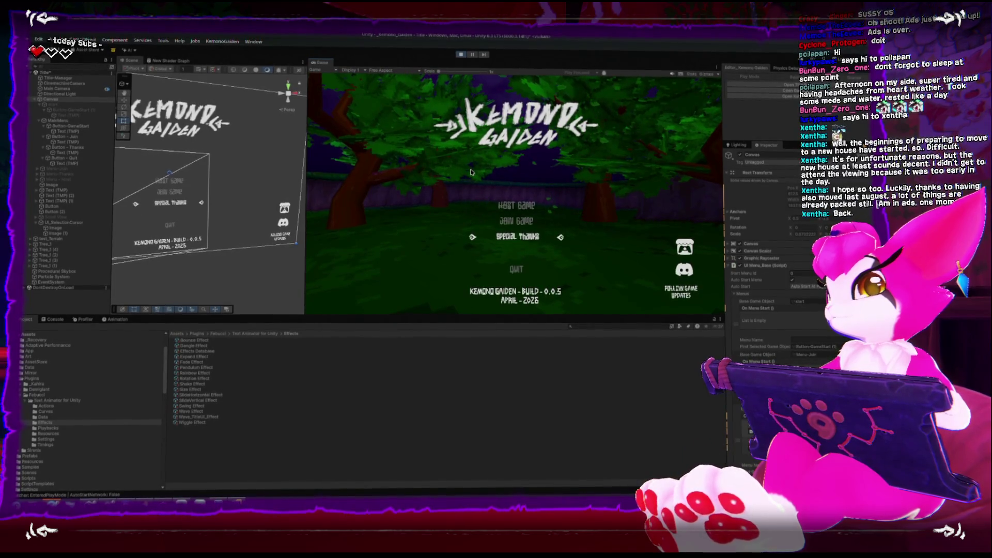
key("Up")
key("Up")
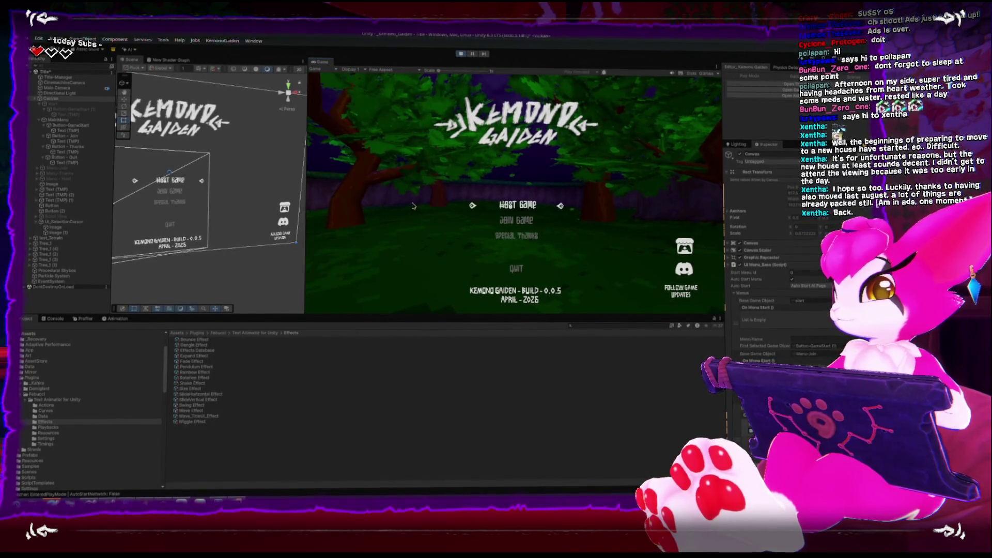
key("Down")
key("Down")
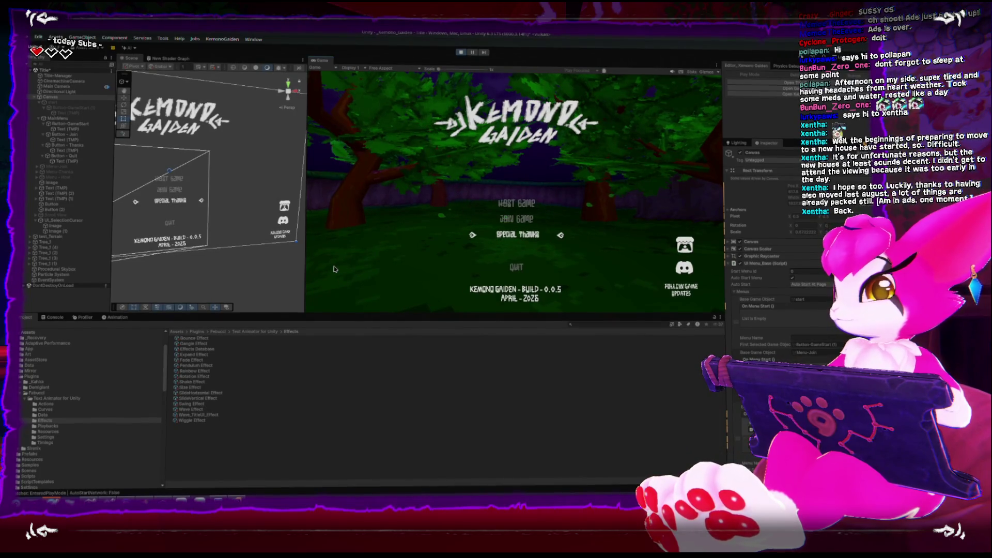
key("Up")
key("Up")
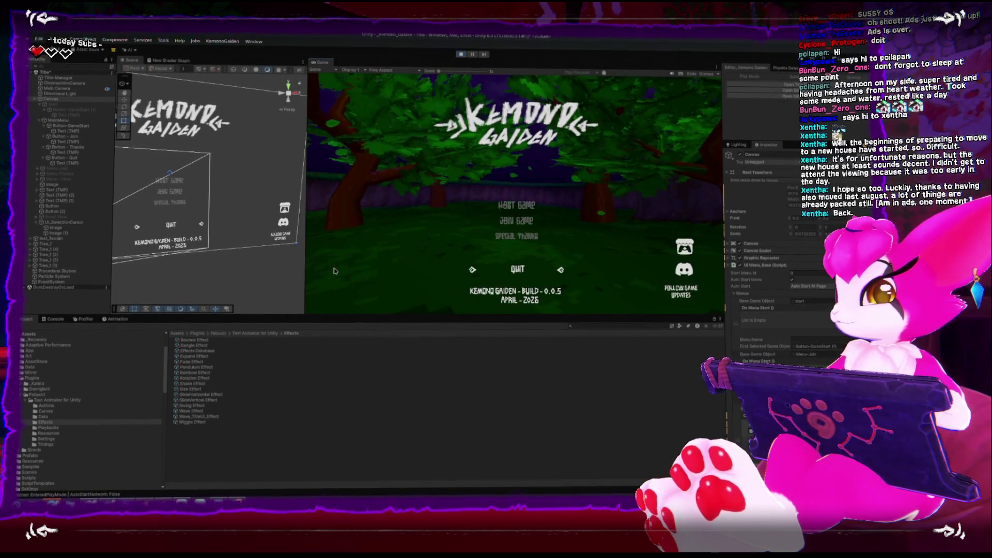
left_click(462, 56)
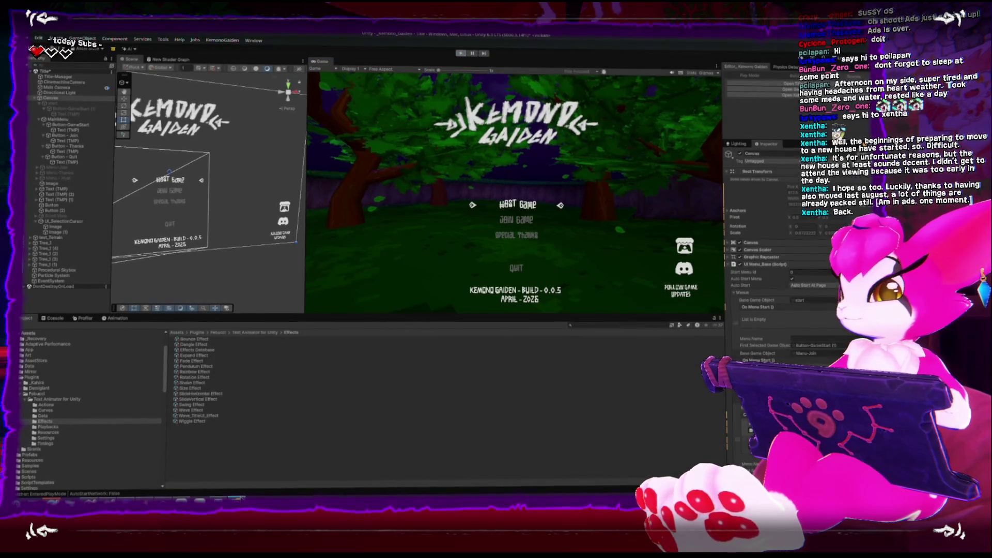
key("alt+Tab")
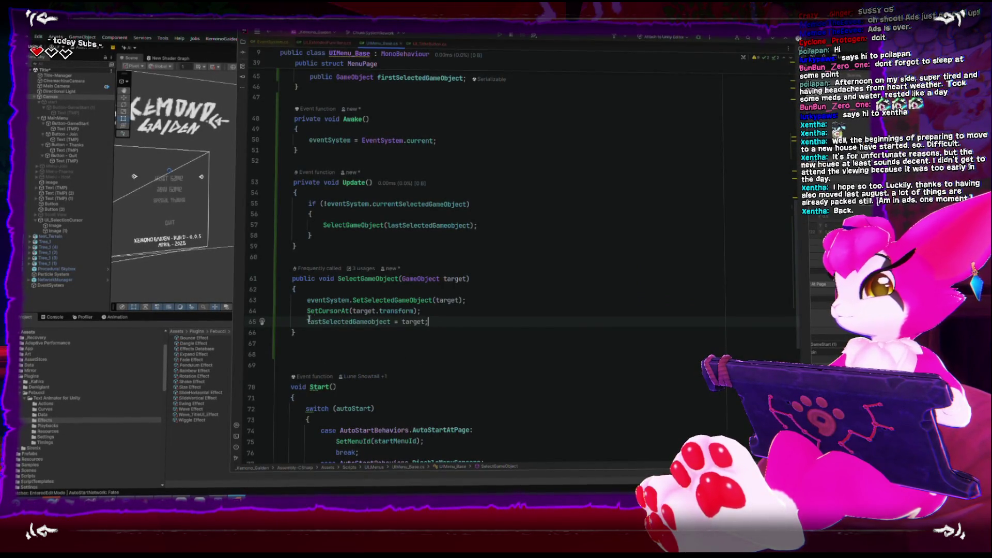
In UI_TitleButton.cs, inspect OnHover's SelectGameObject call and jump to the SetCursorAt declaration.
left_click(306, 321, "shift")
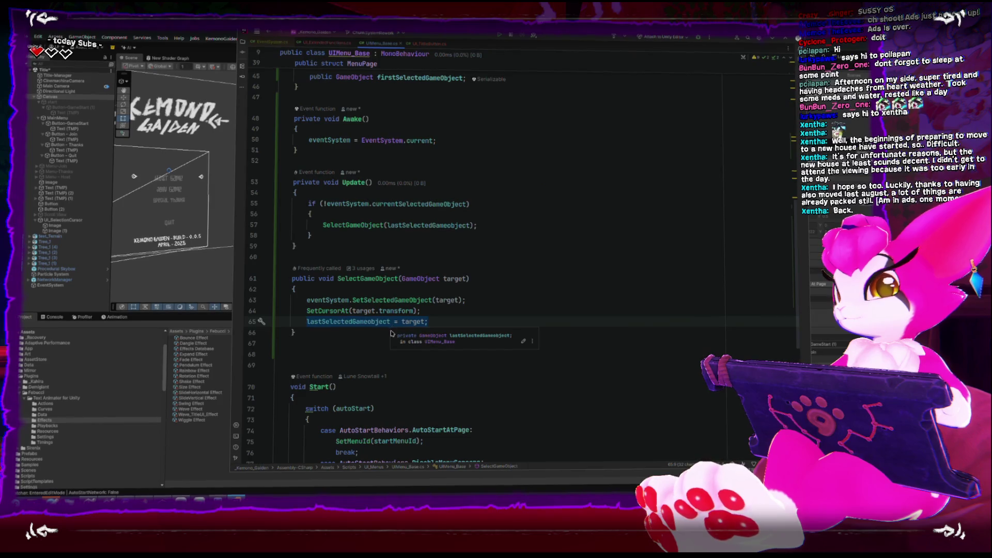
scroll(366, 78, "down", 1)
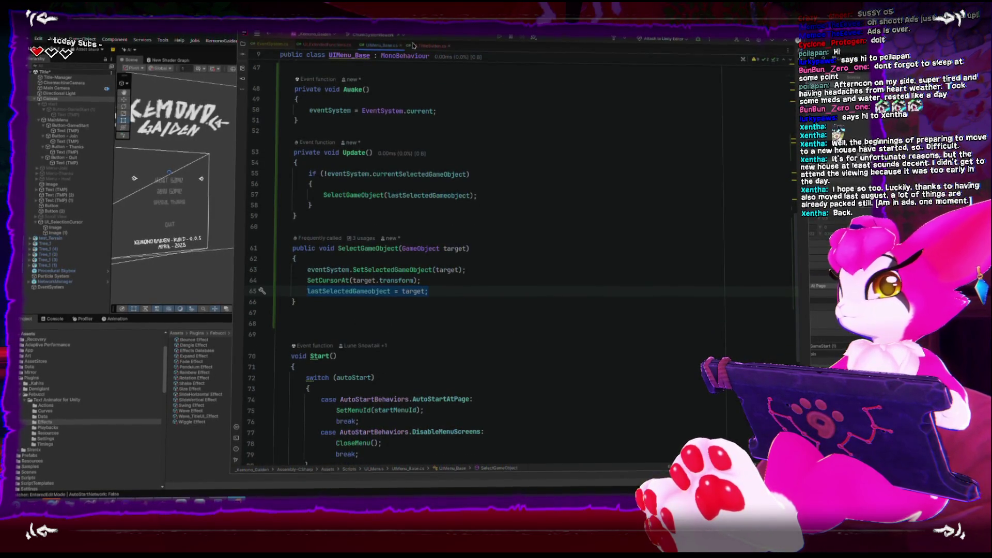
left_click(413, 45)
scroll(463, 313, "down", 2)
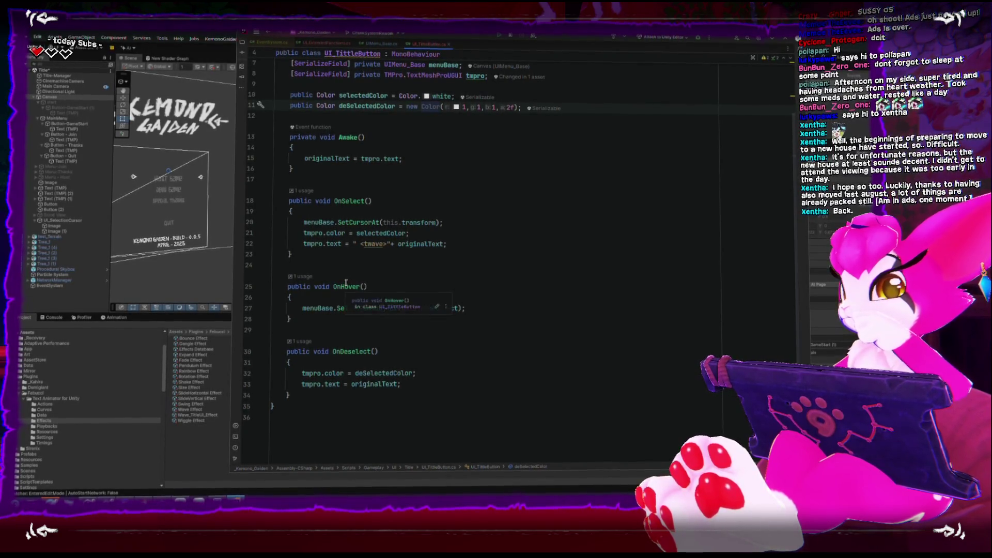
double_click(349, 307)
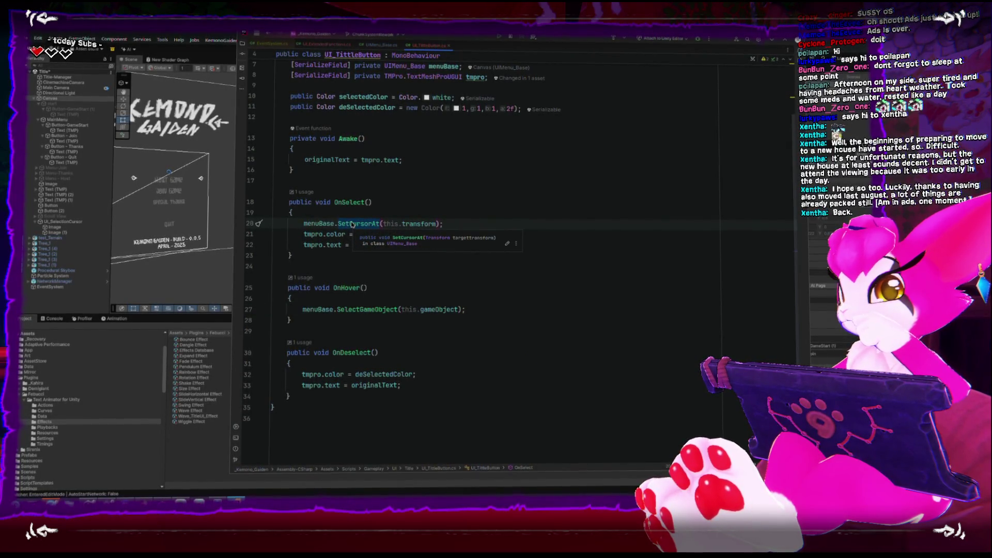
mouse_move(352, 221)
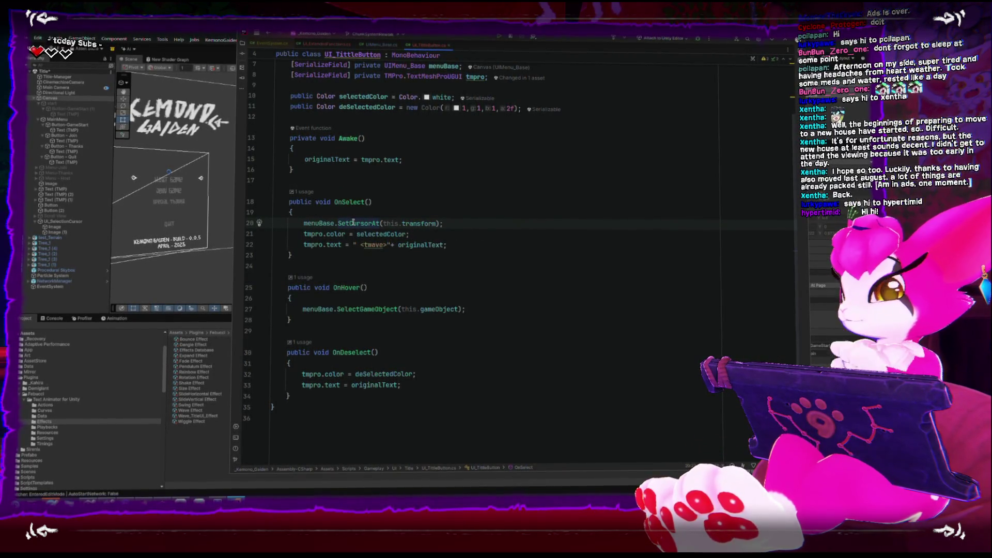
left_click(354, 223, "ctrl")
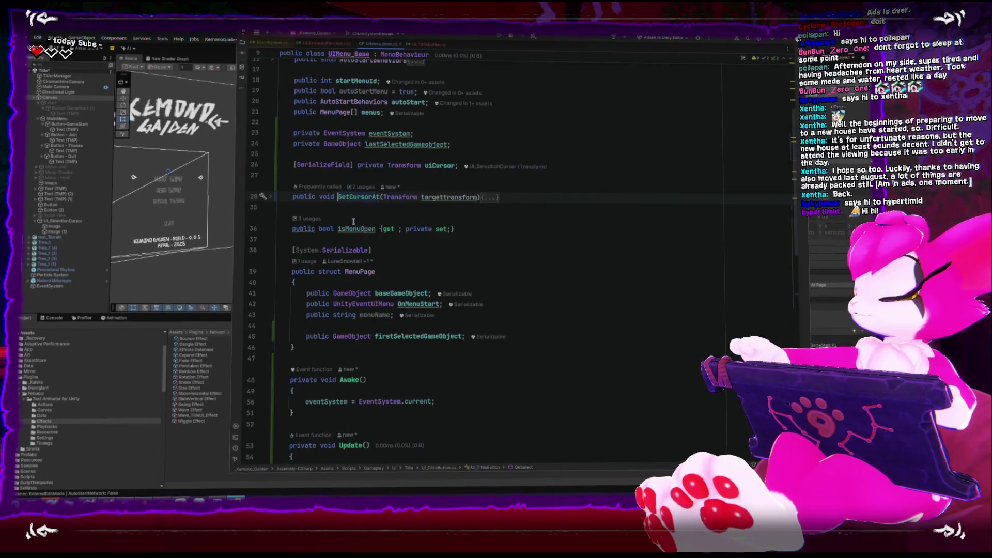
Add 'lastSelectedGameobject = targettransform.gameObject;' inside SetCursorAt.
left_click(272, 196)
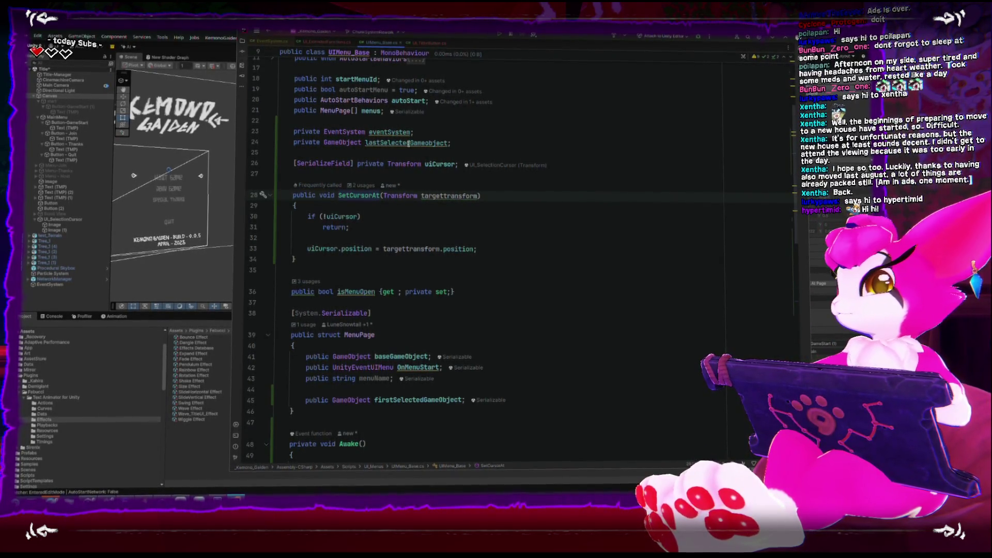
left_click(505, 243)
key("Return")
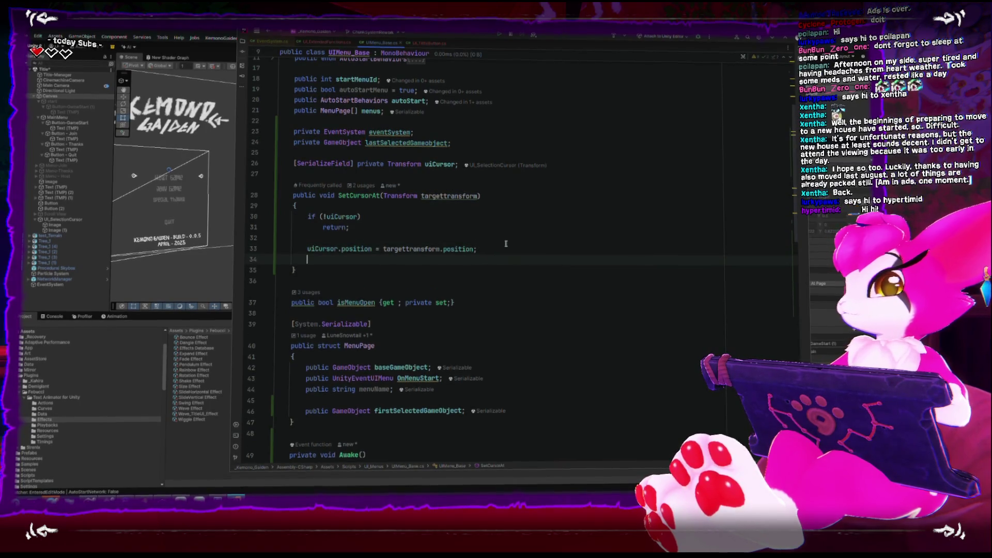
type("lastSelectedGameobject =targettransform.t")
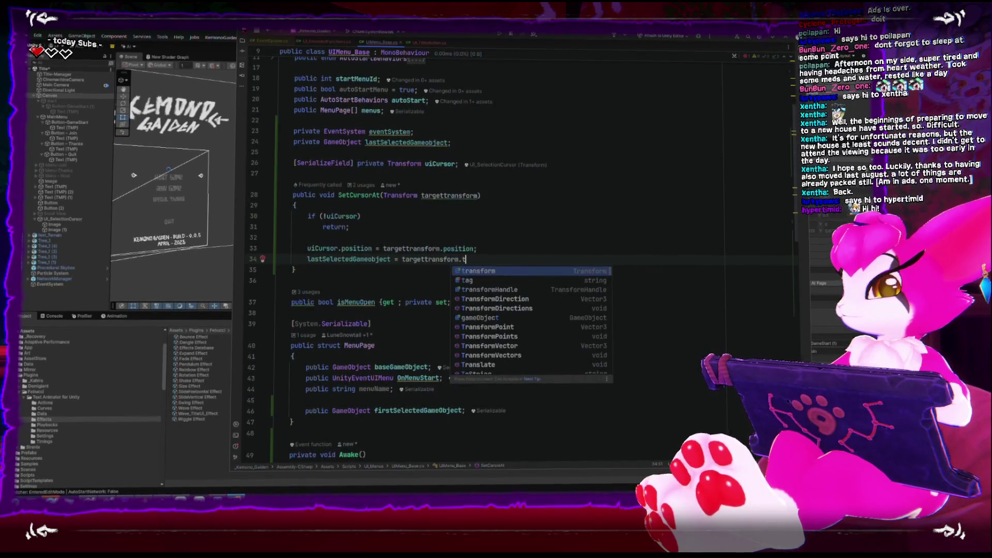
key("Return")
type(";")
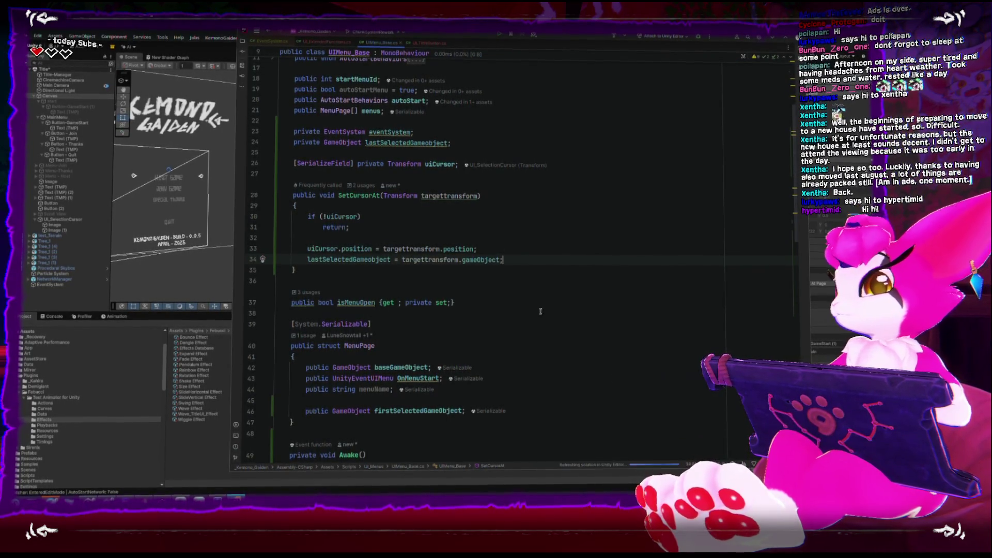
Delete the old lastSelectedGameobject assignment from SelectGameObject and return to Unity.
scroll(523, 292, "down", 5, "ctrl")
scroll(542, 326, "down", 4)
left_click(425, 341)
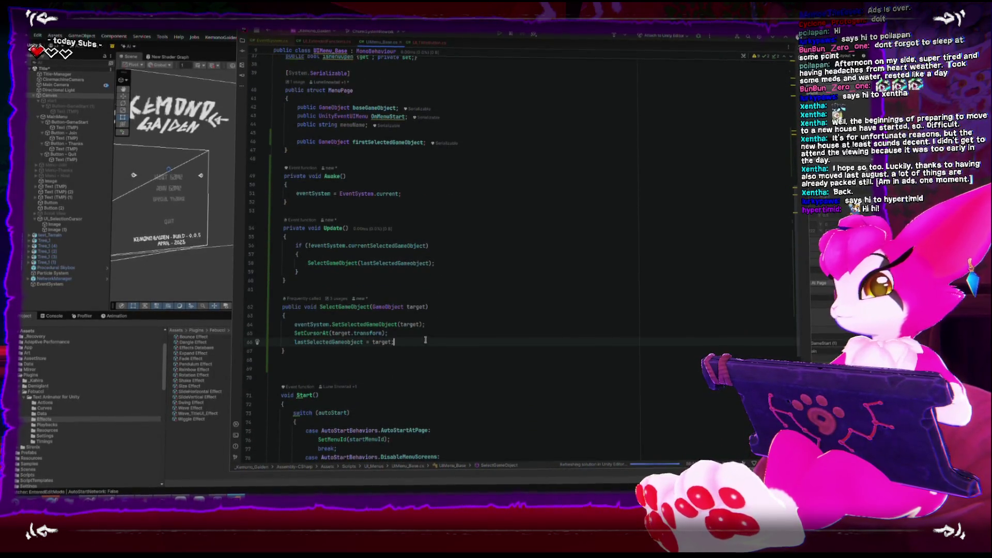
key("ctrl+BackSpace")
key("ctrl+BackSpace")
key("ctrl+BackSpace")
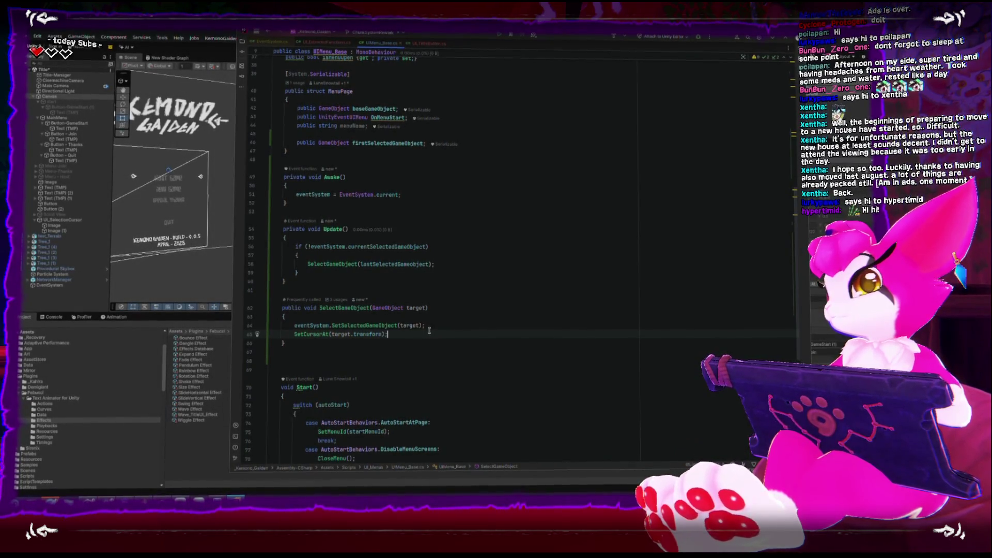
left_click(208, 31)
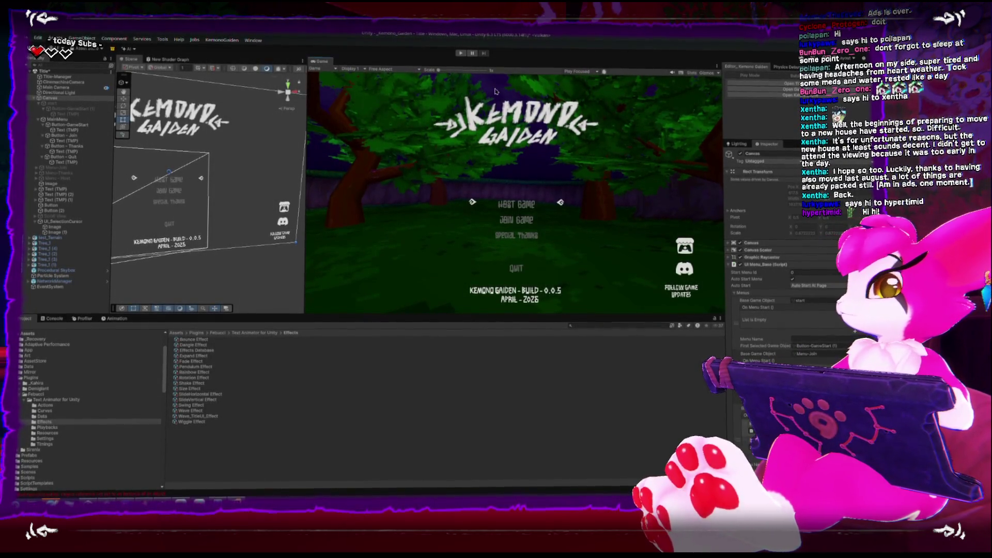
Enter Play mode and go past the START screen to the main menu, testing the first arrow-key moves.
left_click(461, 53)
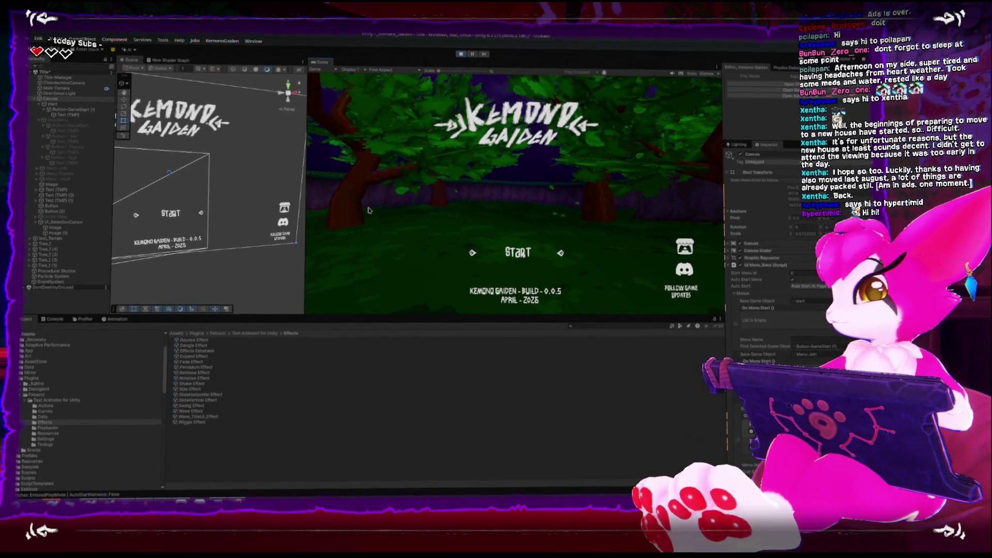
key("Return")
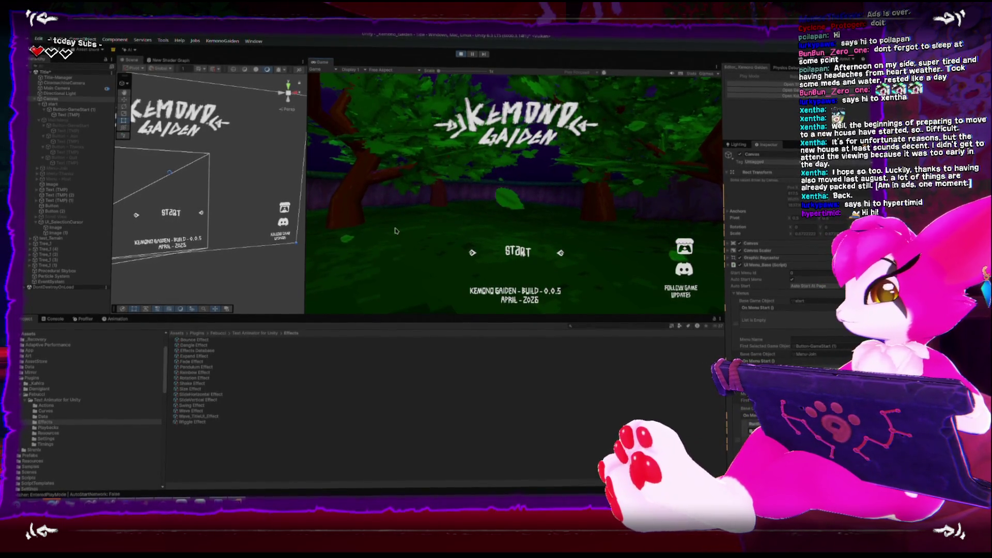
key("Down")
key("Down")
key("Down")
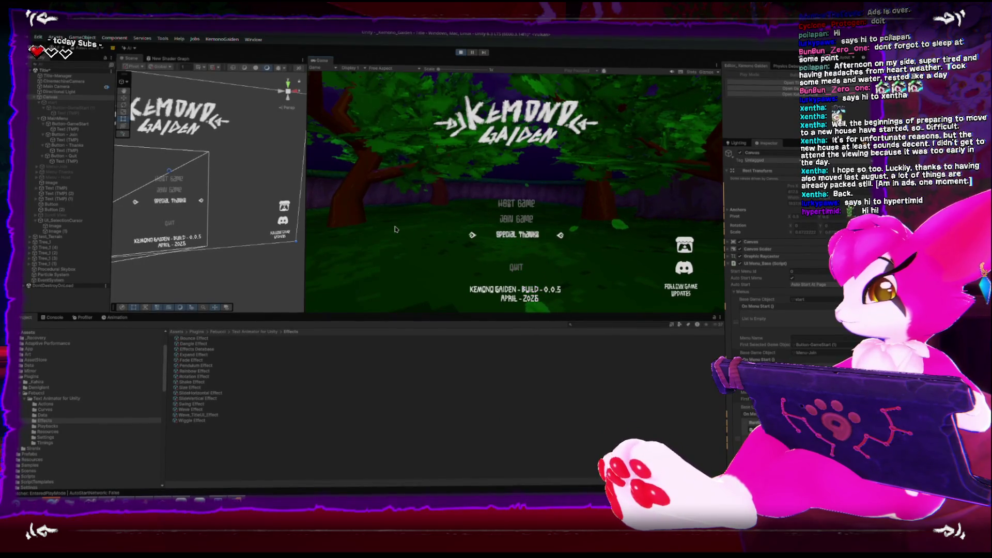
key("Up")
key("Up")
Cycle the selection between Host Game, Join Game and Special Thanks, ending back on Host Game.
key("Down")
key("Up")
key("Up")
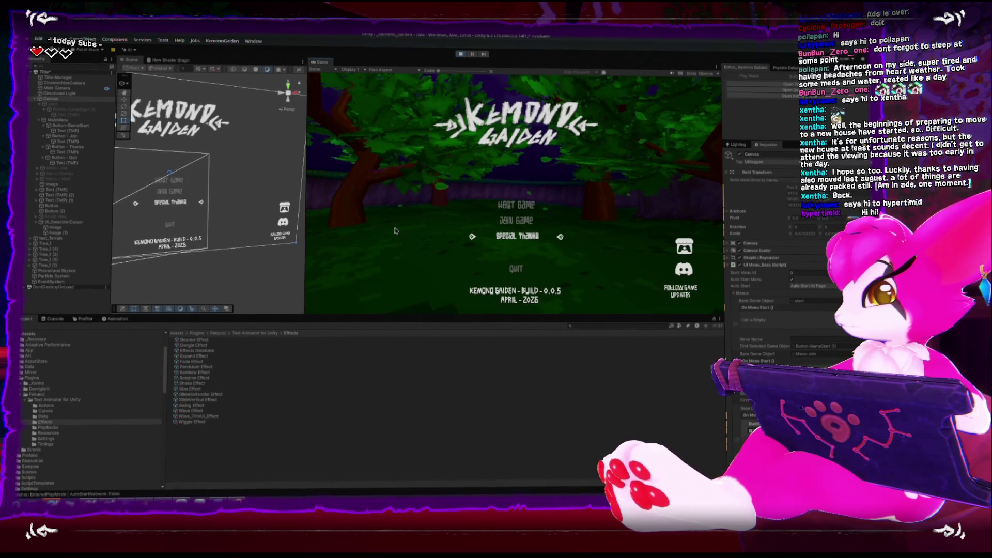
key("Down")
key("Down")
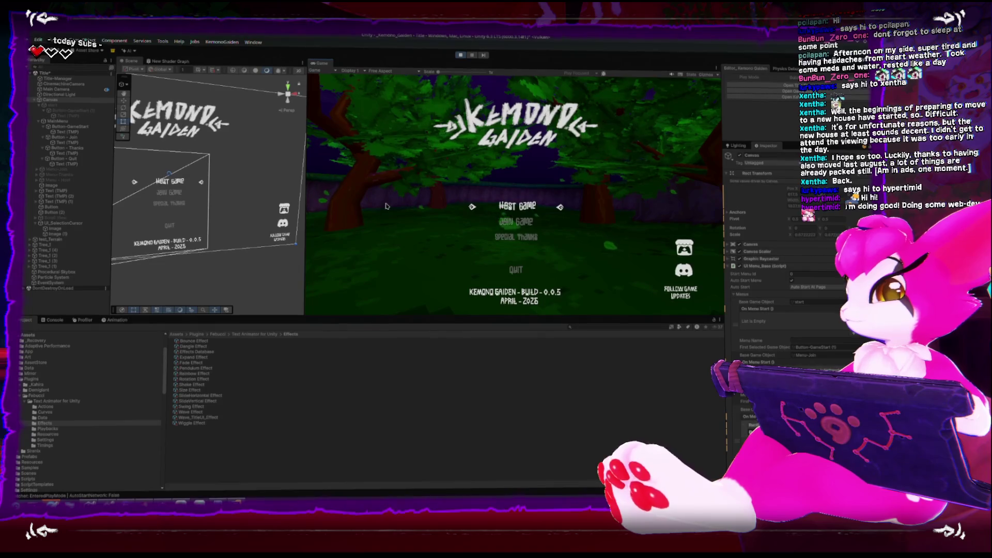
key("Down")
key("Down")
key("Down")
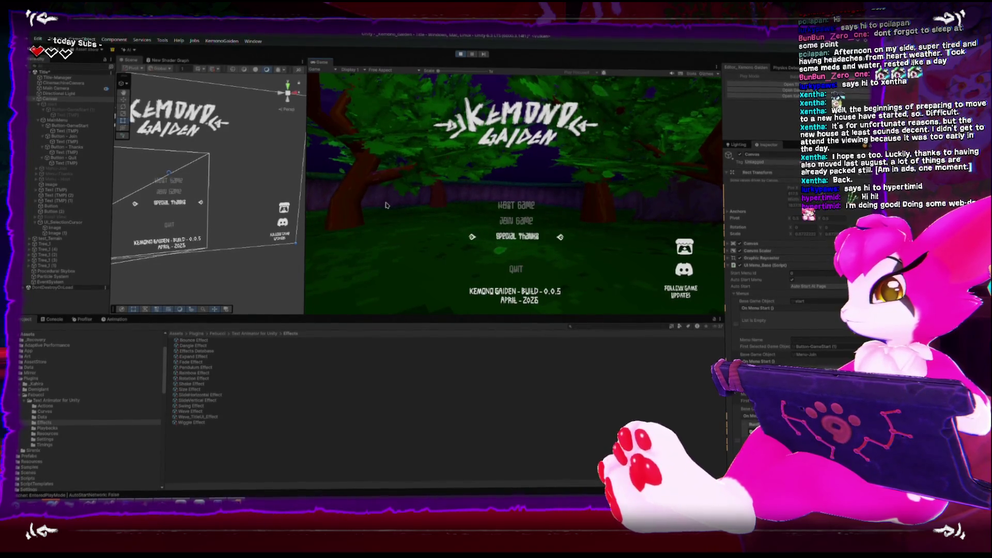
key("Up")
key("Up")
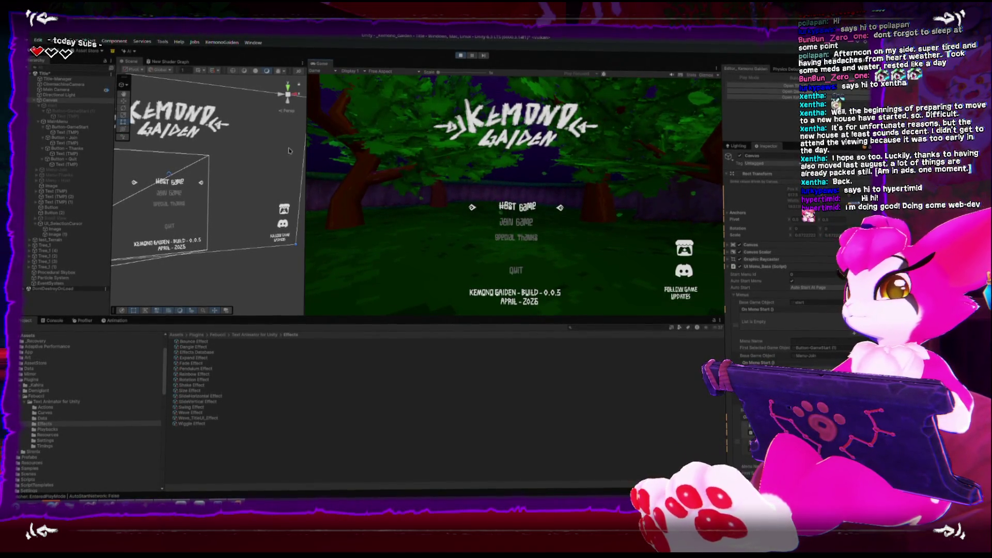
left_click_drag(157, 203, 230, 206)
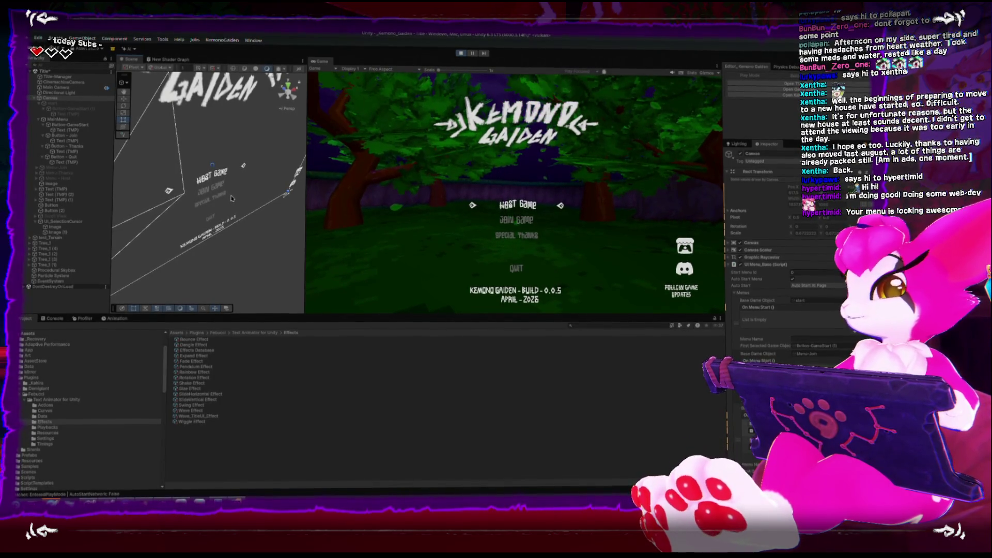
Keep cycling the menu selection up and down between Host Game and Join Game.
key("Down")
key("Up")
key("Up")
key("Down")
key("Down")
key("Down")
key("Up")
key("Up")
key("Up")
key("Up")
key("Up")
key("Up")
key("Down")
key("Down")
key("Down")
key("Up")
key("Up")
key("Up")
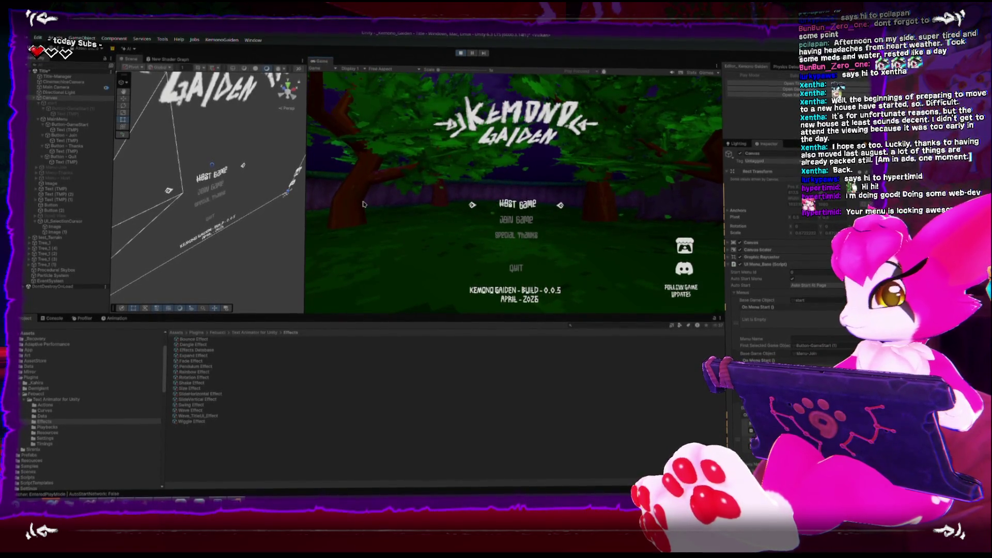
Run a final few arrow-key checks through Join Game and Quit, then exit Play mode.
key("Down")
key("Down")
key("Down")
key("Down")
key("Down")
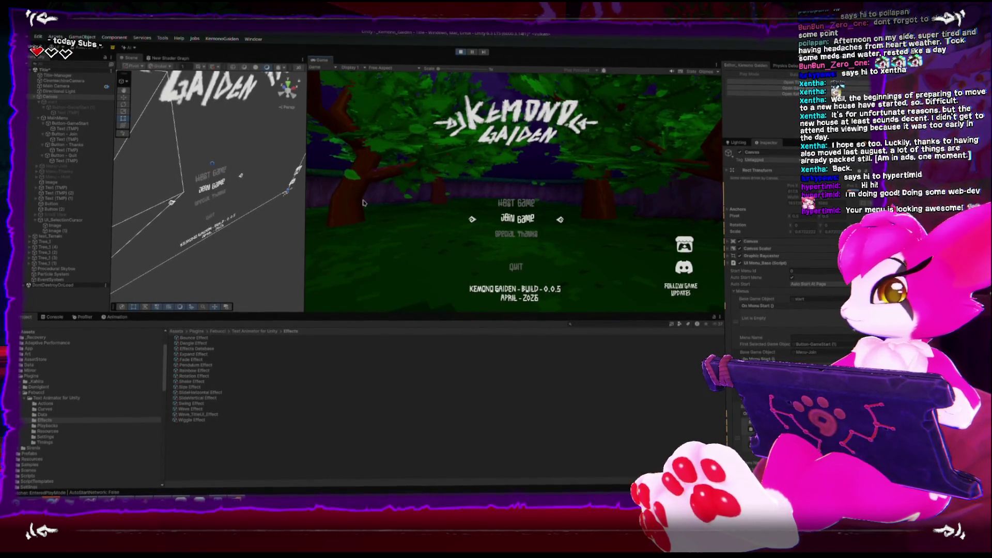
key("Up")
key("Down")
key("Down")
key("Down")
key("Down")
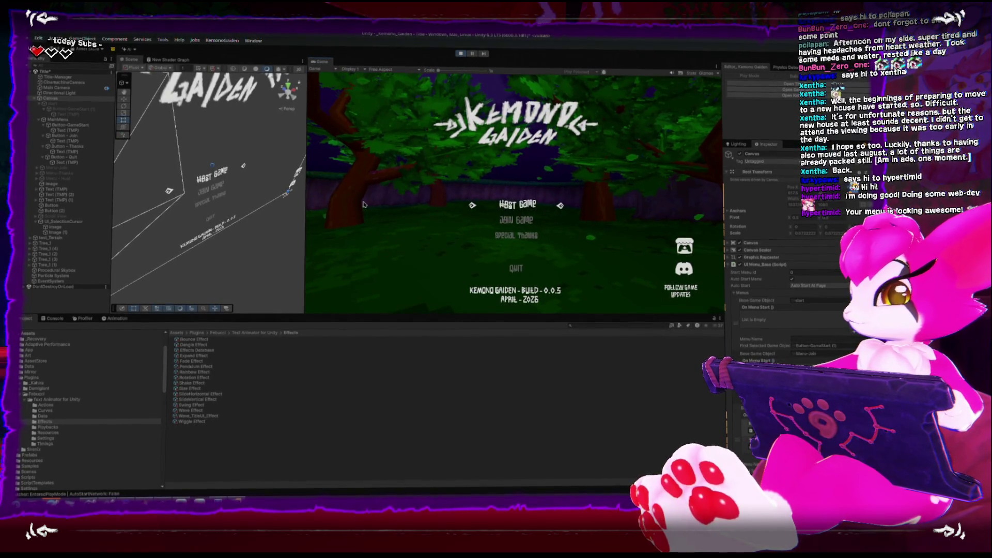
left_click(460, 52)
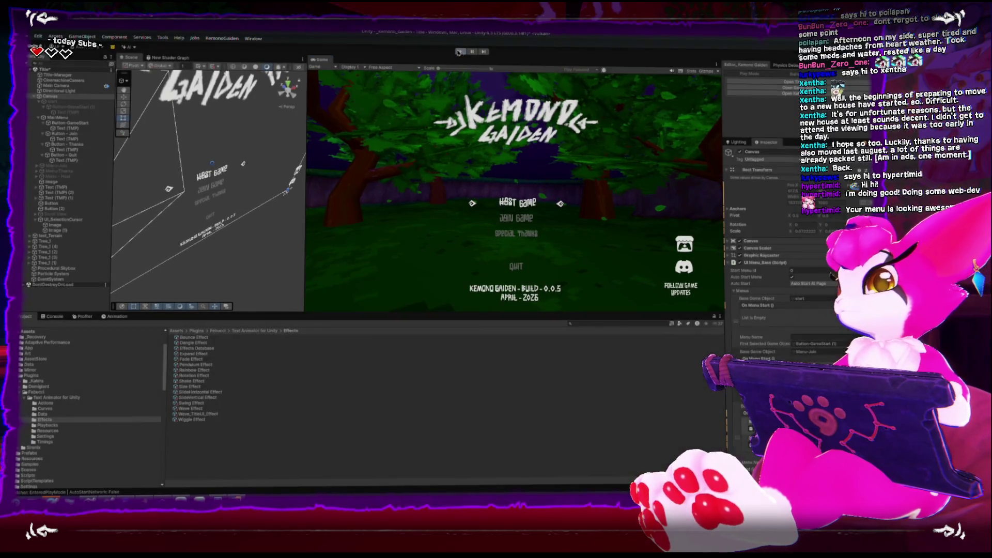
Deactivate MainMenu and set the Button-GameStart (1) Navigation to None.
left_click(44, 119)
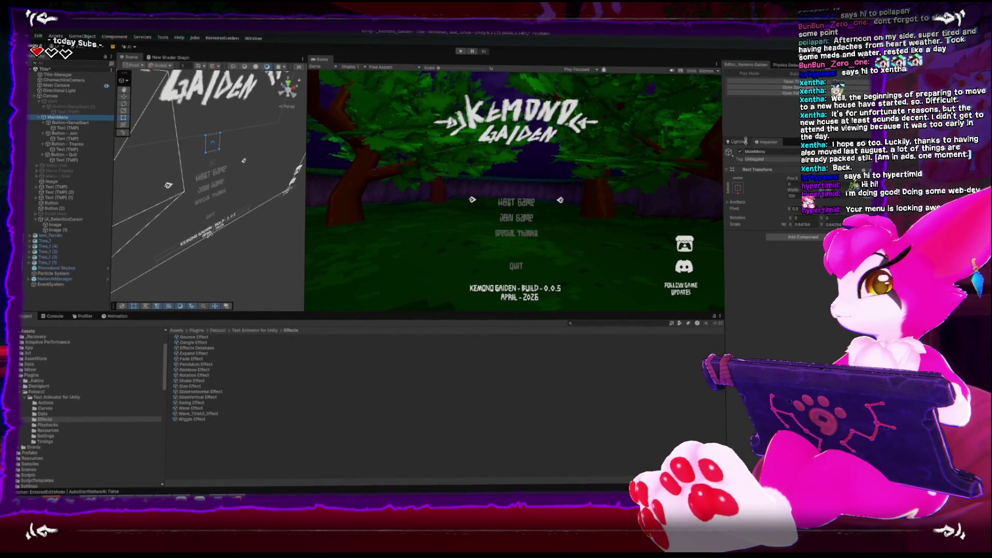
left_click(740, 153)
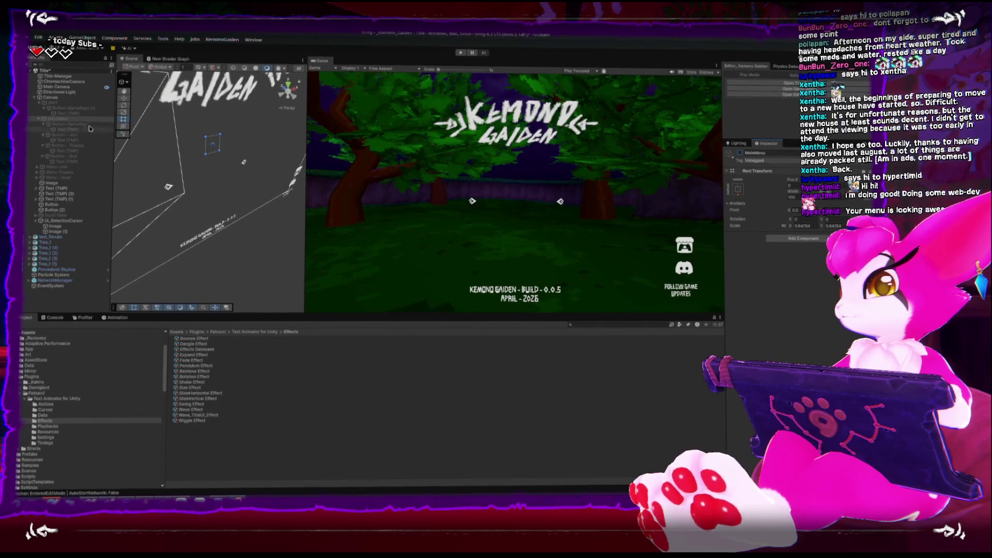
left_click(80, 109)
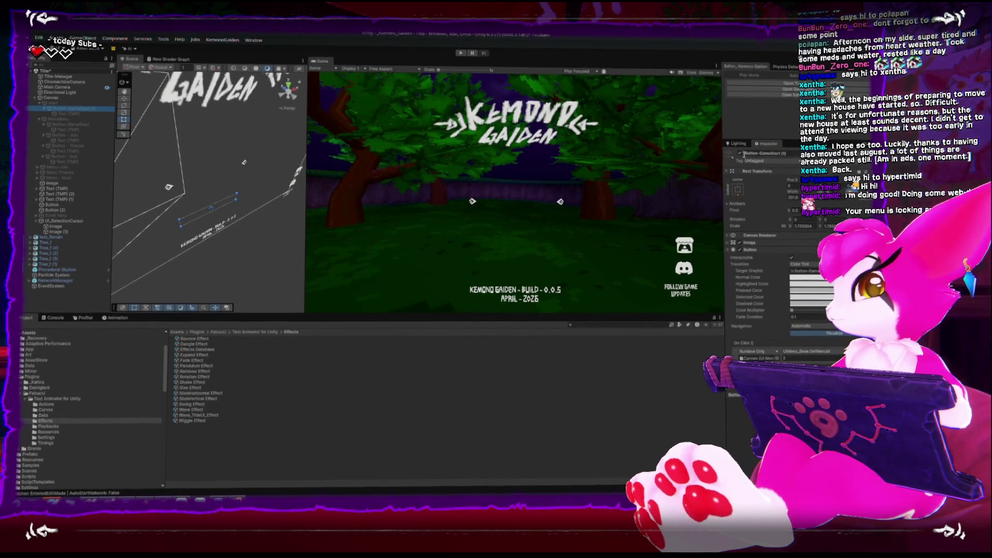
left_click(65, 100)
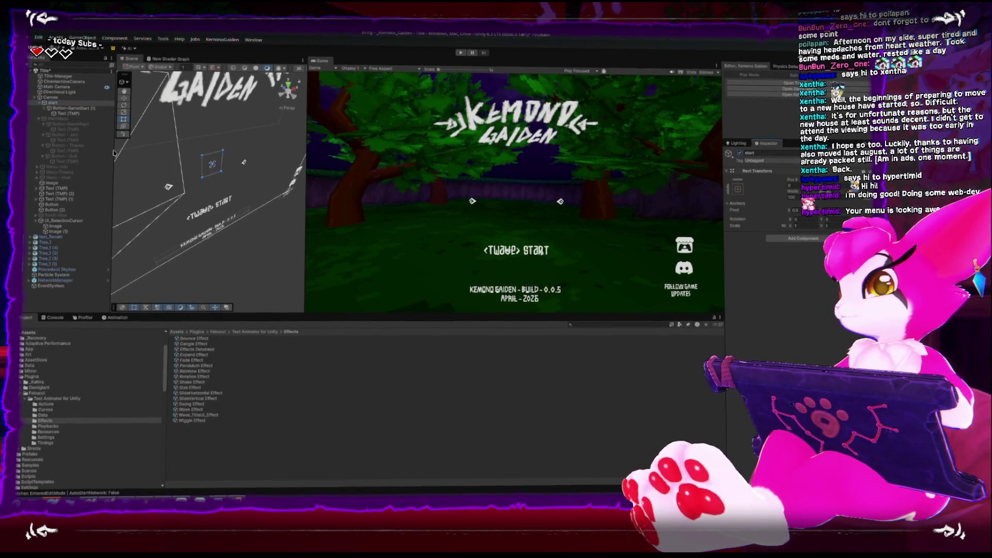
left_click(72, 109)
left_click_drag(197, 163, 239, 193)
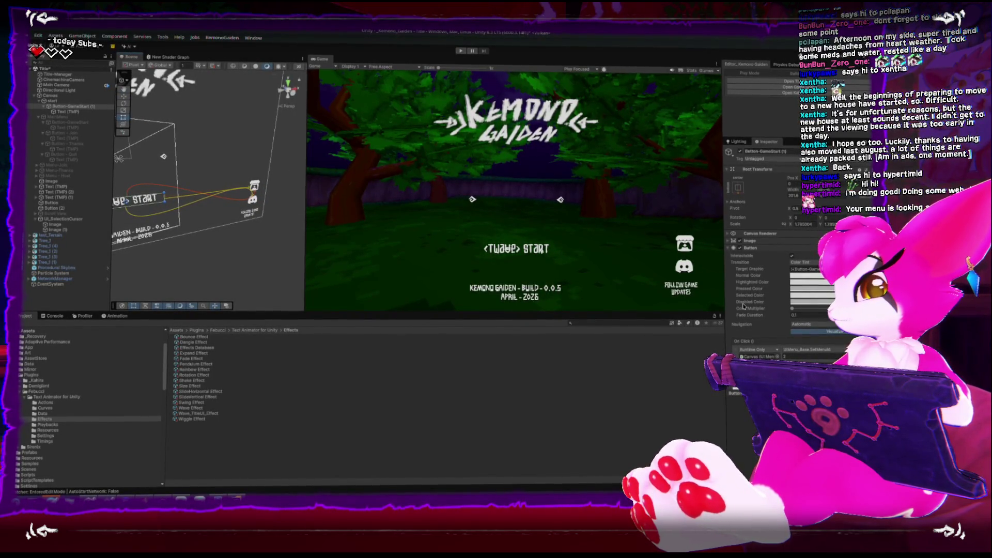
left_click(804, 325)
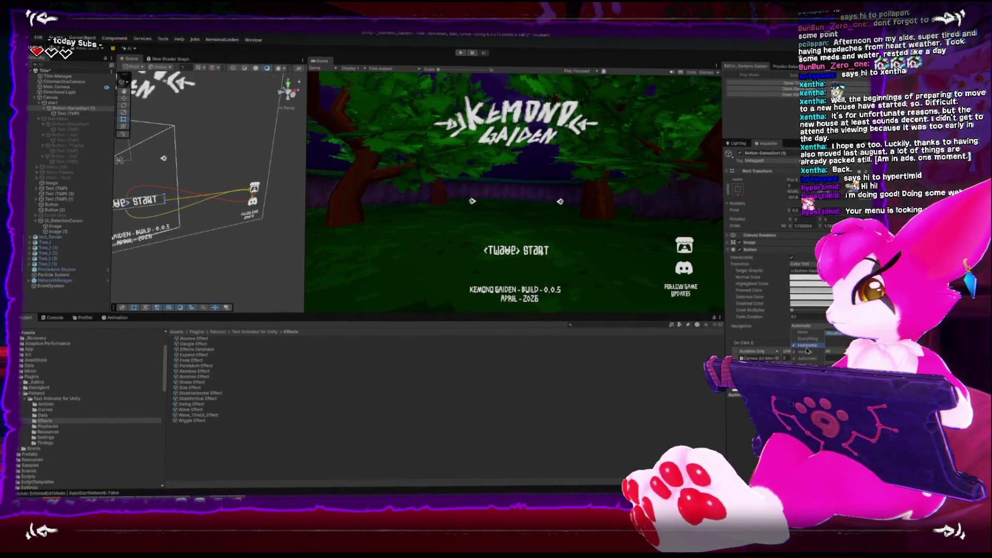
left_click(805, 332)
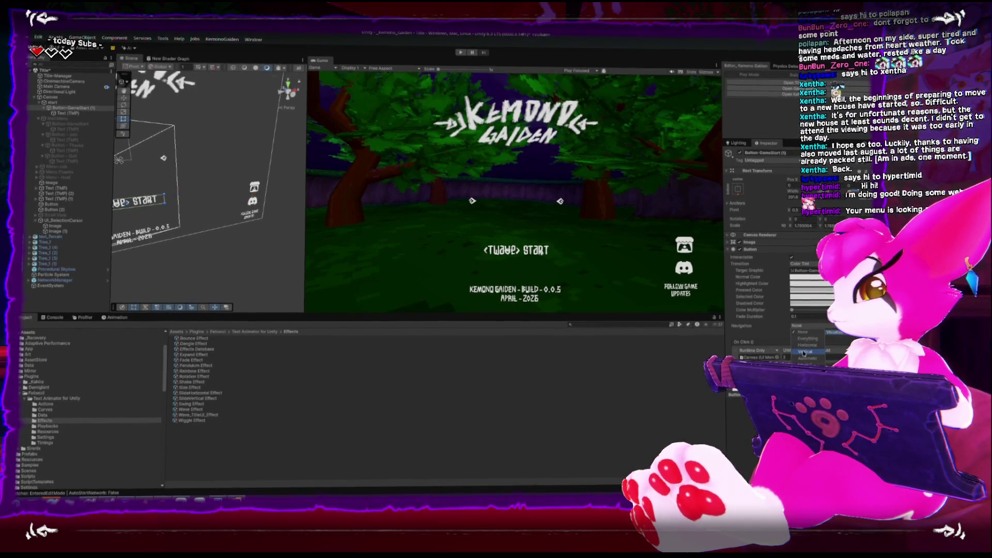
Disable the START prompt object and activate Menu-Join with its address and port fields.
left_click(170, 231)
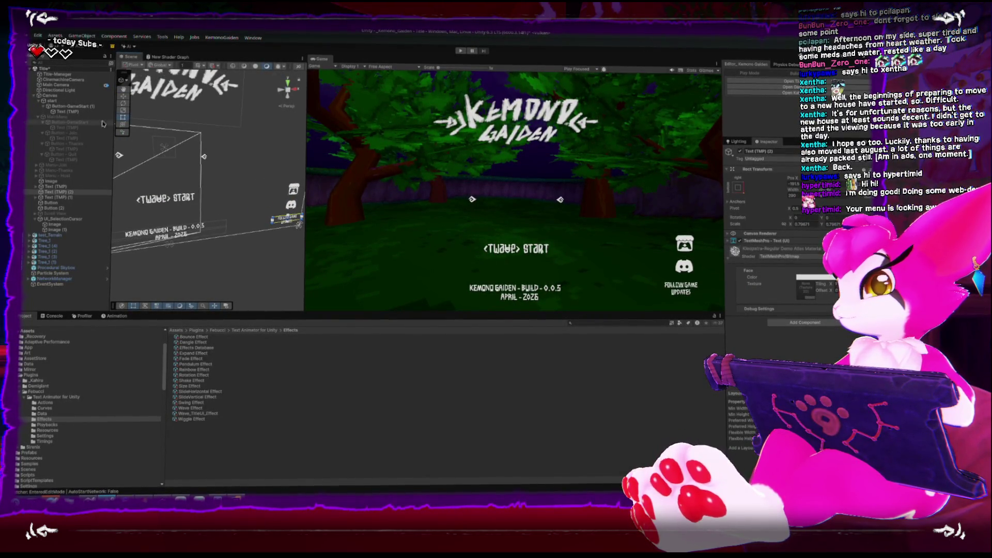
left_click(52, 103)
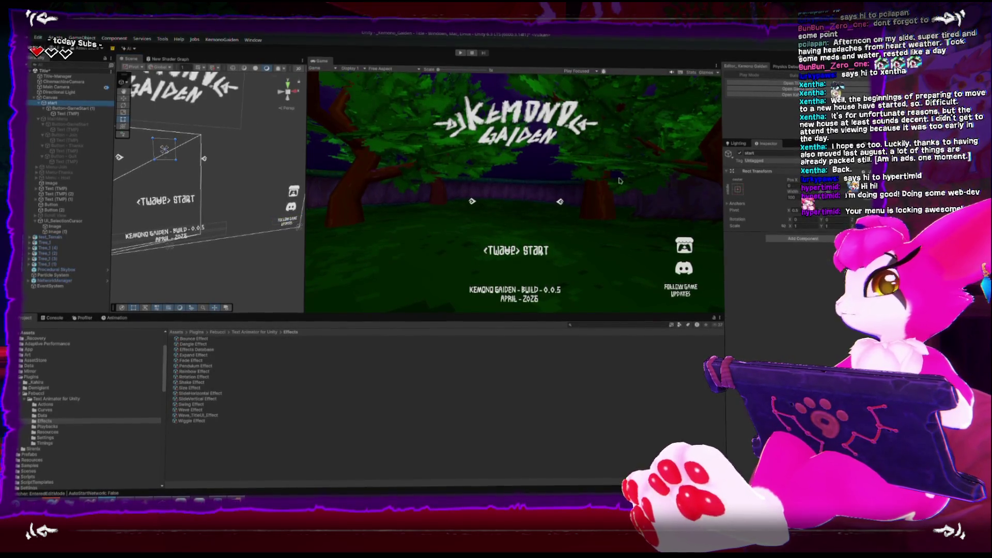
left_click(740, 153)
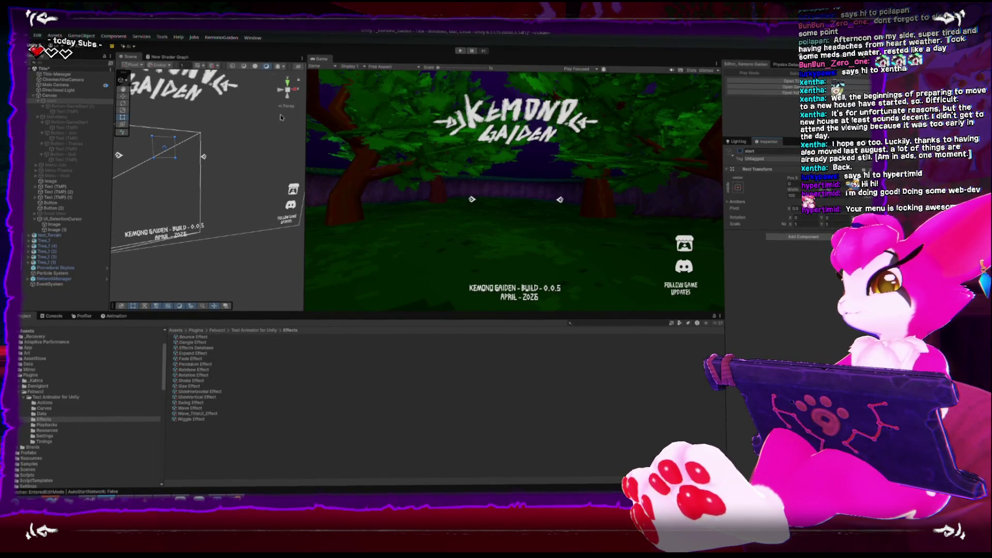
left_click(52, 165)
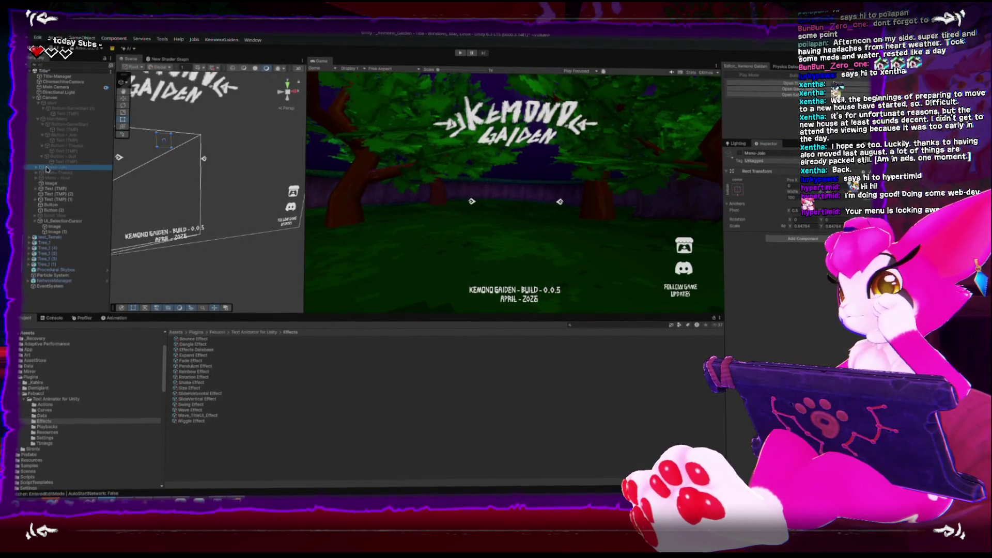
left_click(37, 108)
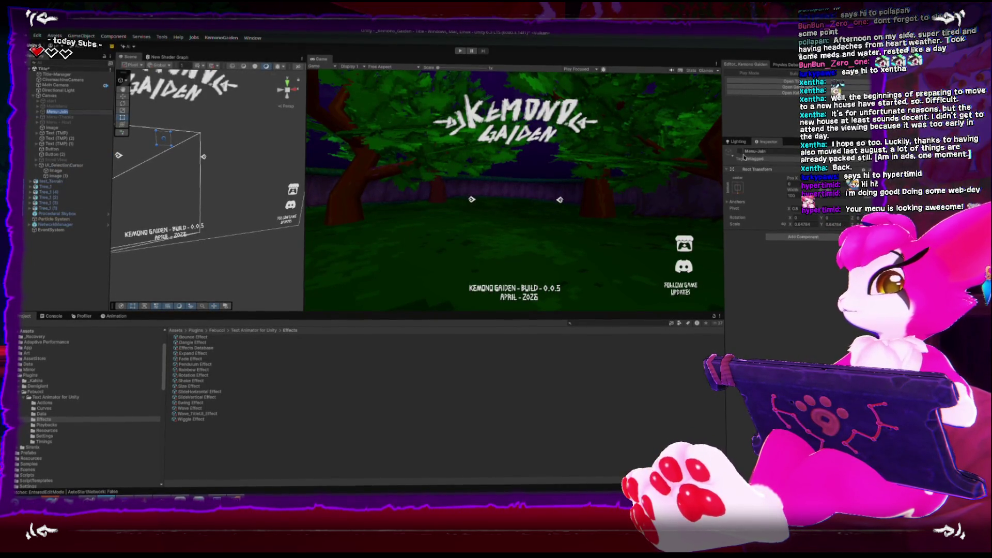
left_click(740, 151)
Zoom in on Menu-Join and scale up the multiplayer info text Text (TMP) (2).
scroll(205, 172, "up", 3)
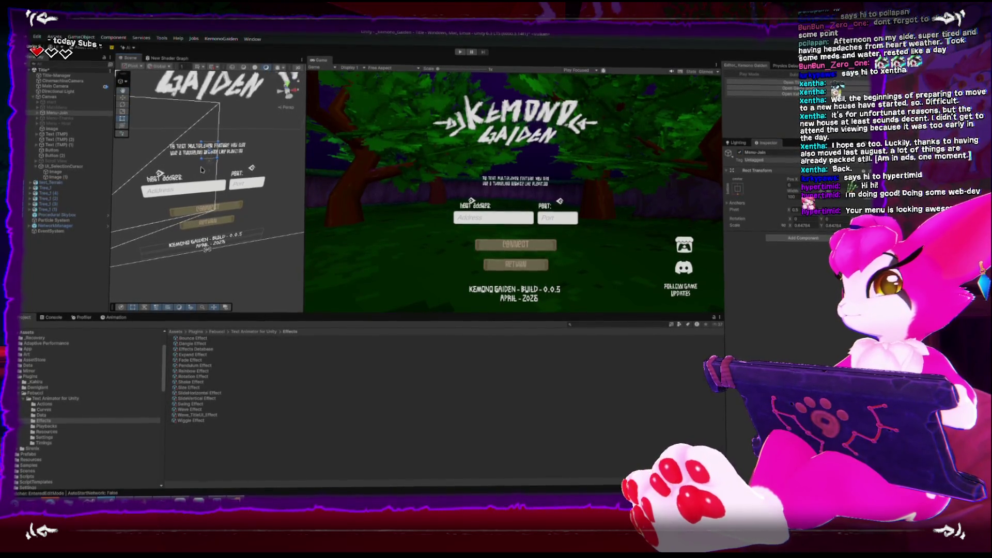
key("r")
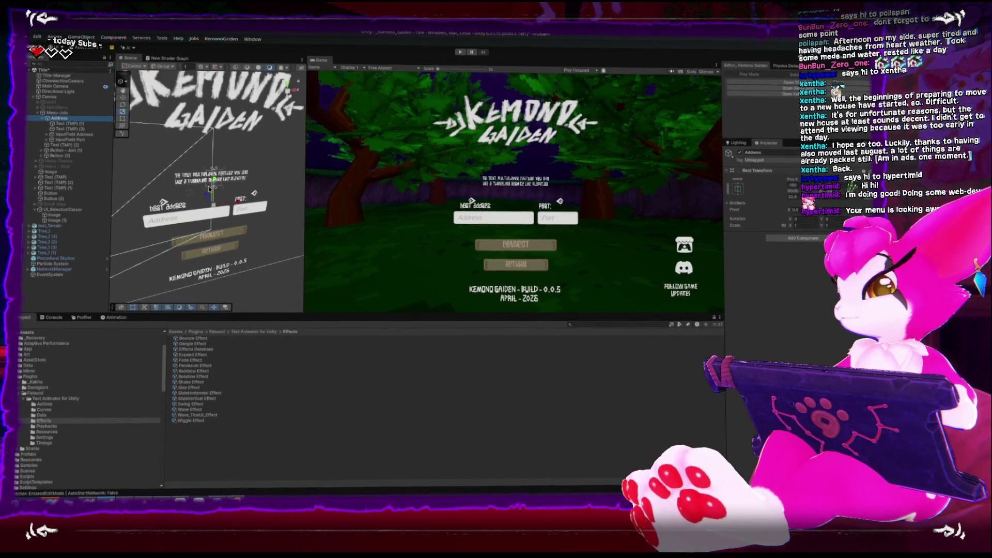
left_click(83, 129)
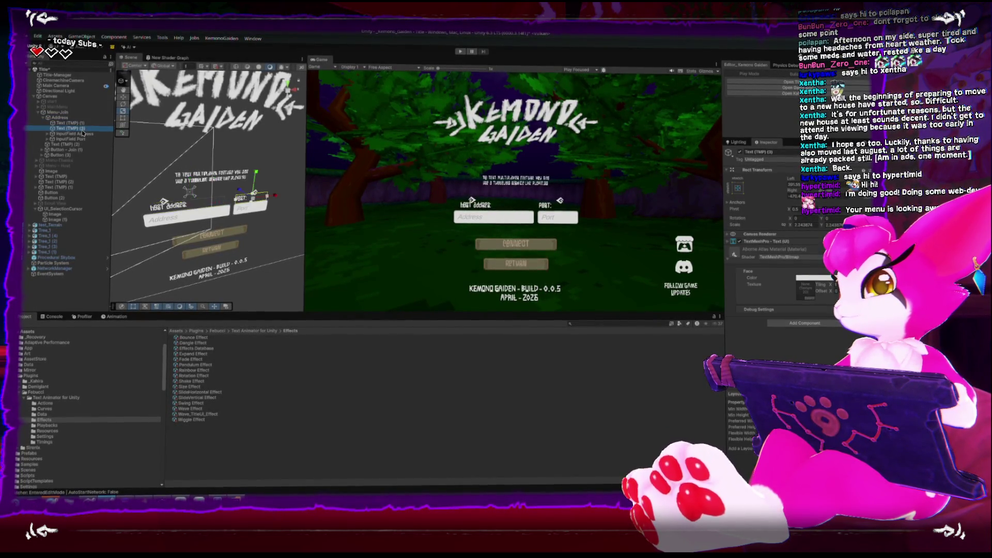
left_click(81, 140)
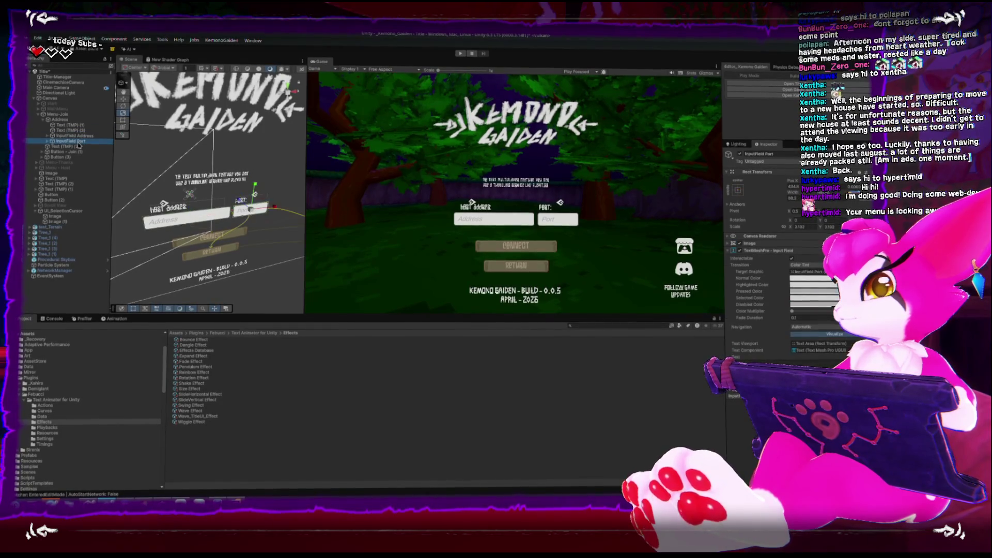
left_click(75, 147)
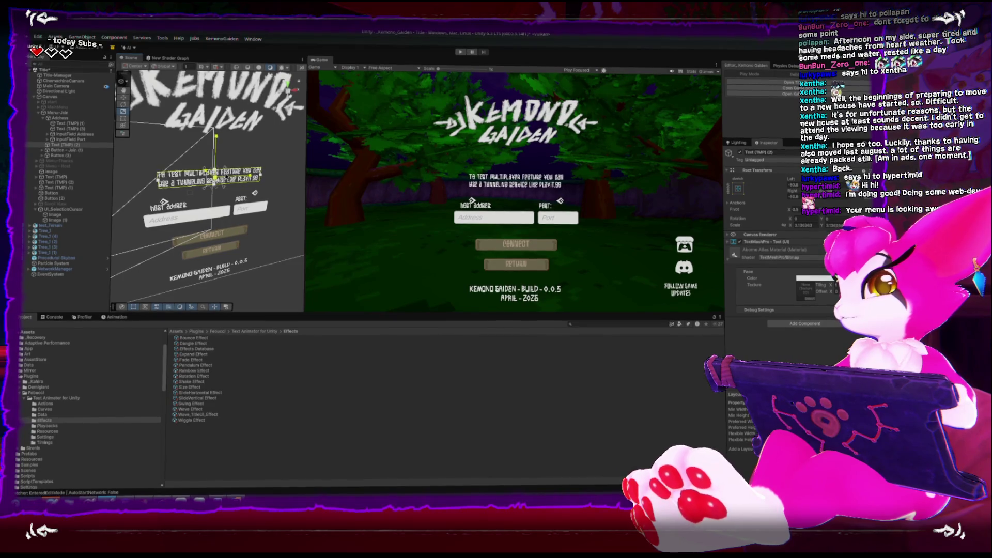
key("w")
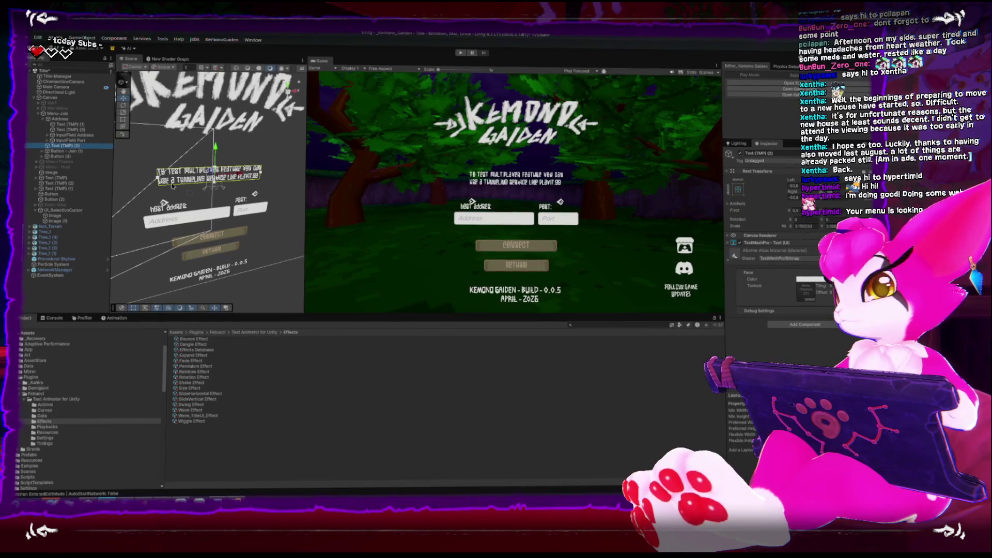
left_click(173, 186)
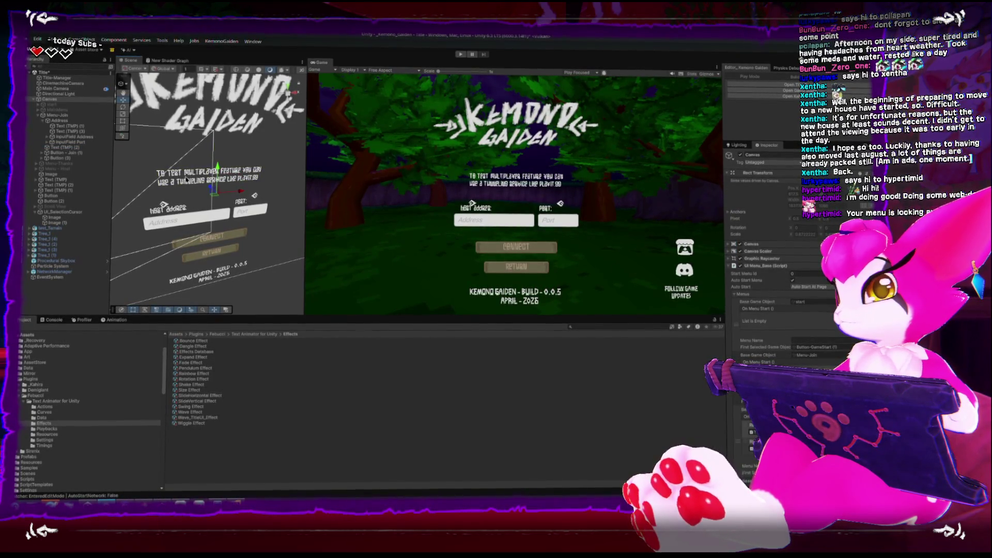
left_click(186, 179)
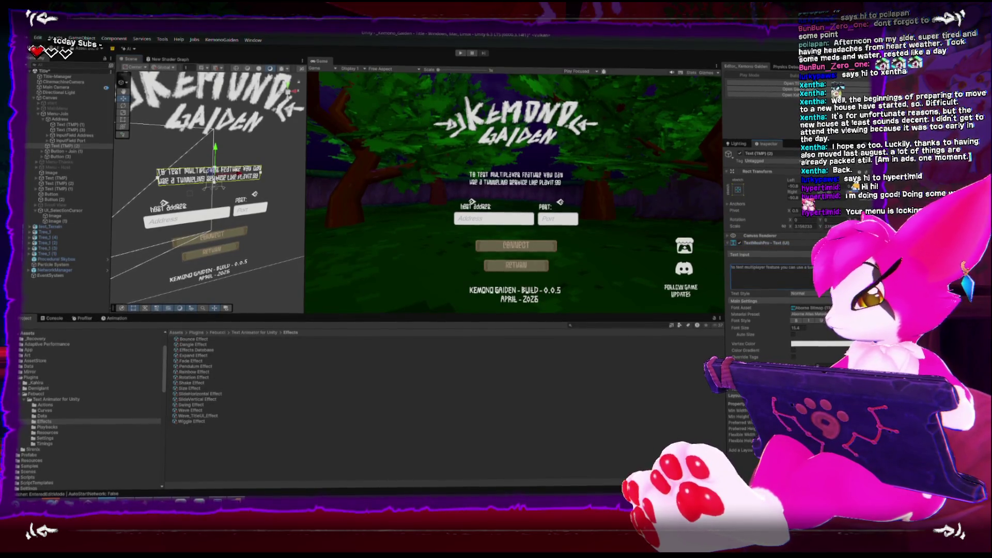
type("or pingy")
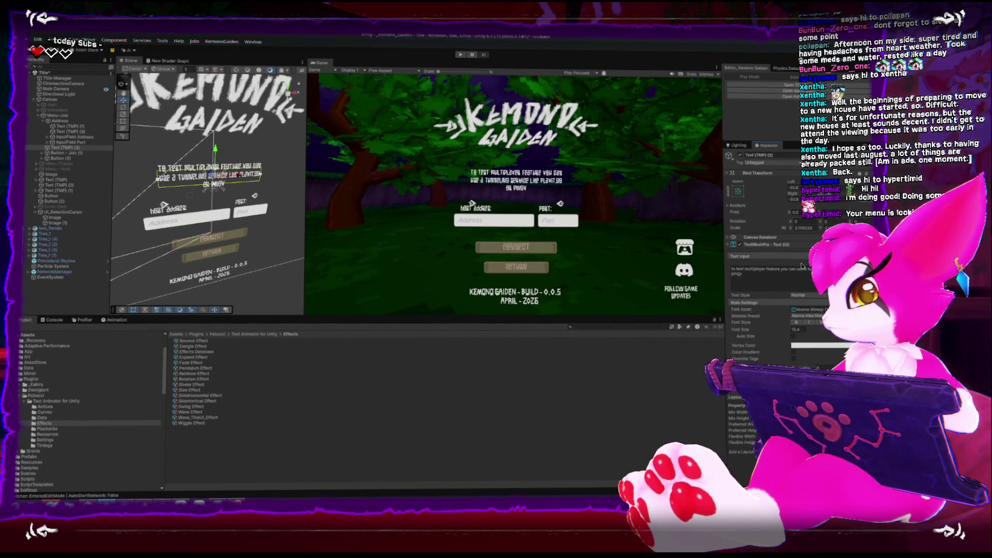
left_click(798, 310)
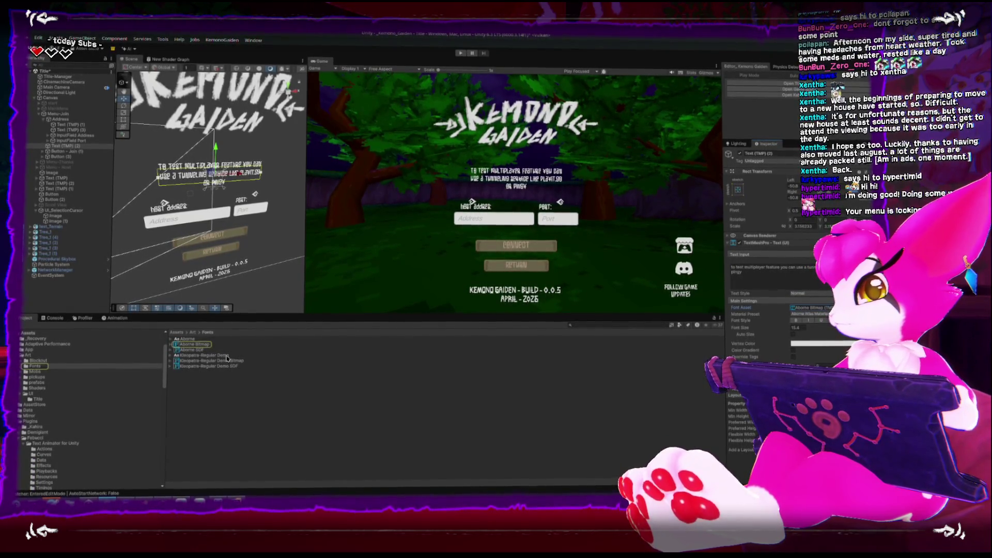
scroll(233, 182, "up", 5)
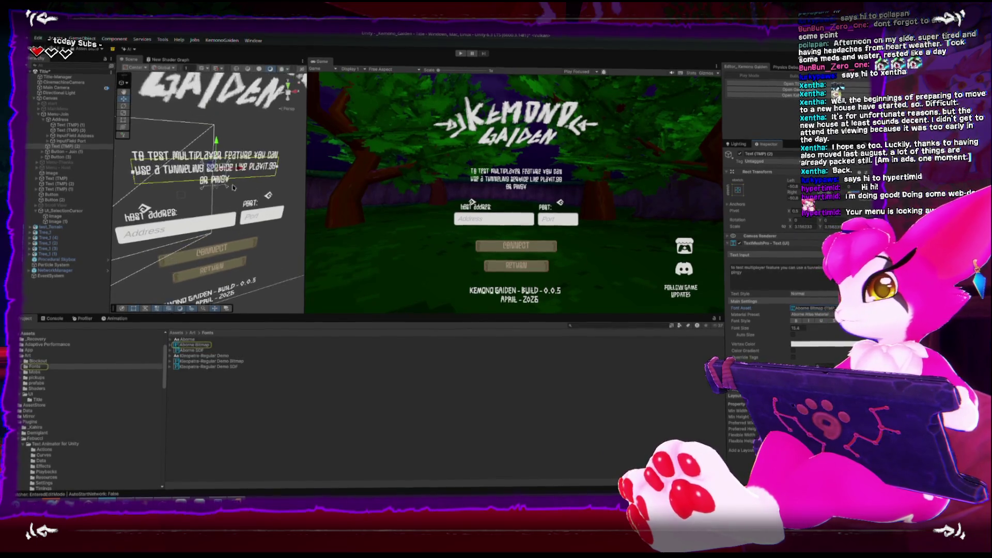
key("shift+space")
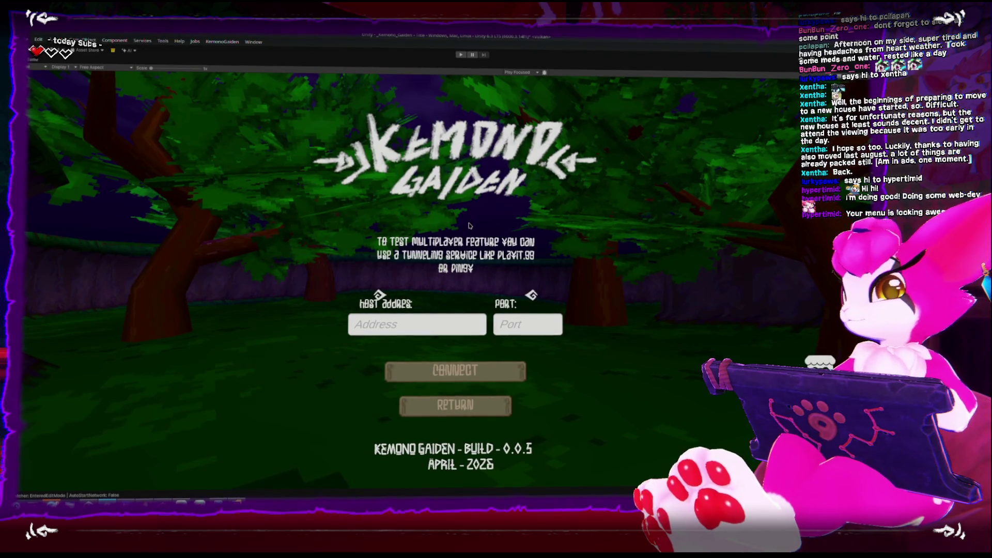
key("shift+space")
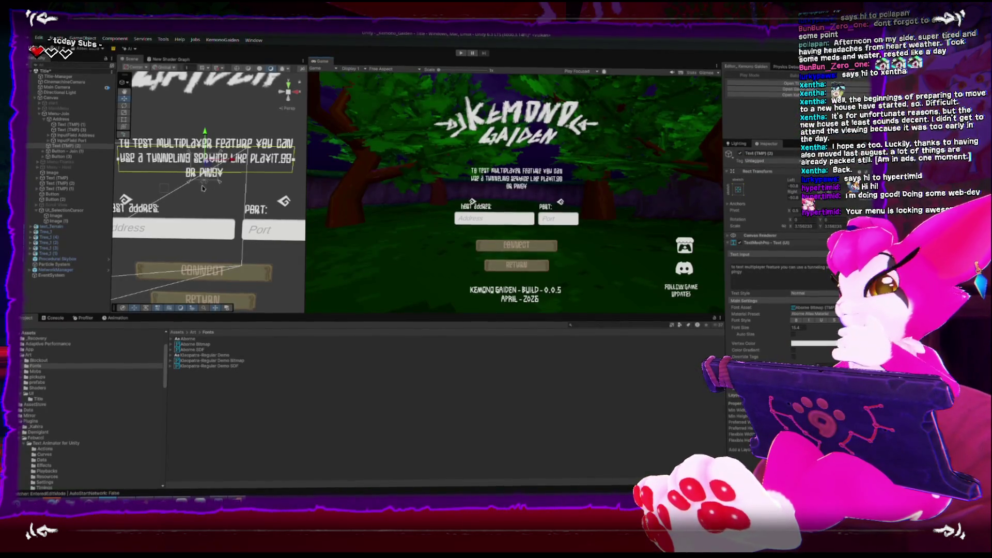
mouse_move(178, 192)
left_mouse_down()
mouse_move(204, 181)
mouse_move(219, 240)
mouse_move(227, 239)
mouse_move(181, 228)
left_mouse_up()
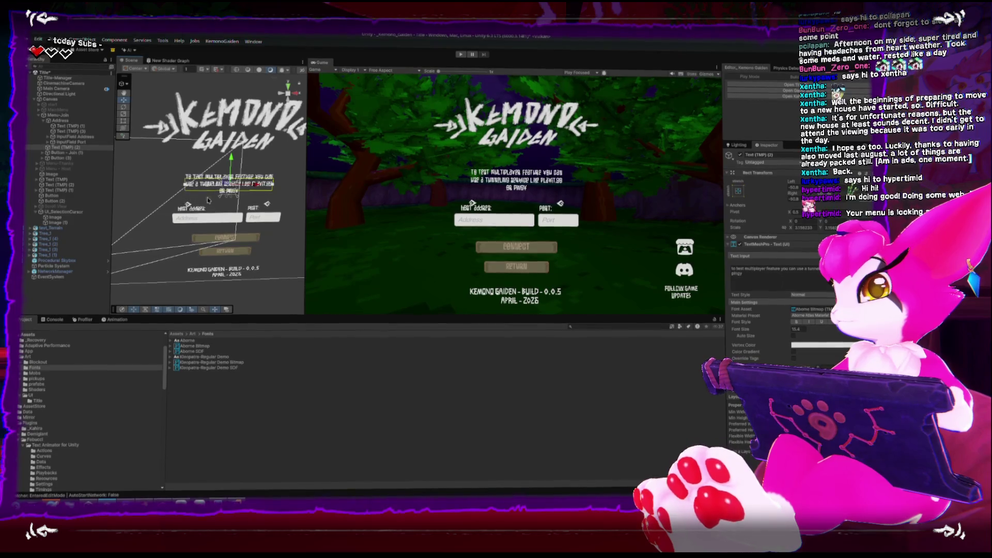
Clear Source Image on the Connect and Return buttons and set their Image Color alpha to 0.
left_click(251, 242)
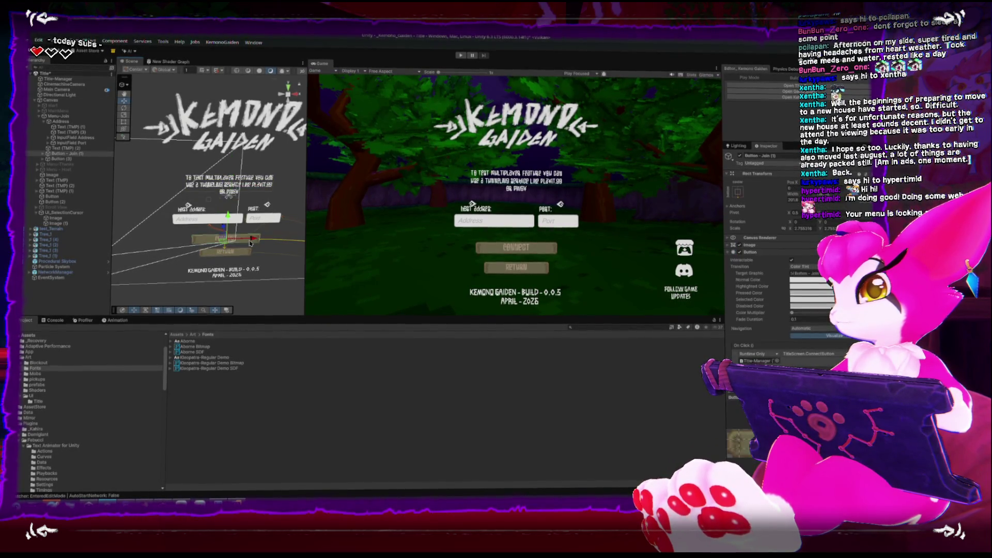
left_click(51, 157, "ctrl")
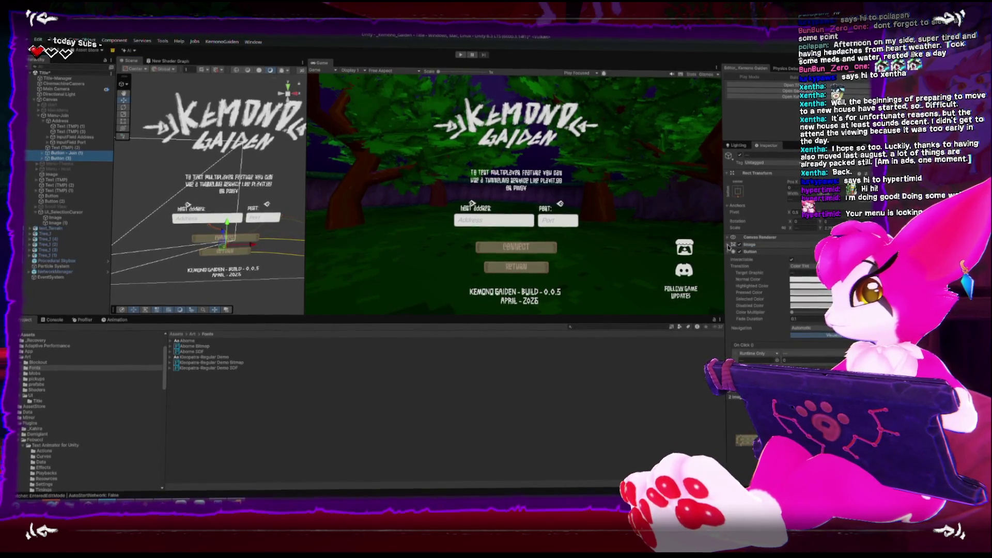
left_click(31, 395)
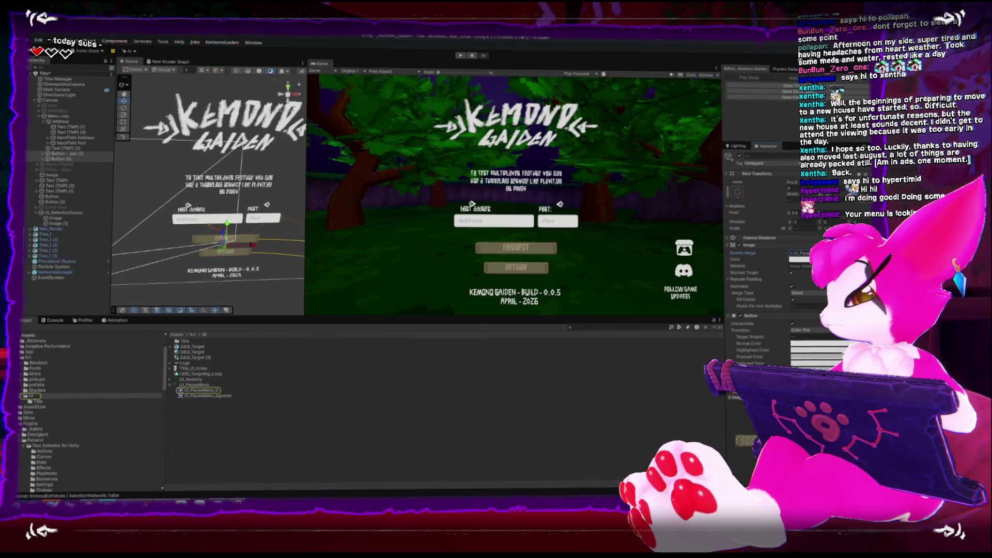
key("ctrl+z")
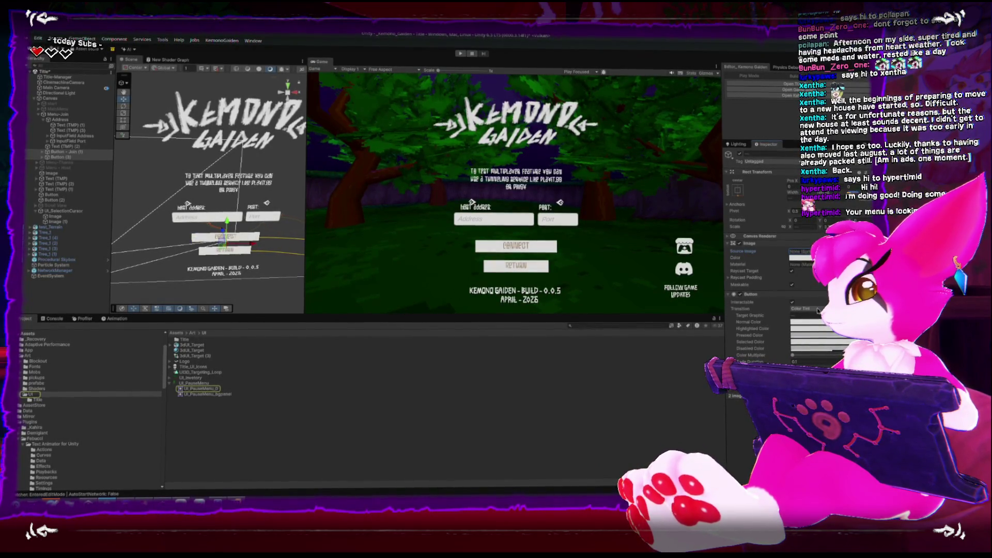
left_click(834, 339)
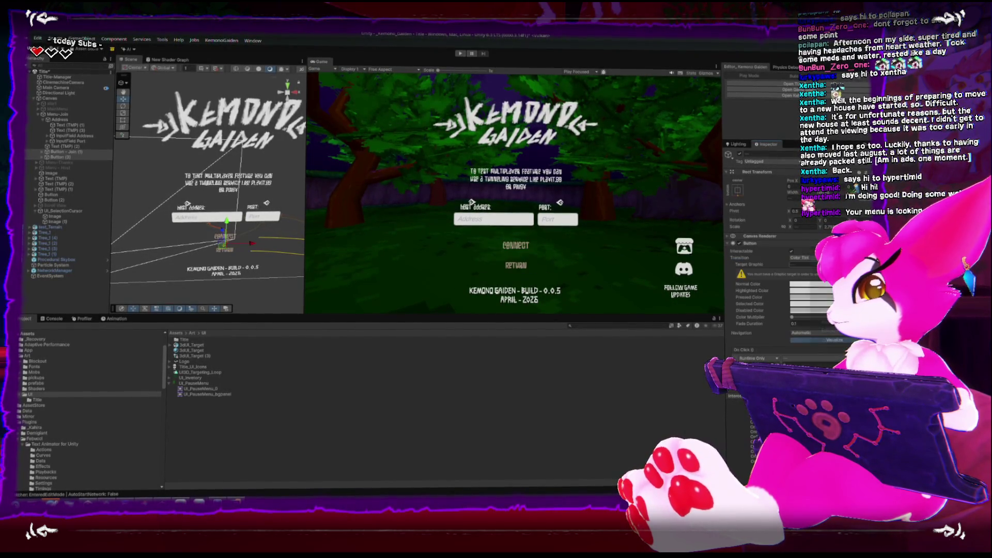
key("ctrl+z")
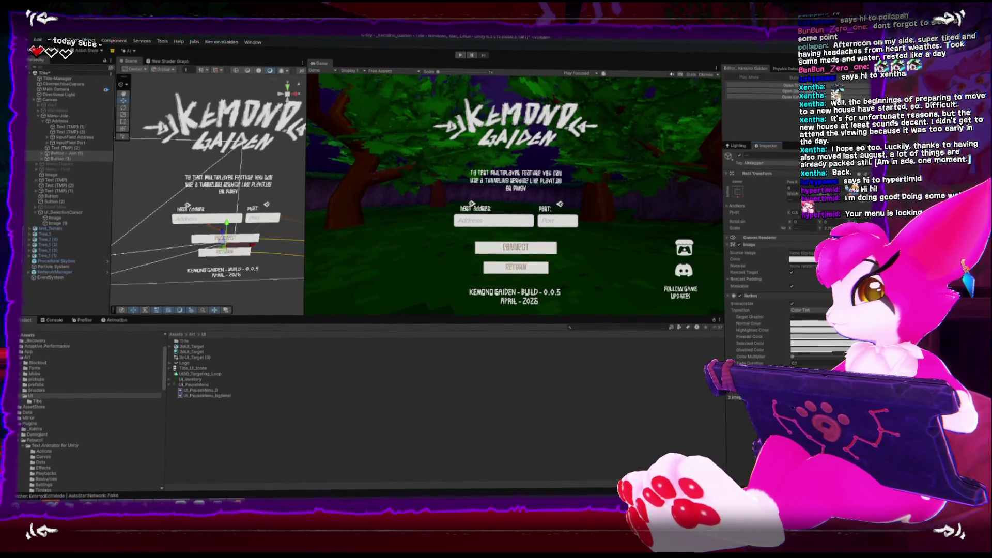
left_click(798, 258)
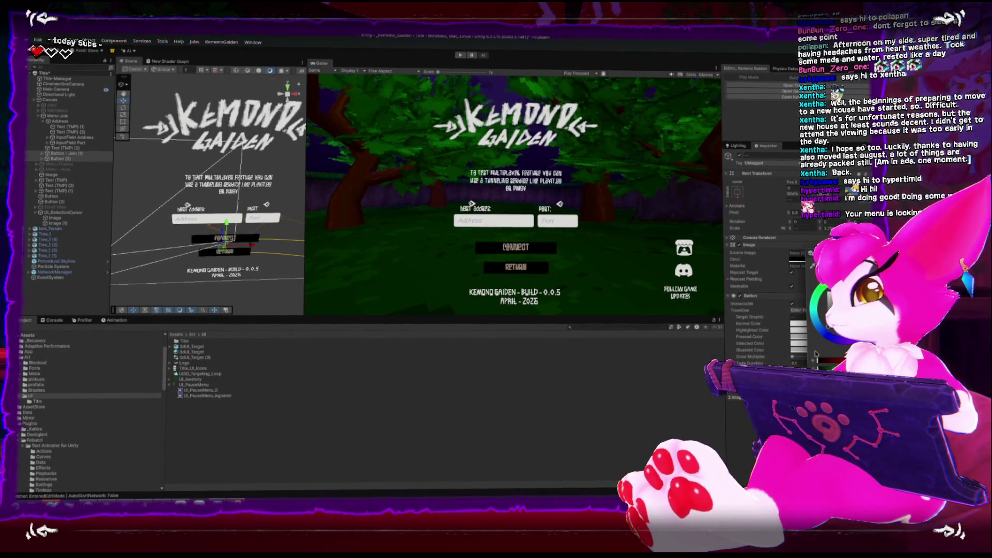
left_click_drag(827, 360, 847, 360)
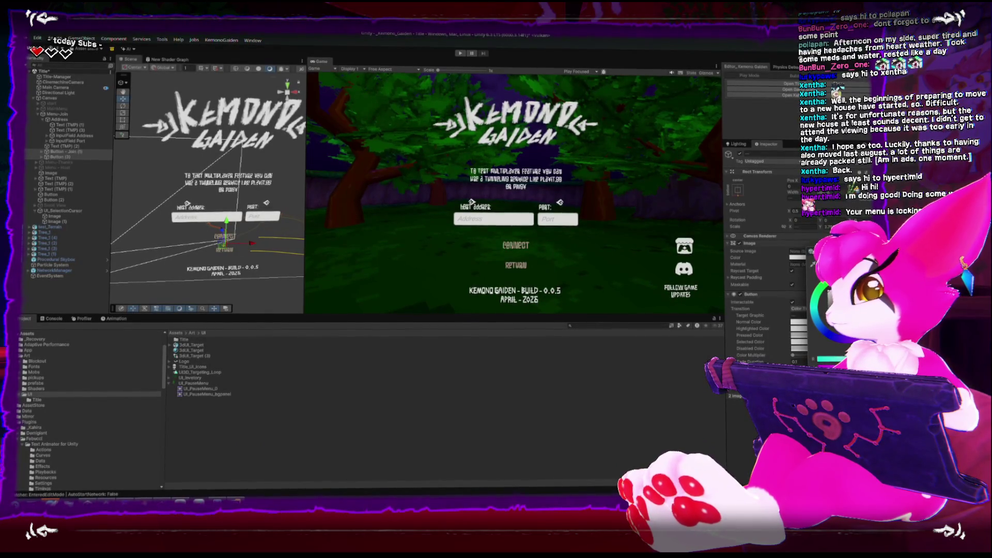
key("Return")
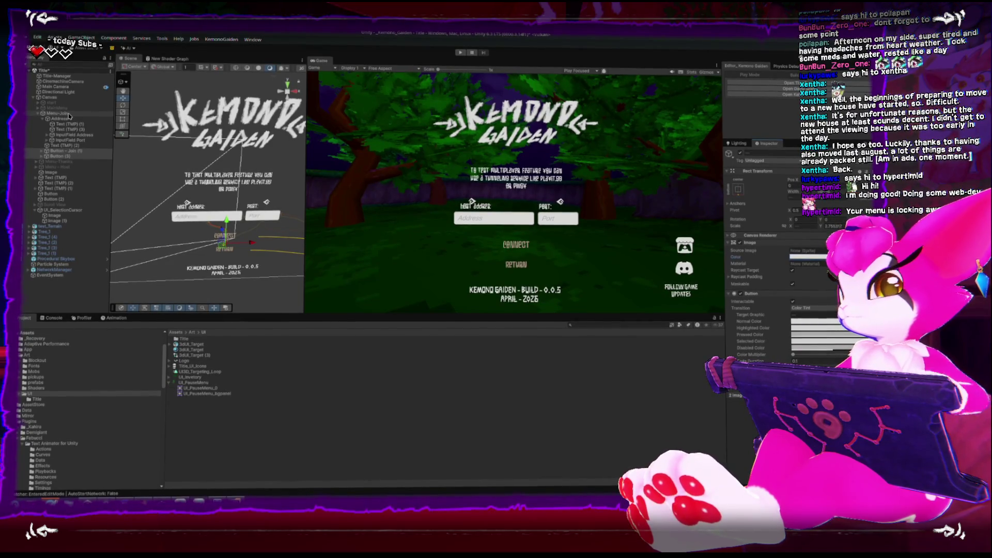
scroll(179, 209, "up", 5)
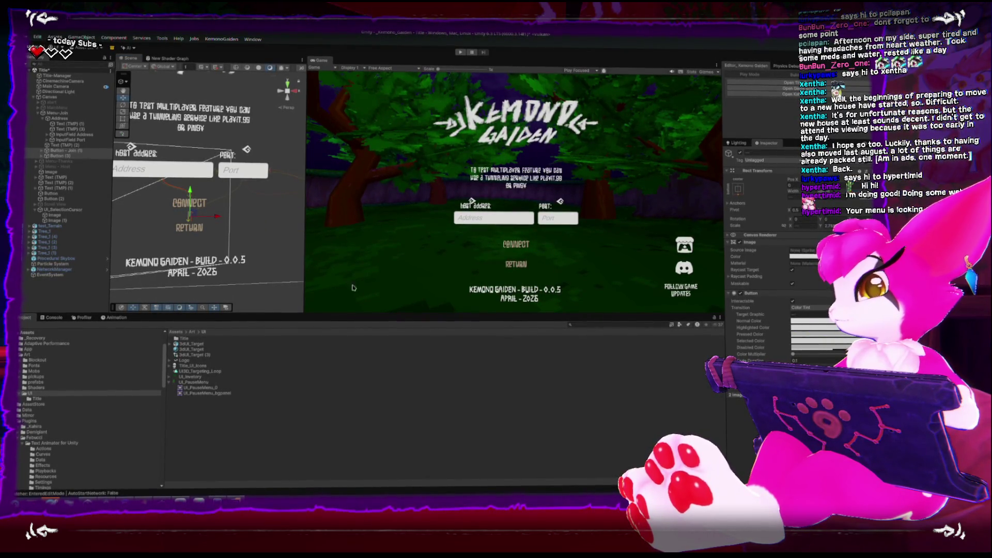
Drag Button - Join (1) slightly down toward the Return button.
left_click(213, 228)
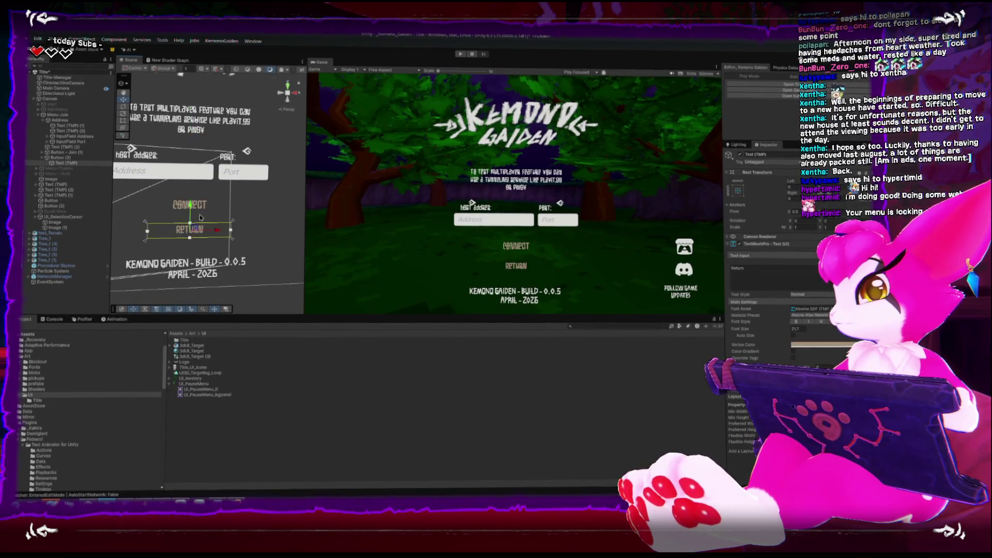
left_click(57, 151)
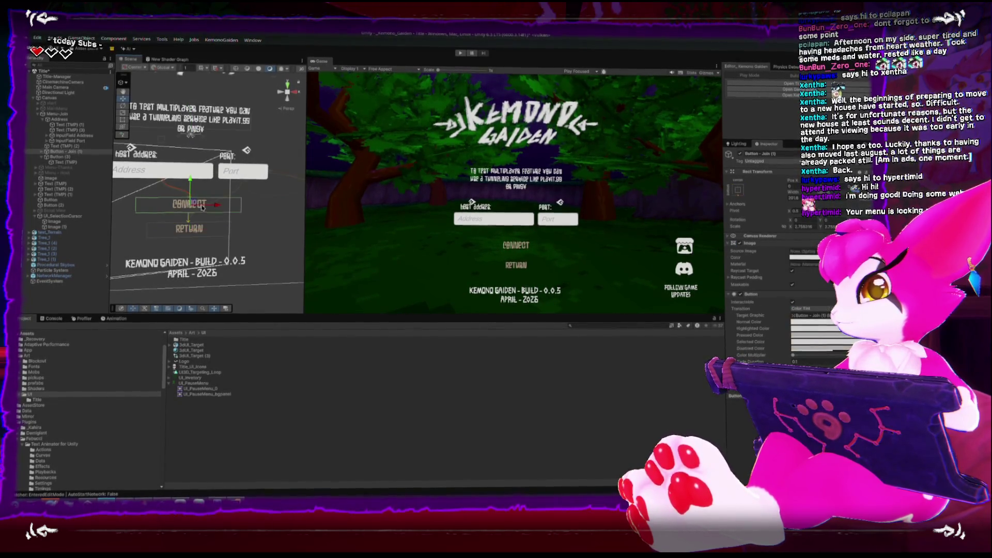
left_click_drag(190, 179, 190, 184)
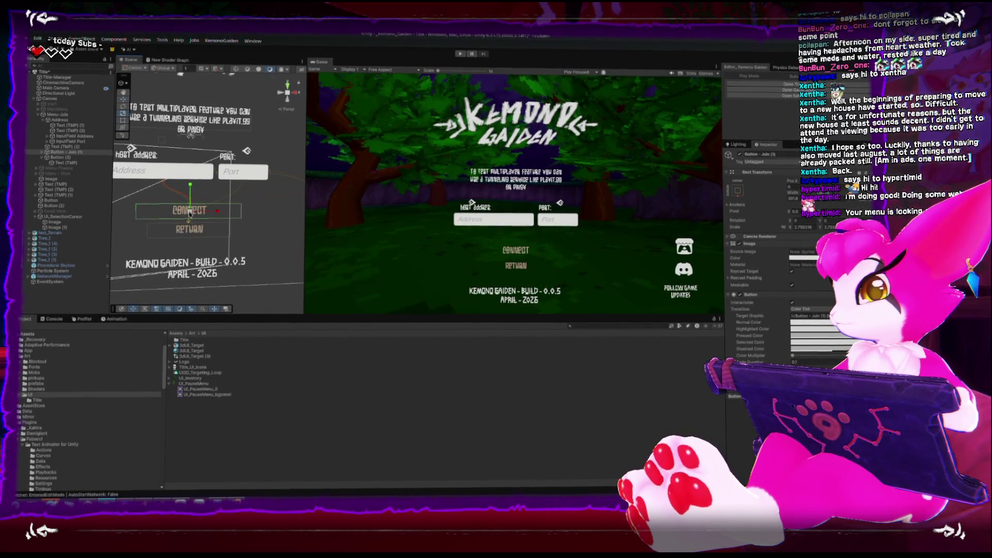
Select the Return button and set the Scene view to face the menu canvas straight-on.
left_click(195, 231)
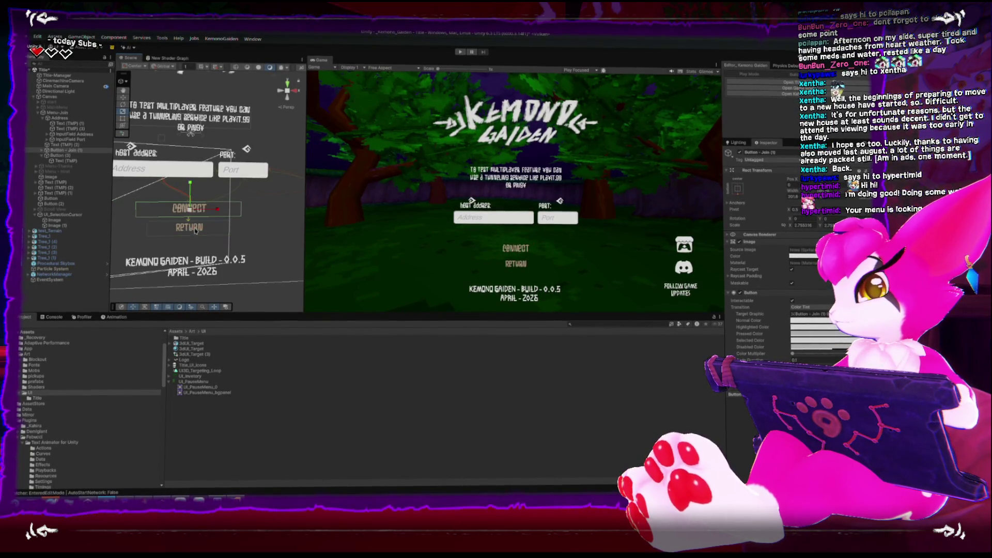
left_click(190, 230)
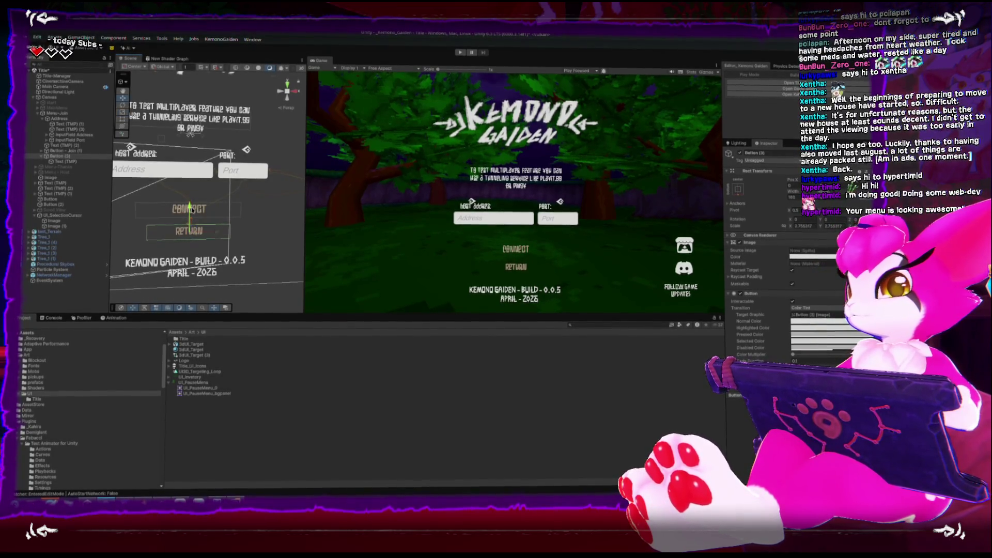
scroll(188, 229, "up", 5)
scroll(188, 226, "down", 5)
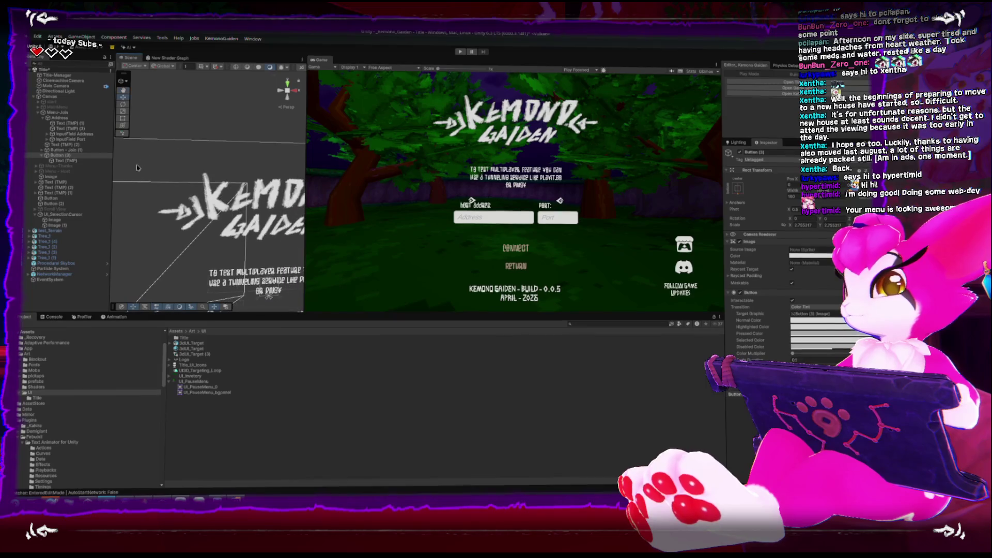
left_click_drag(249, 201, 292, 126)
left_click(298, 96)
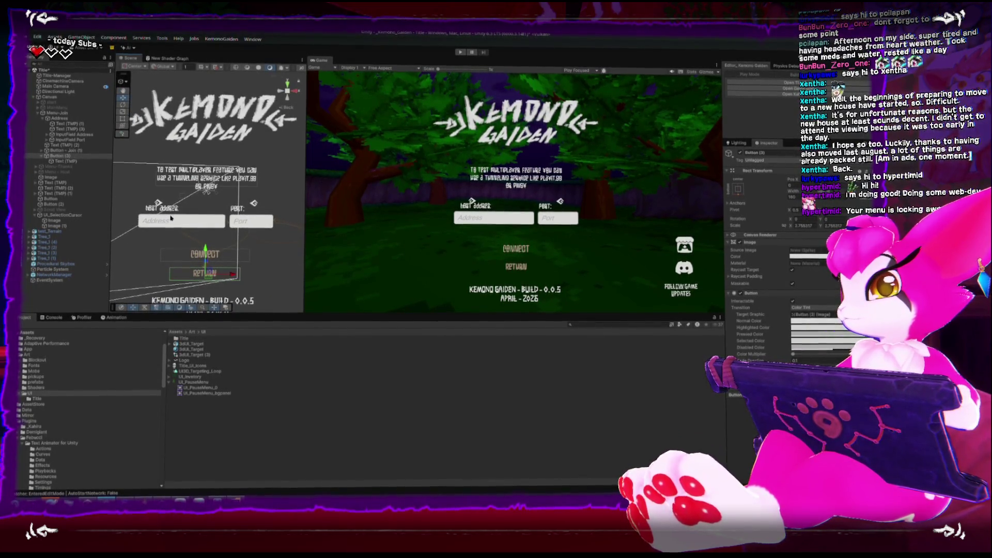
left_click(191, 221)
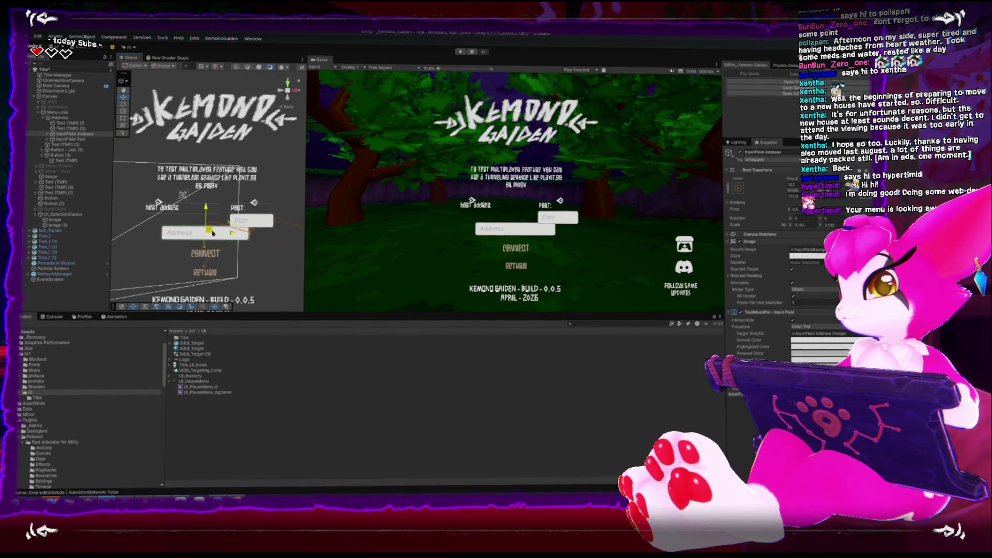
left_click_drag(212, 233, 216, 234)
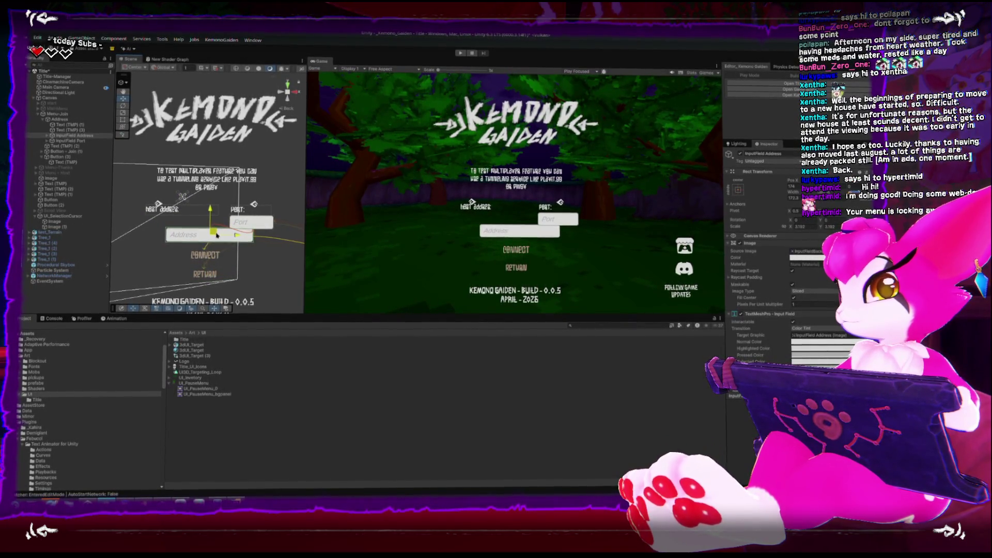
left_click(190, 207)
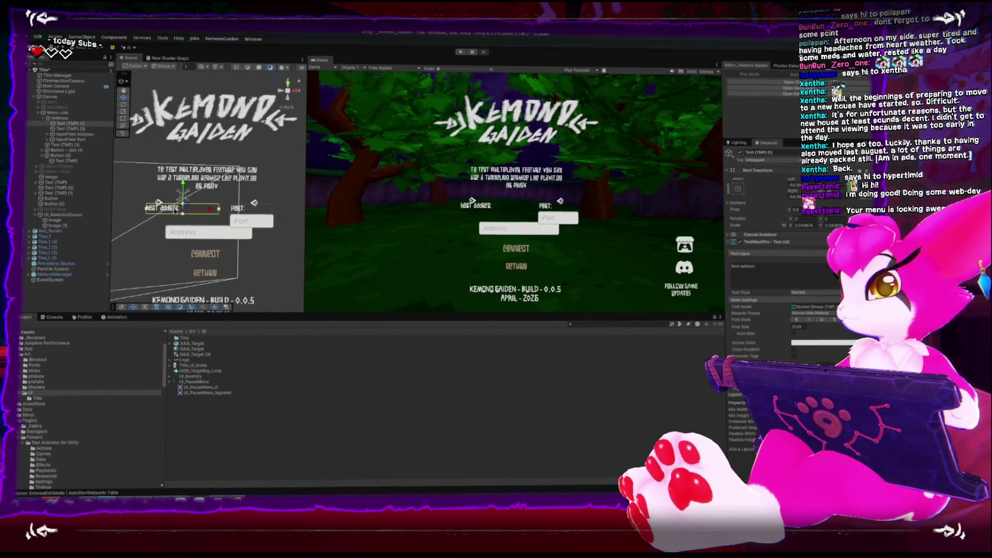
left_click_drag(209, 213, 208, 215)
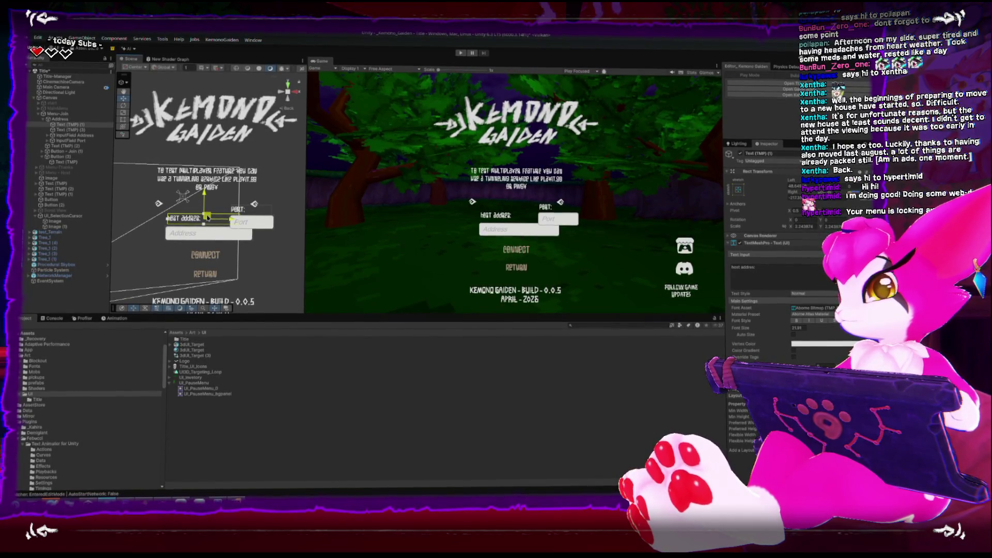
left_click(209, 233, "shift")
left_click_drag(208, 212, 202, 199)
left_click(205, 274)
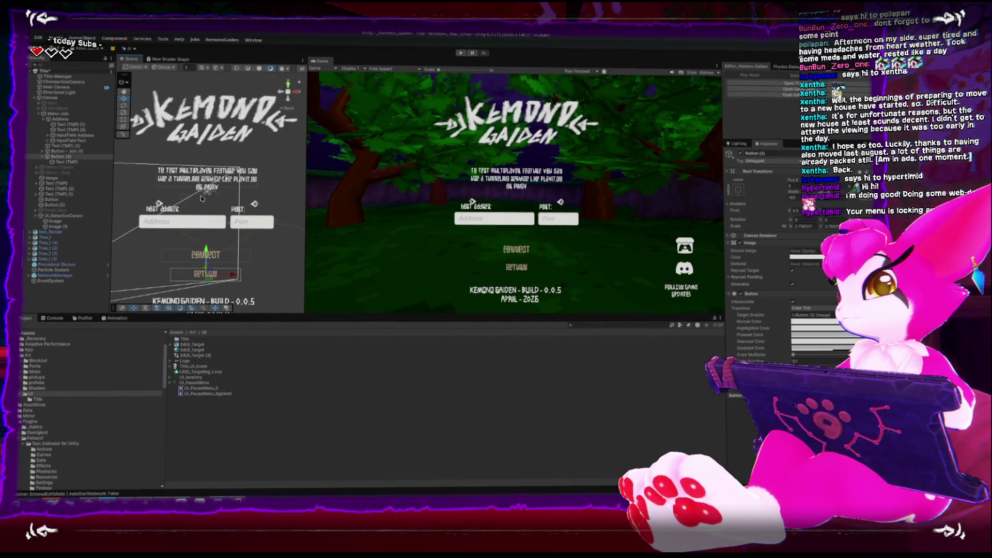
left_click(197, 226)
left_click(255, 225)
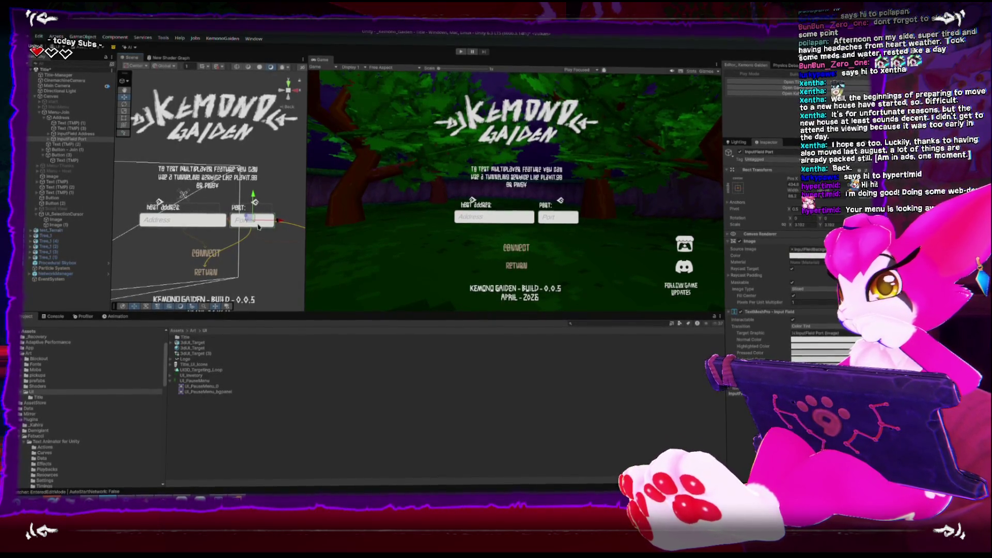
left_click(122, 118)
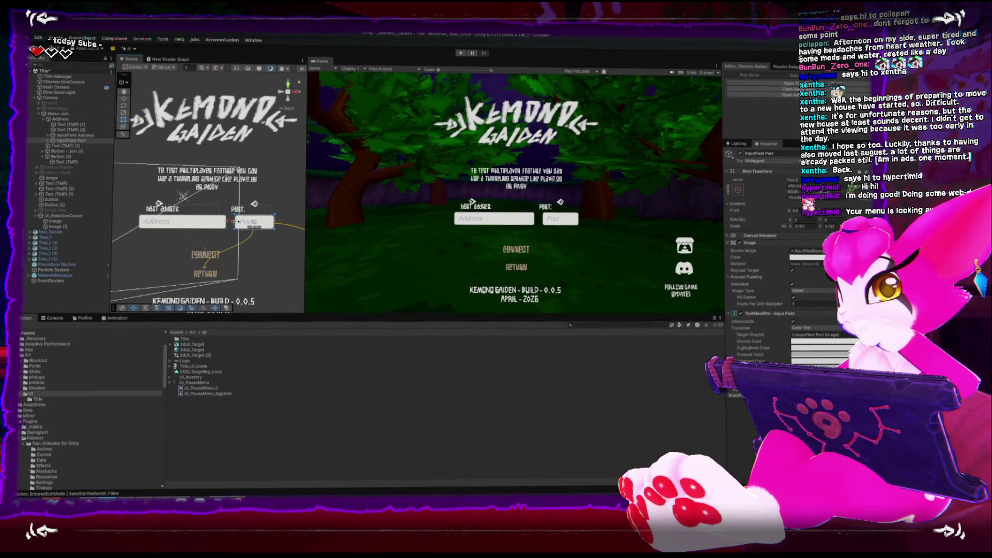
left_click(182, 220)
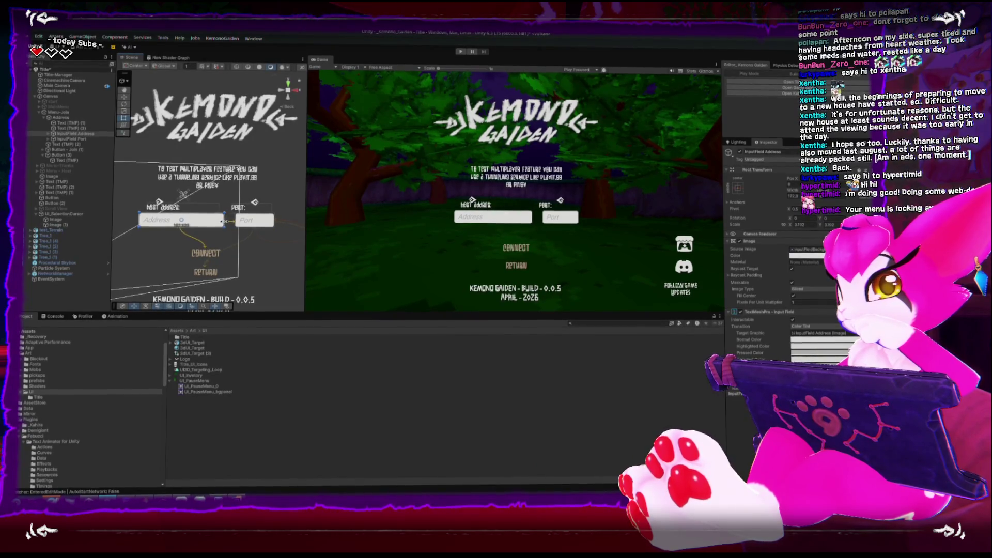
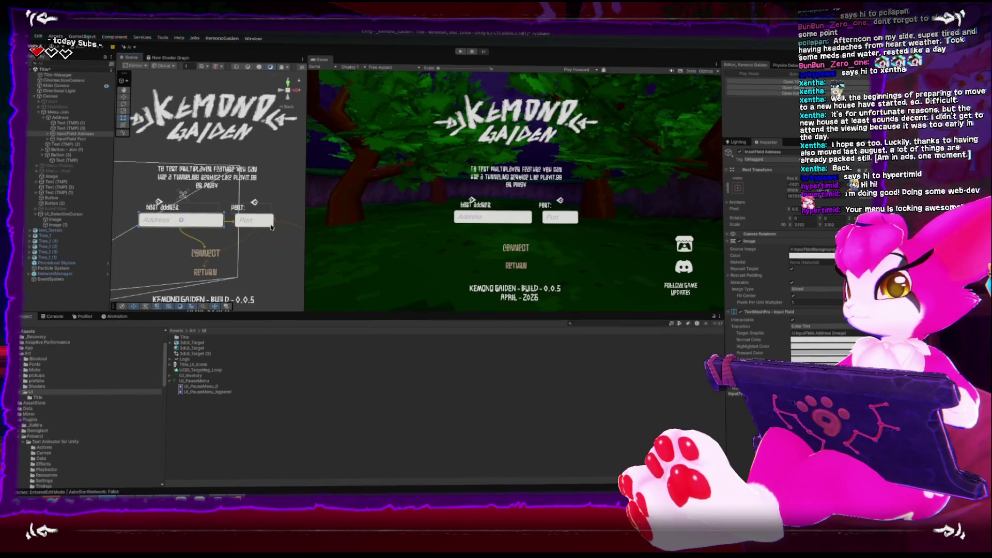
Set the Port input field's navigation mode to Explicit.
left_click(214, 193)
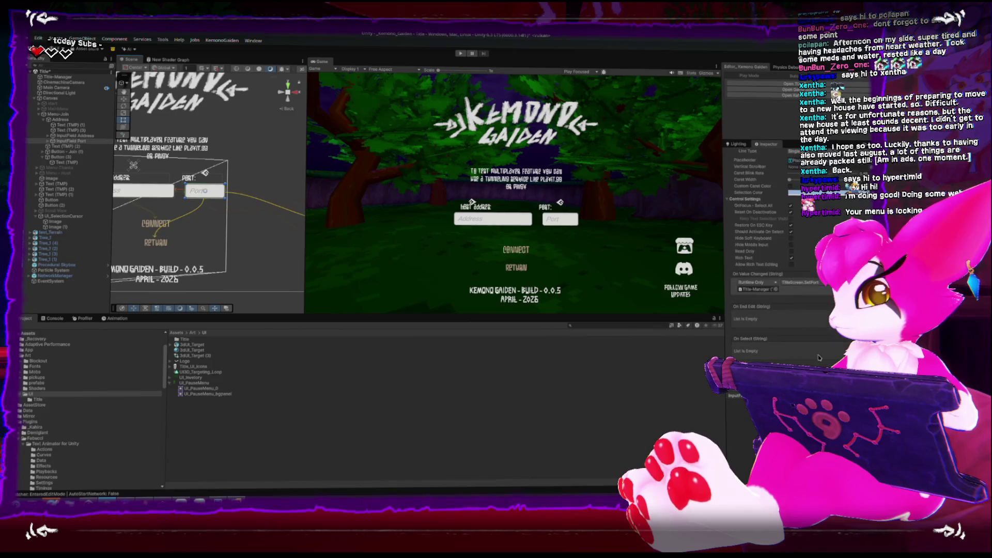
scroll(817, 350, "up", 5)
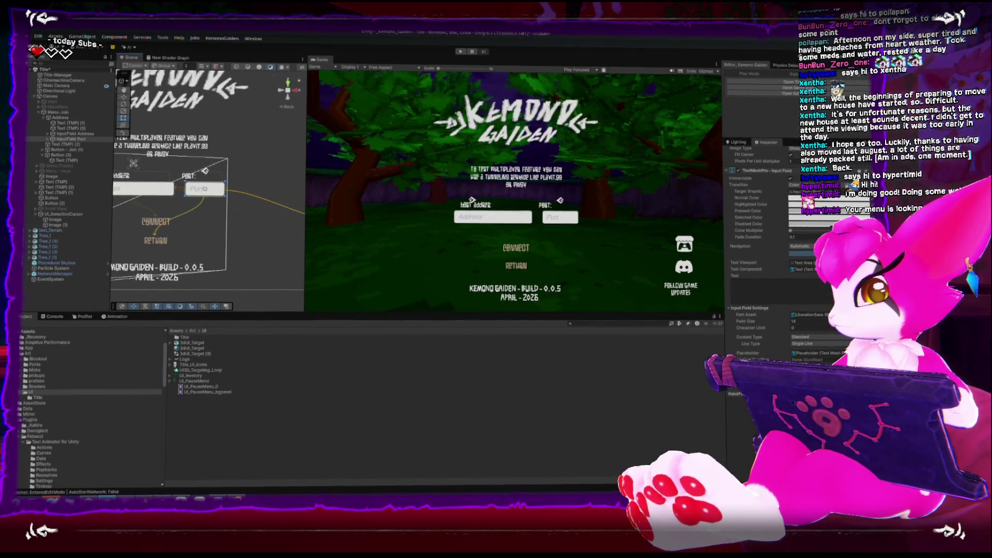
left_click(803, 246)
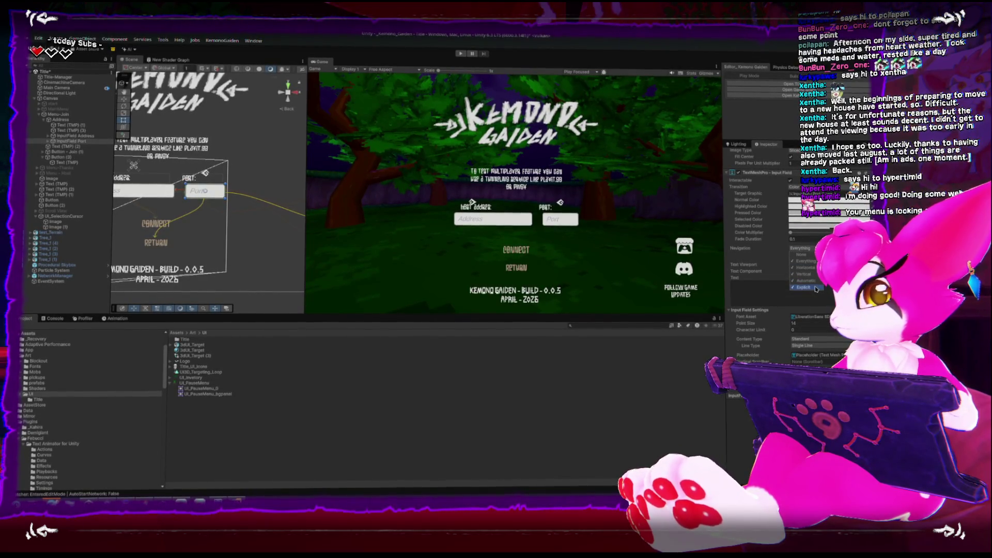
left_click(813, 287)
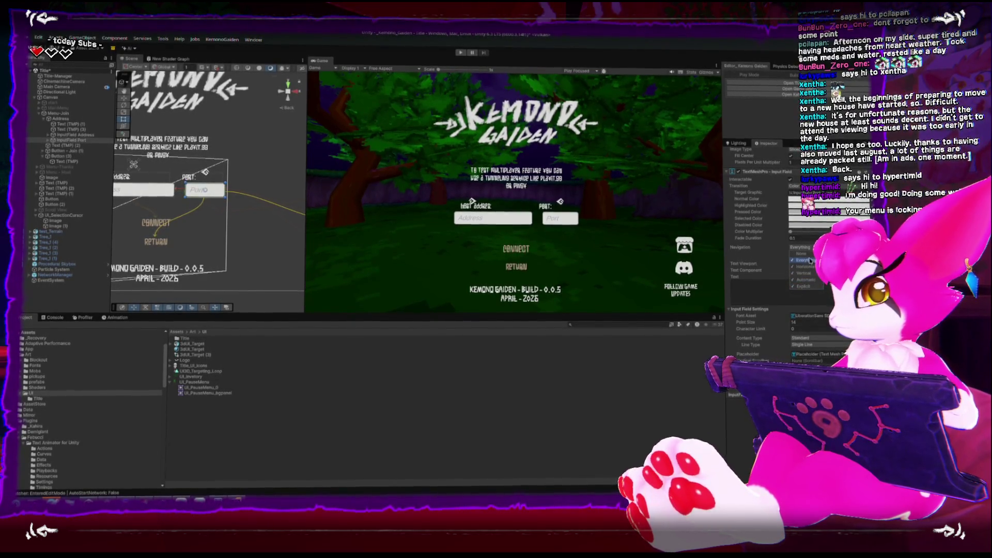
left_click(810, 286)
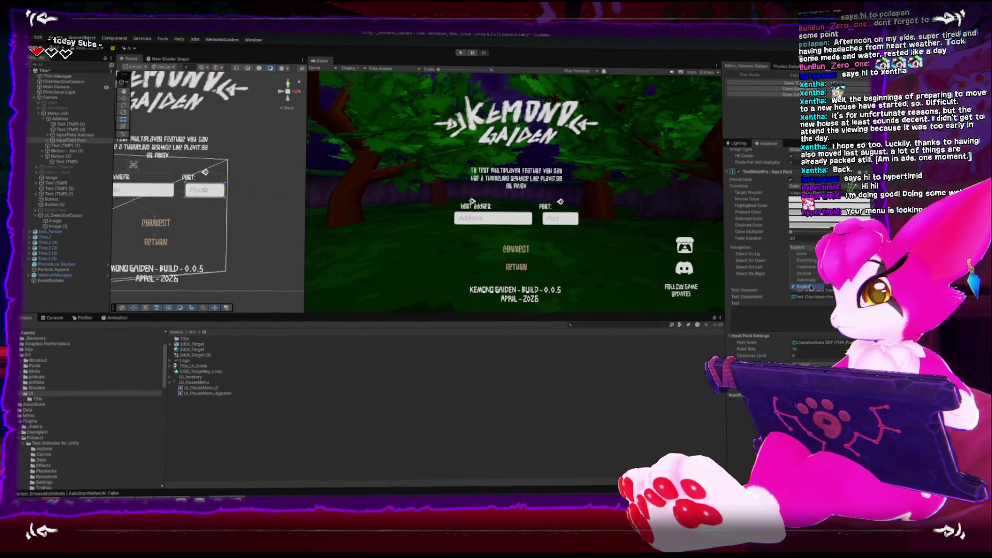
left_click(755, 278)
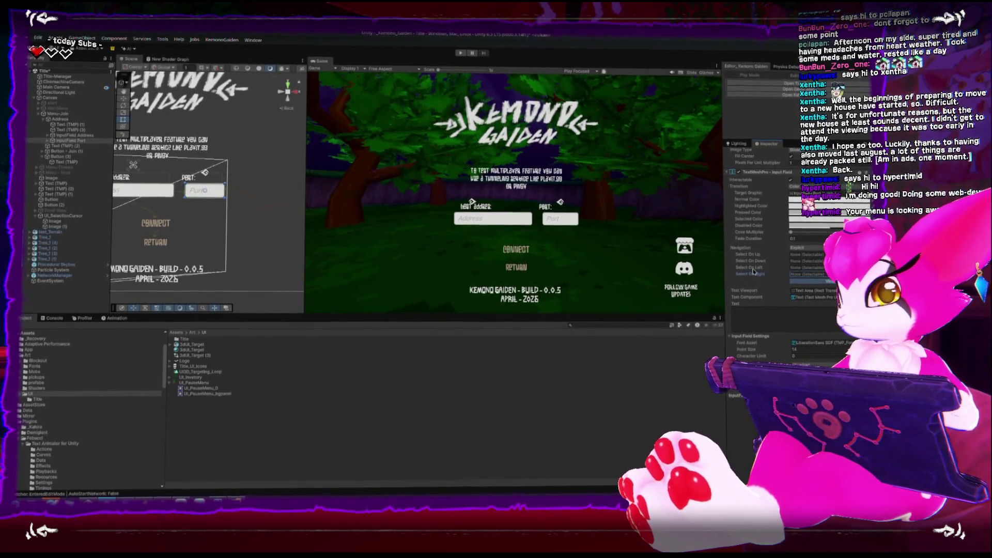
left_click(77, 141)
Point the Port field's Select On Left to the Address field and Select On Down to Button - Join.
left_click_drag(811, 269, 806, 267)
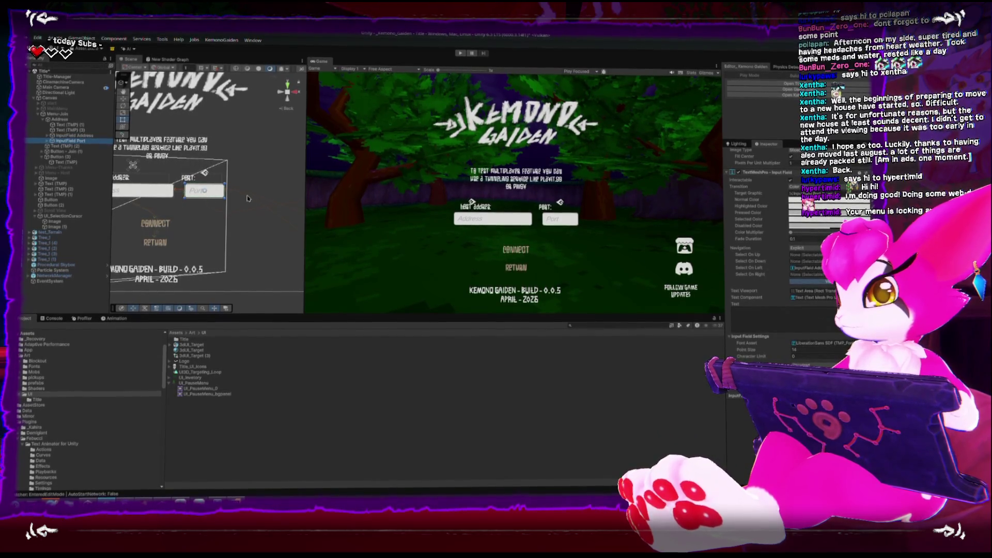
mouse_move(231, 194)
left_mouse_down()
mouse_move(181, 199)
mouse_move(212, 191)
left_mouse_up()
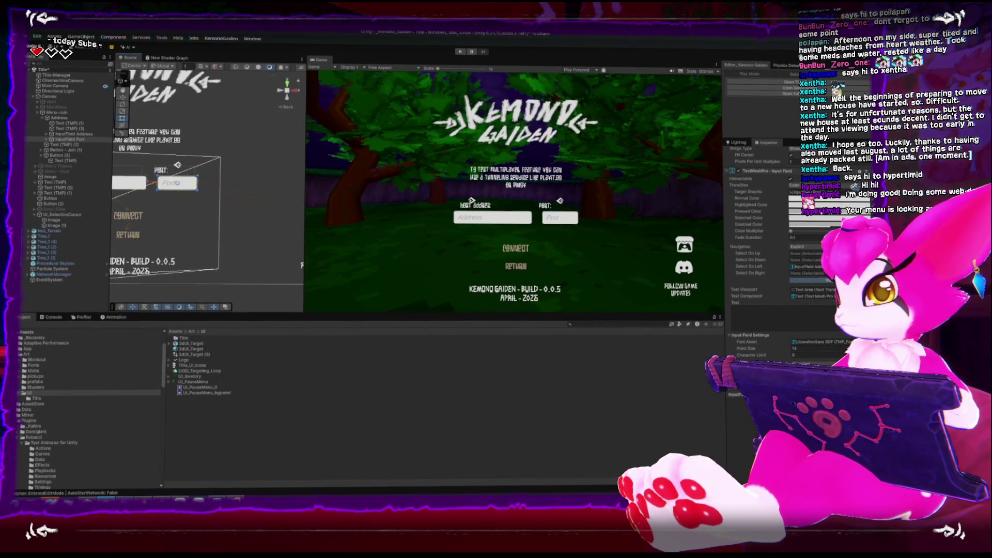
left_click_drag(252, 202, 154, 195)
key("f")
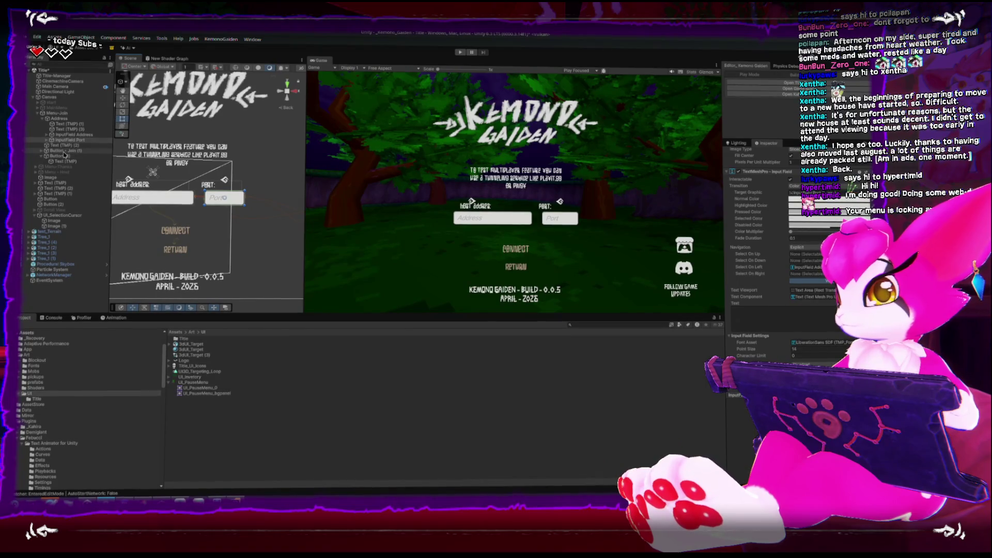
left_click_drag(64, 154, 803, 263)
left_click_drag(305, 220, 202, 217)
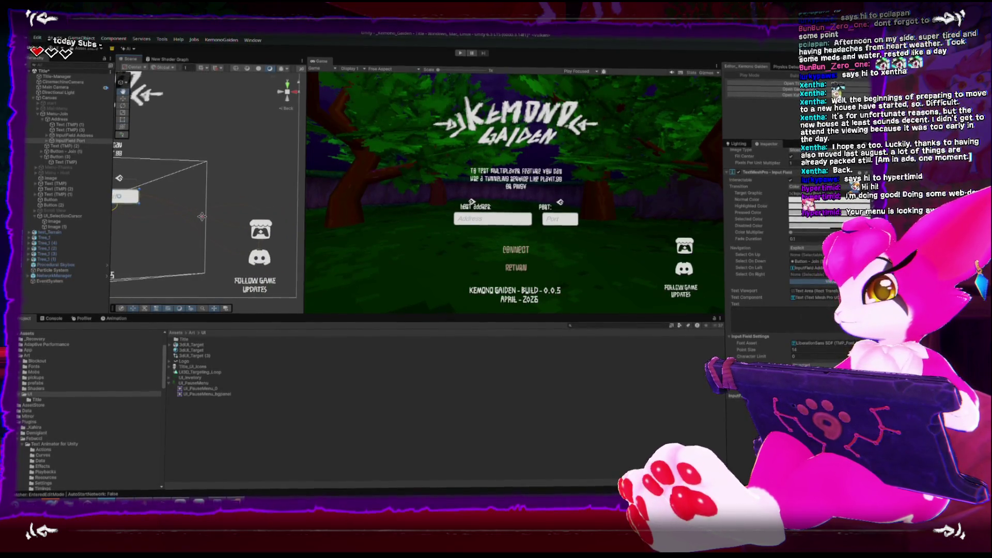
Set the itch.io icon button's navigation to Automatic.
left_click(263, 229)
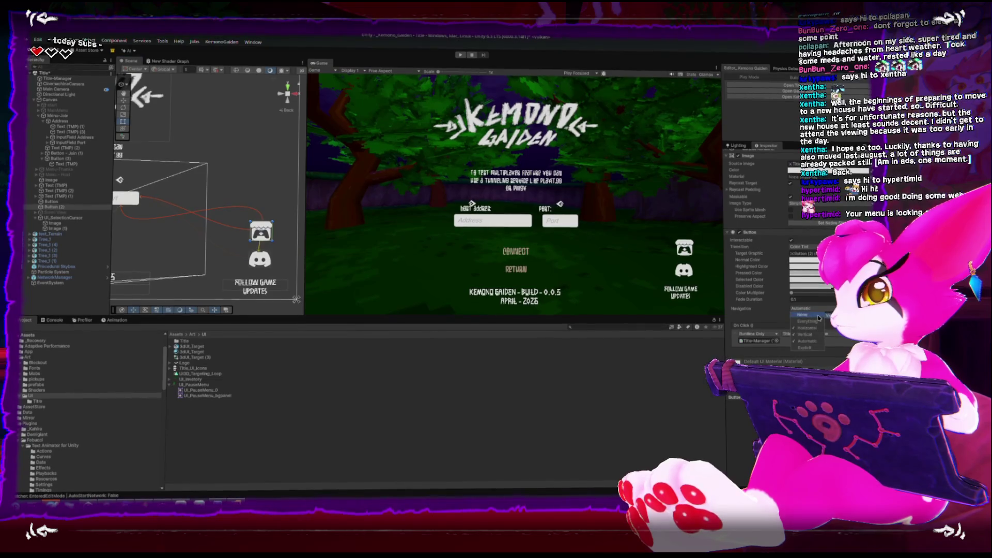
left_click(808, 309)
left_click(807, 341)
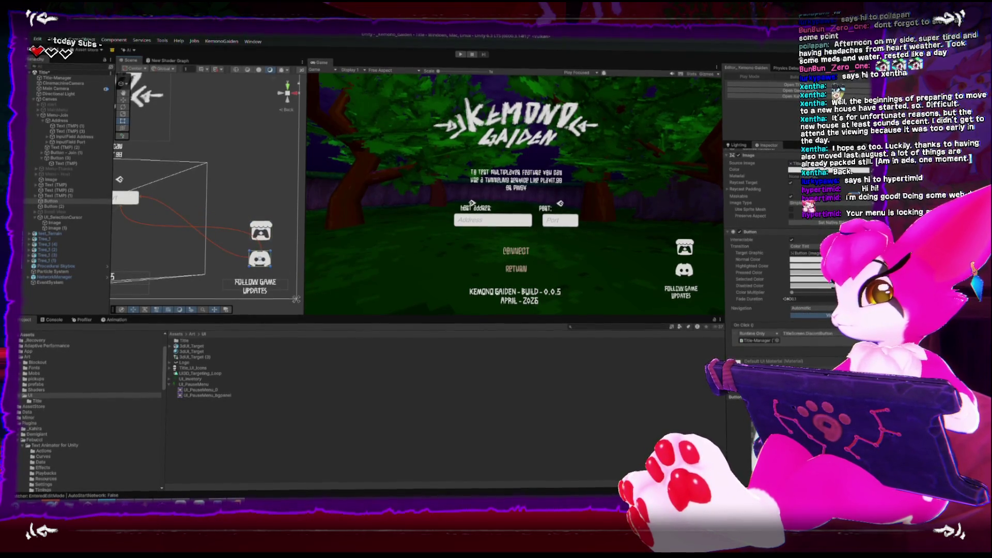
left_click_drag(189, 210, 241, 204)
Select the Port field, then the CONNECT button.
left_click(210, 191)
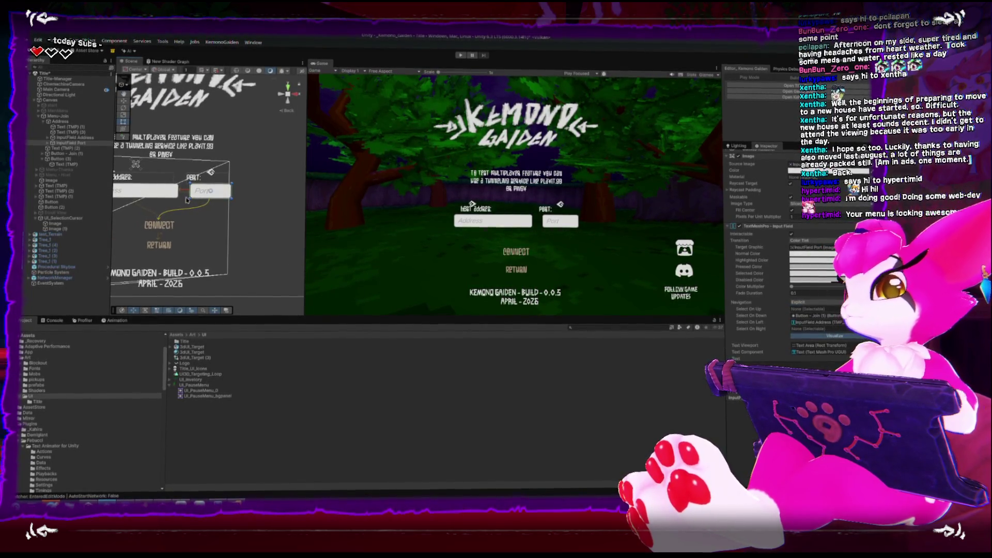
left_click_drag(307, 206, 346, 205)
left_click_drag(235, 225, 263, 225)
left_click(271, 234)
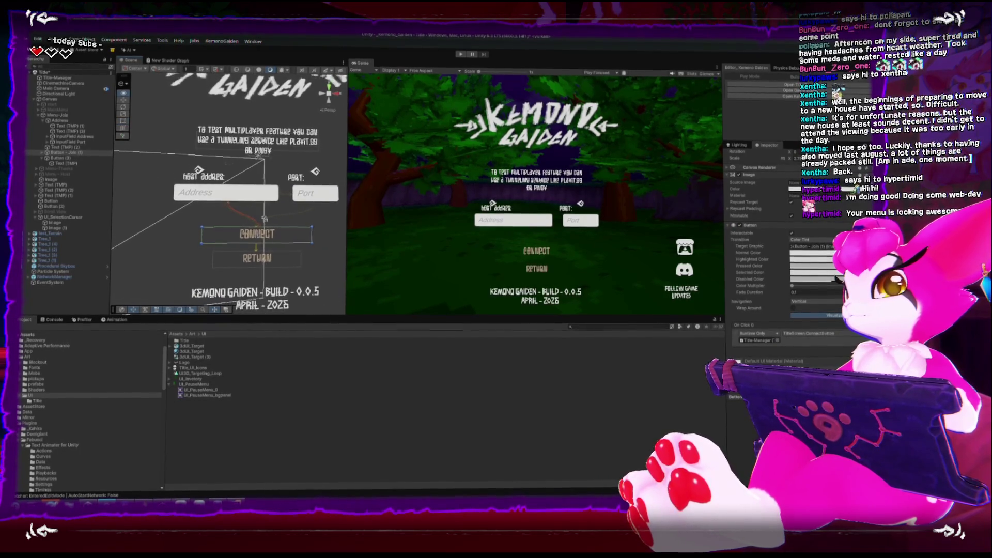
Assign Button - Join (1) as the Canvas menu's First Selected Game Object.
left_click_drag(282, 222, 279, 199)
scroll(257, 174, "down", 3)
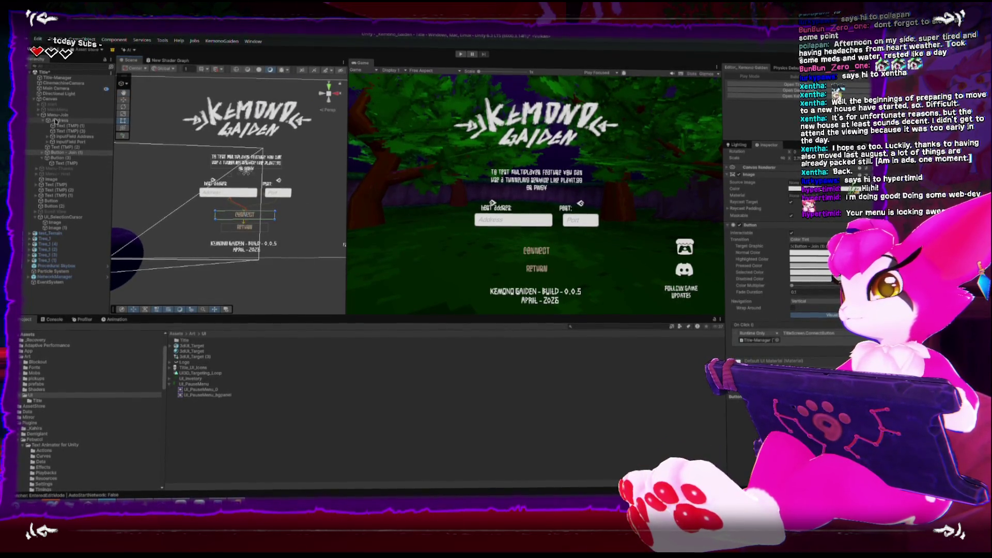
left_click(50, 99)
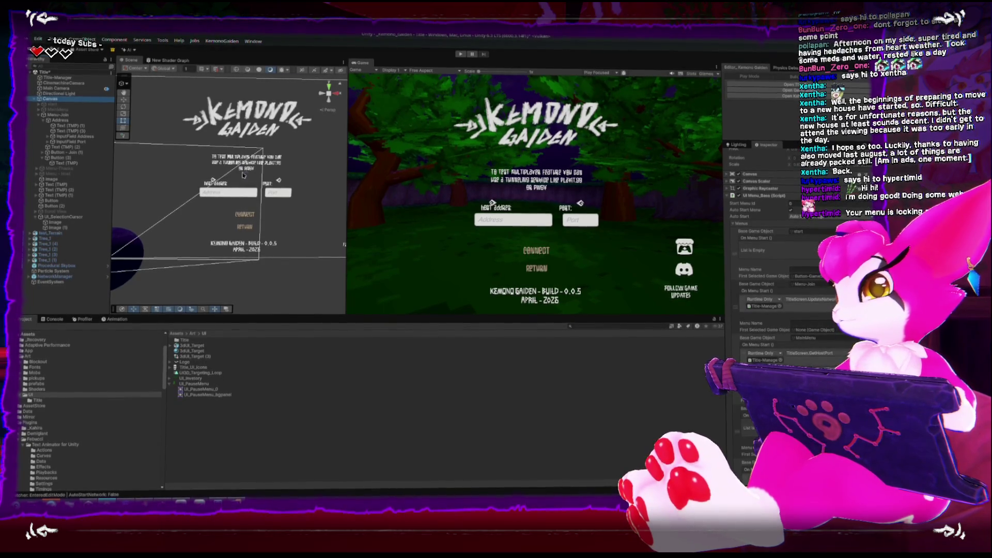
mouse_move(74, 154)
left_mouse_down()
mouse_move(310, 233)
mouse_move(620, 310)
mouse_move(819, 333)
left_mouse_up()
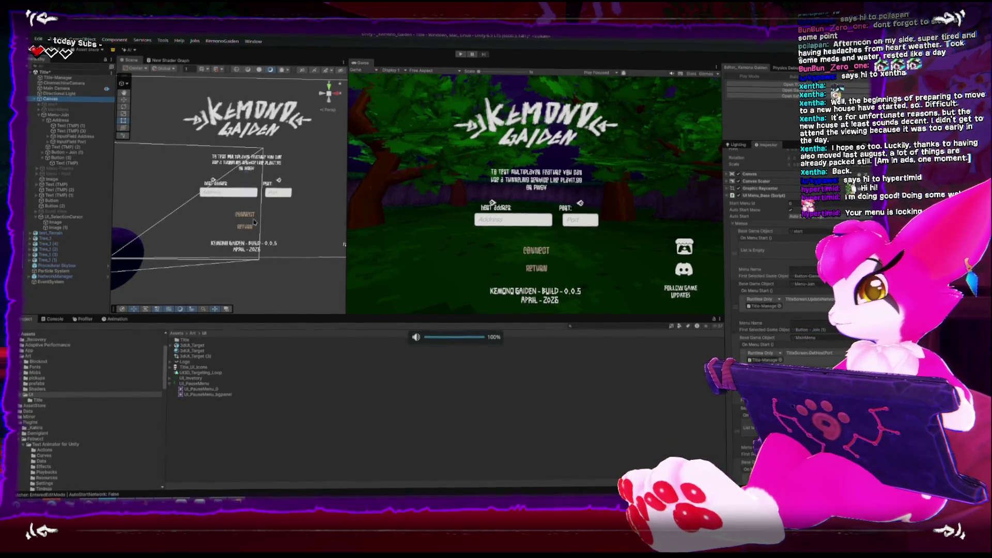
scroll(244, 216, "up", 5)
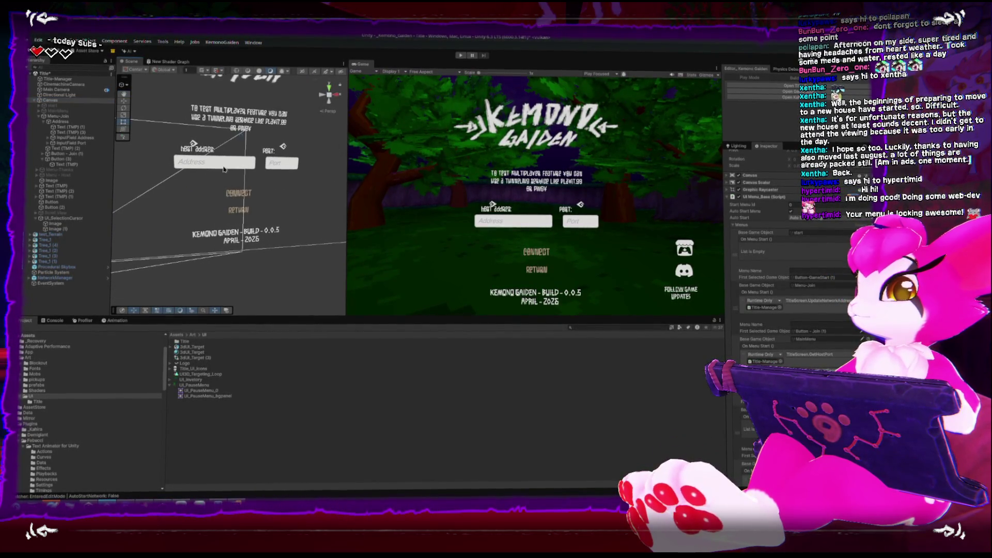
left_click(226, 167)
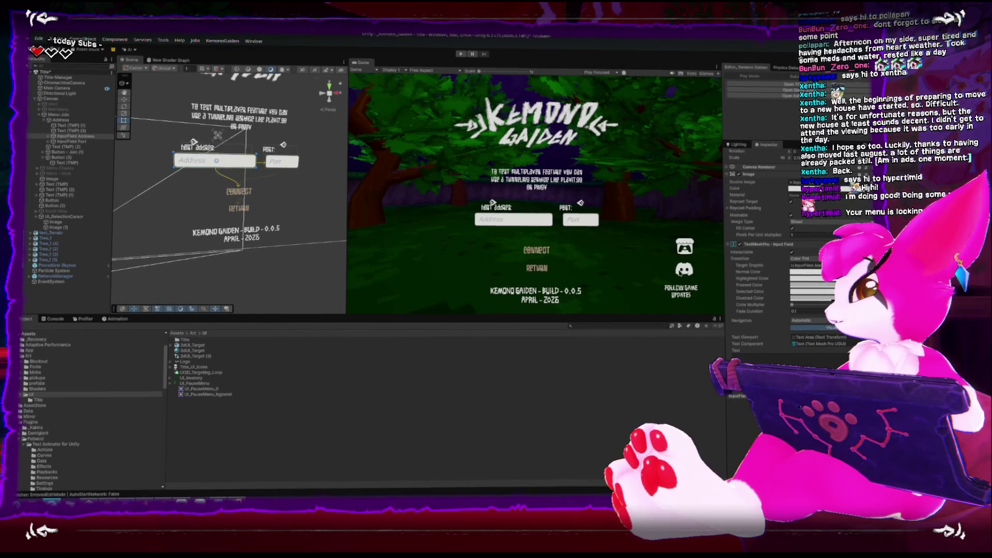
Drag the Address input field's right-edge handle outward to widen it.
key("XF86AudioRaiseVolume")
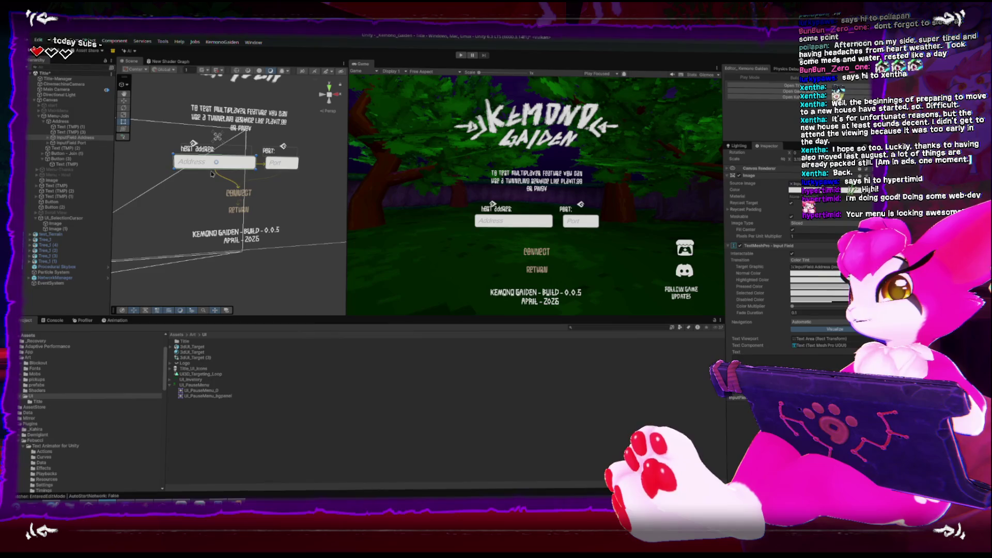
mouse_move(226, 192)
left_mouse_down()
mouse_move(246, 212)
mouse_move(292, 191)
mouse_move(281, 184)
left_mouse_up()
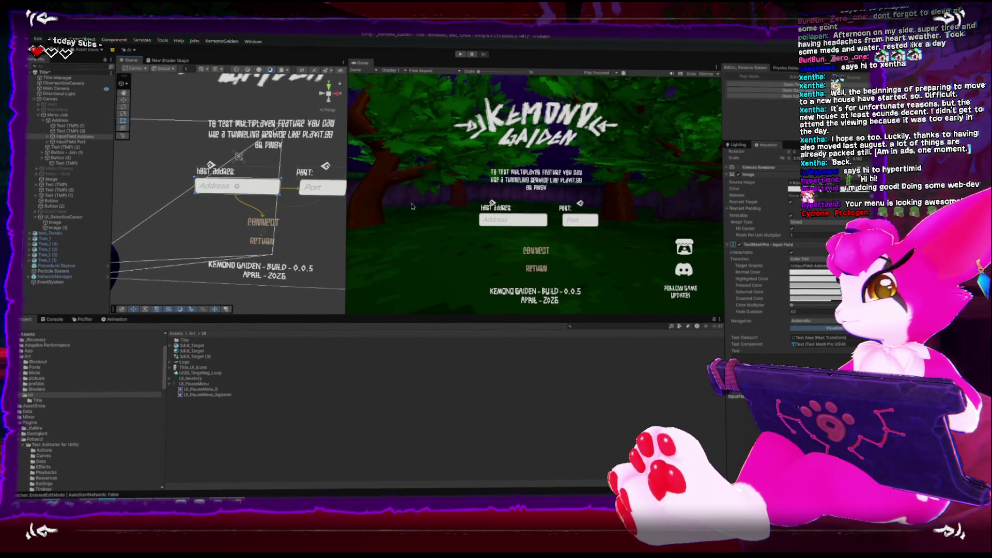
left_click_drag(278, 186, 286, 187)
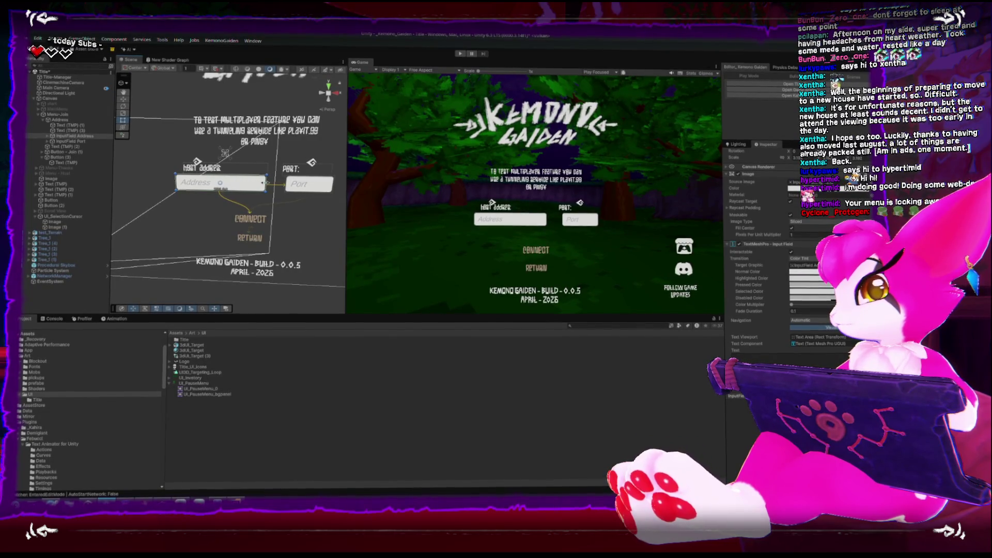
left_click_drag(266, 182, 269, 181)
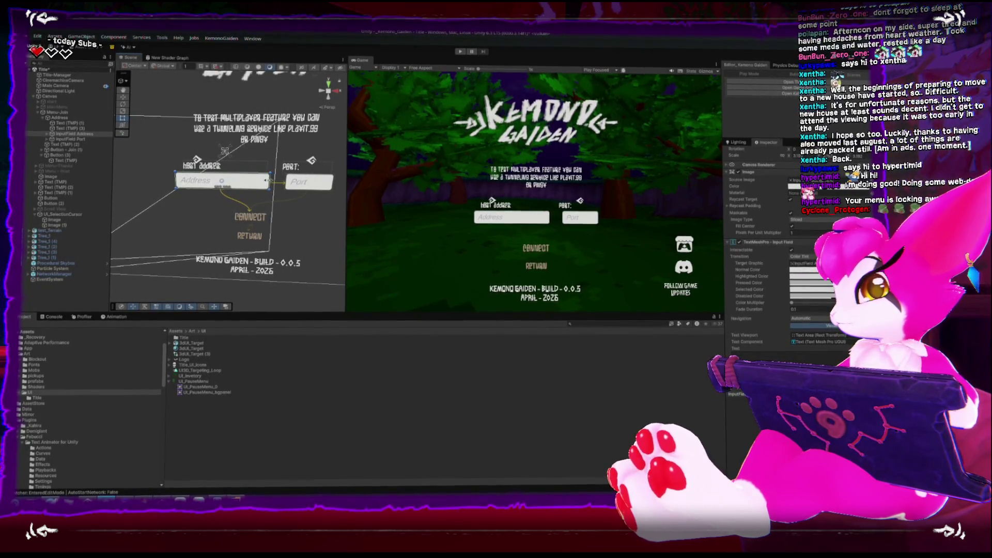
left_click(213, 212)
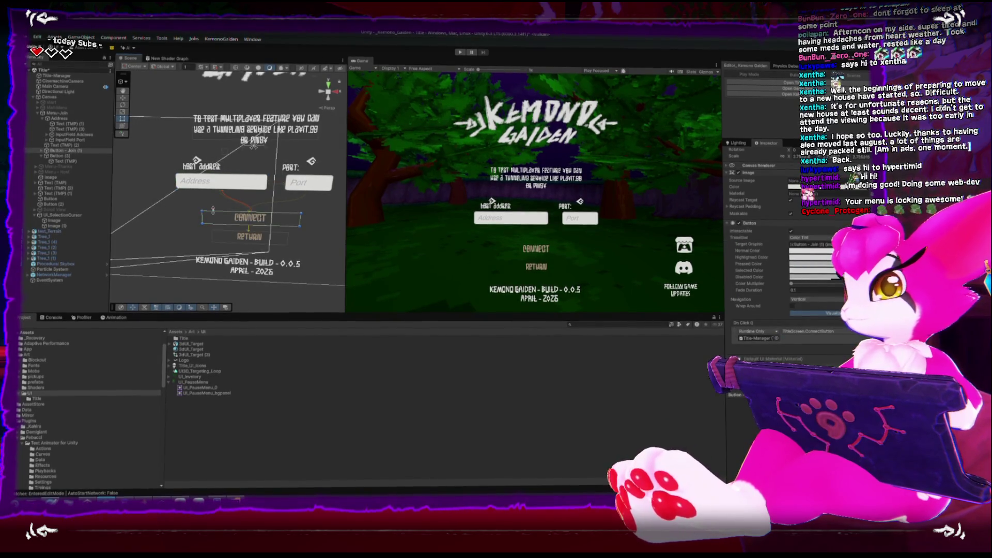
Collapse the Button and Image components and browse the Title art assets.
left_click(729, 224)
left_click(728, 241)
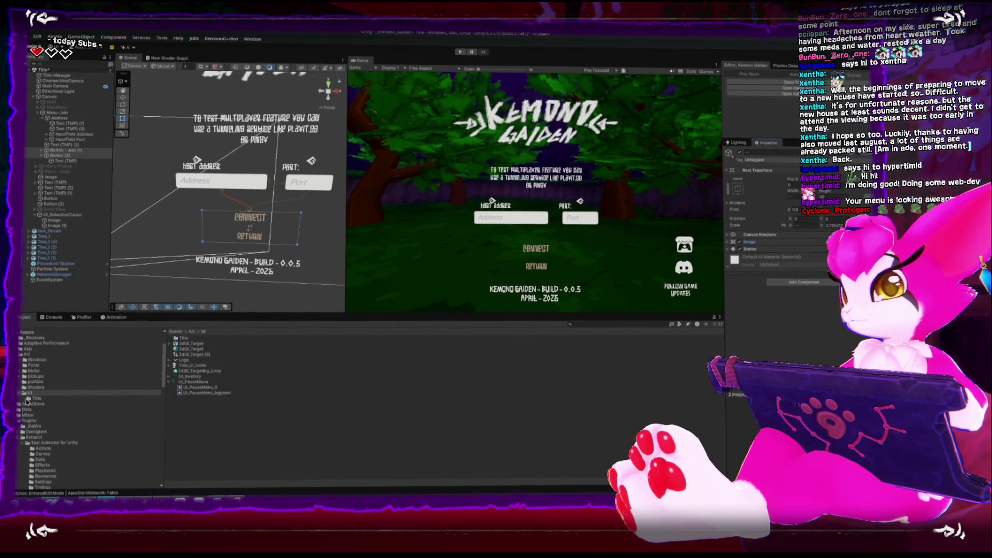
left_click(29, 398)
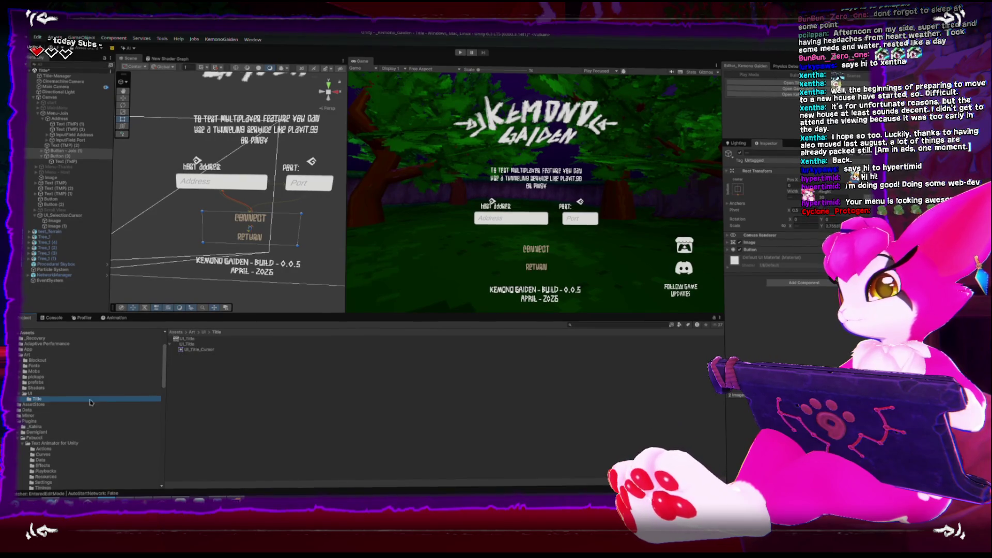
scroll(64, 428, "down", 3)
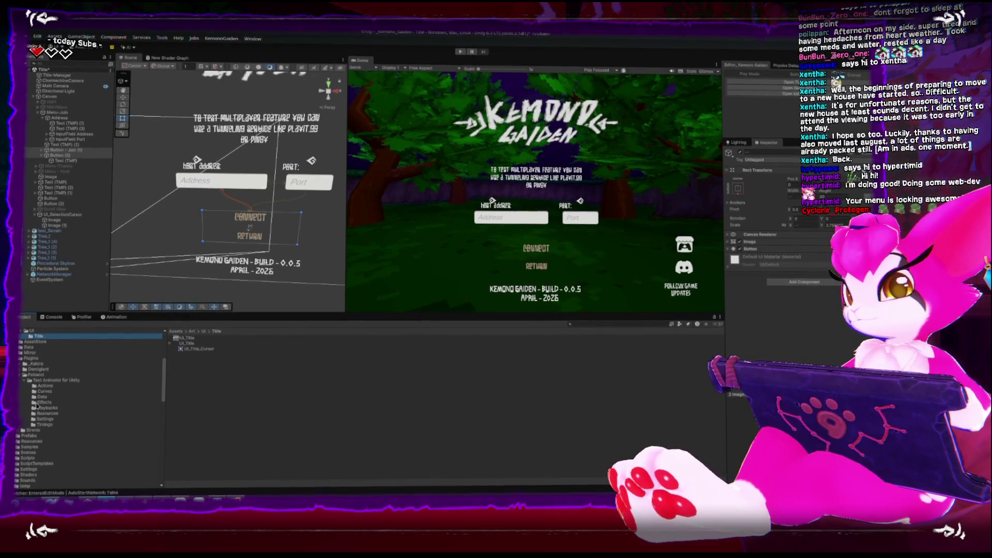
scroll(36, 404, "up", 3)
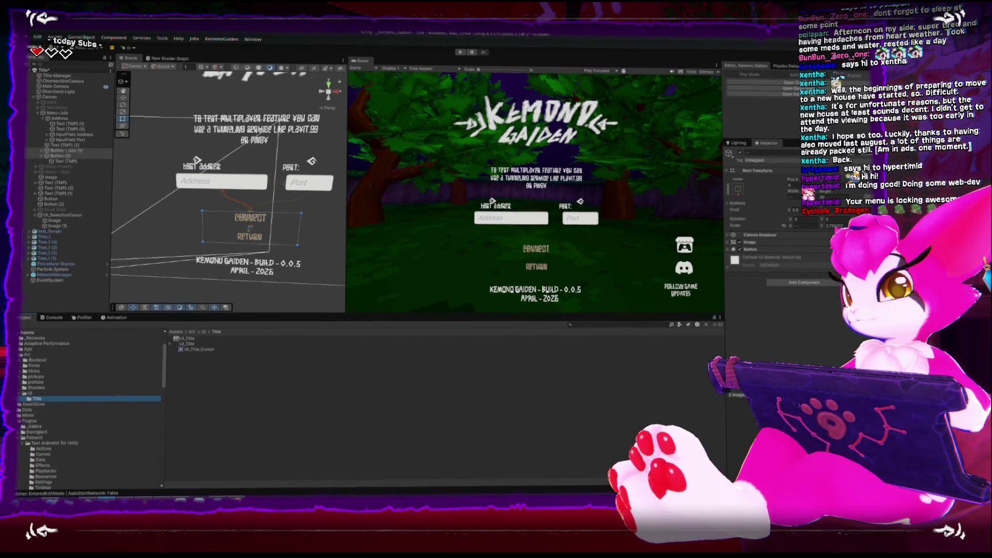
Attach UI_ExtendedFunctions from Scripts/Gameplay/UI to the Join button and open the Title folder.
left_click(19, 354)
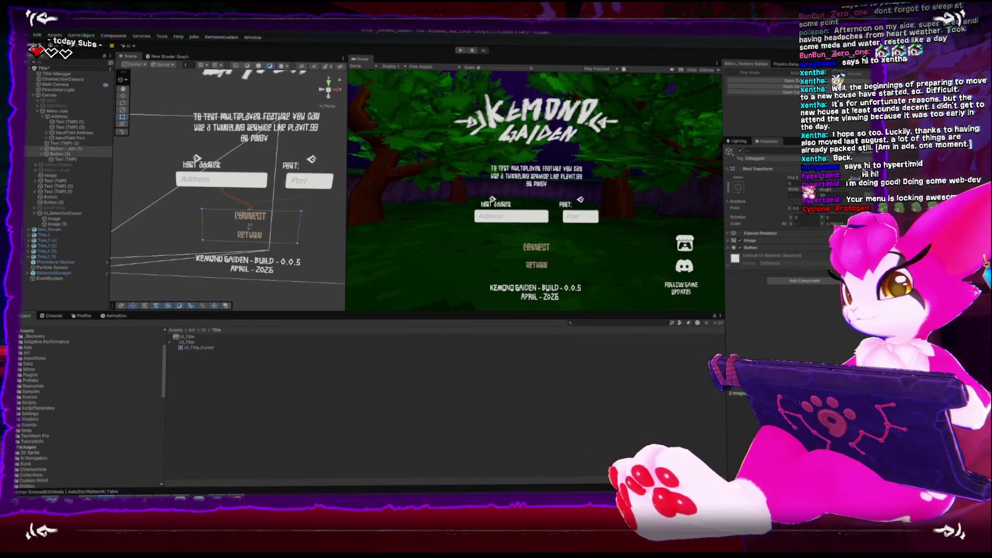
left_click(17, 403)
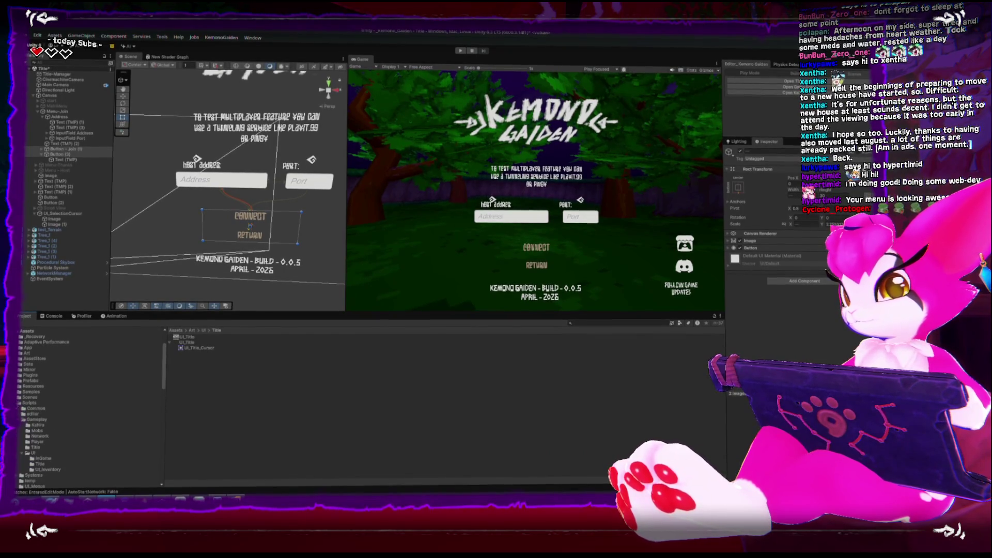
left_click(33, 454)
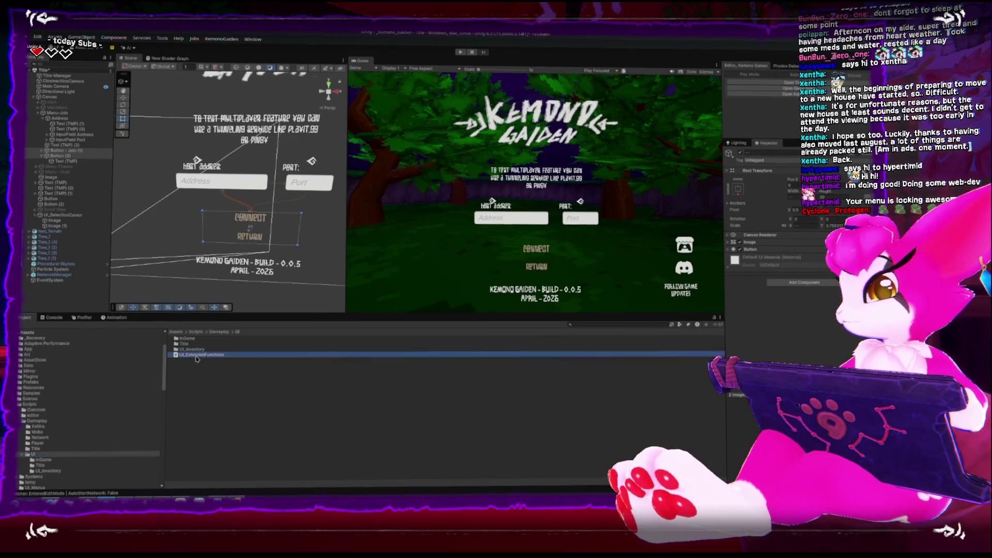
left_click_drag(759, 354, 768, 303)
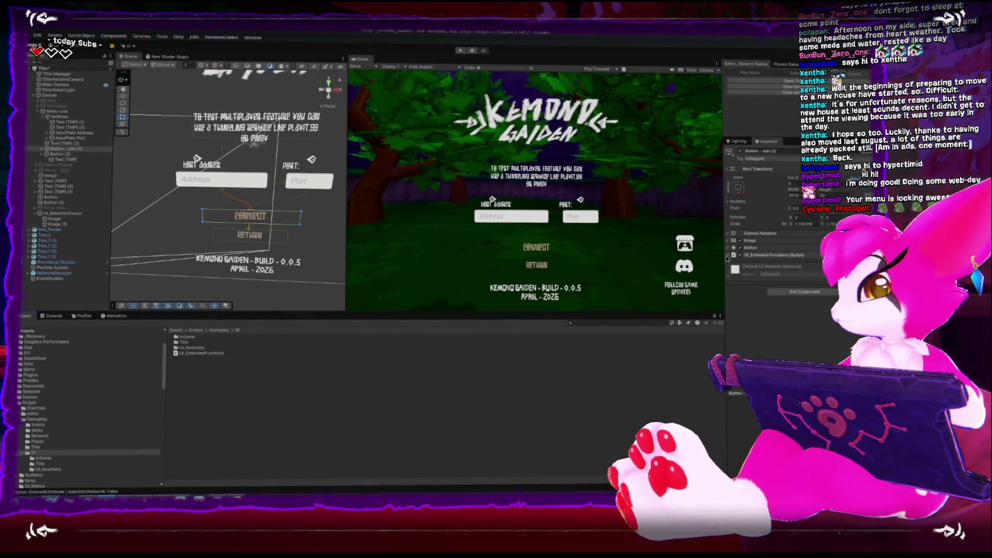
key("Down")
key("Down")
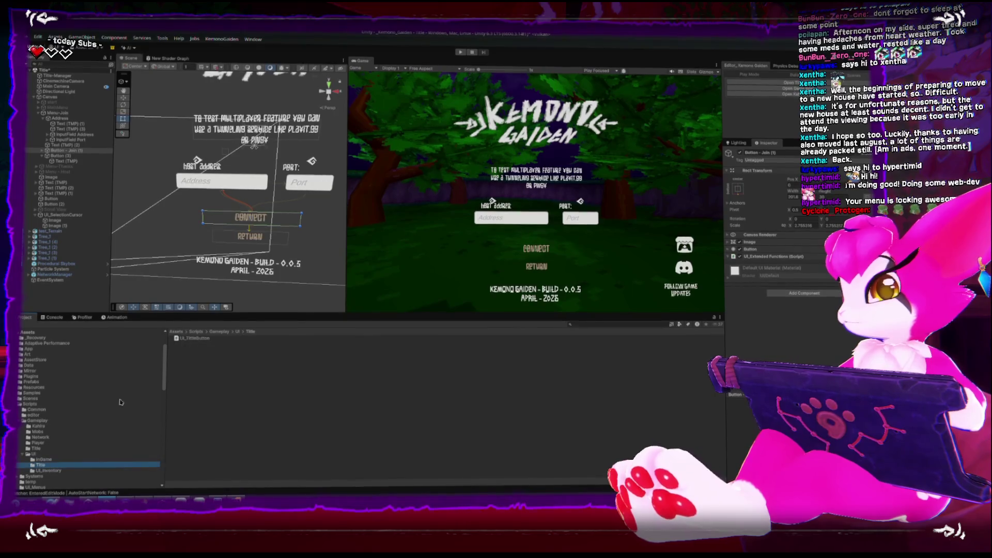
Attach the UI_TitleButton script to the Connect button and adjust its selected colour.
left_click_drag(194, 338, 804, 340)
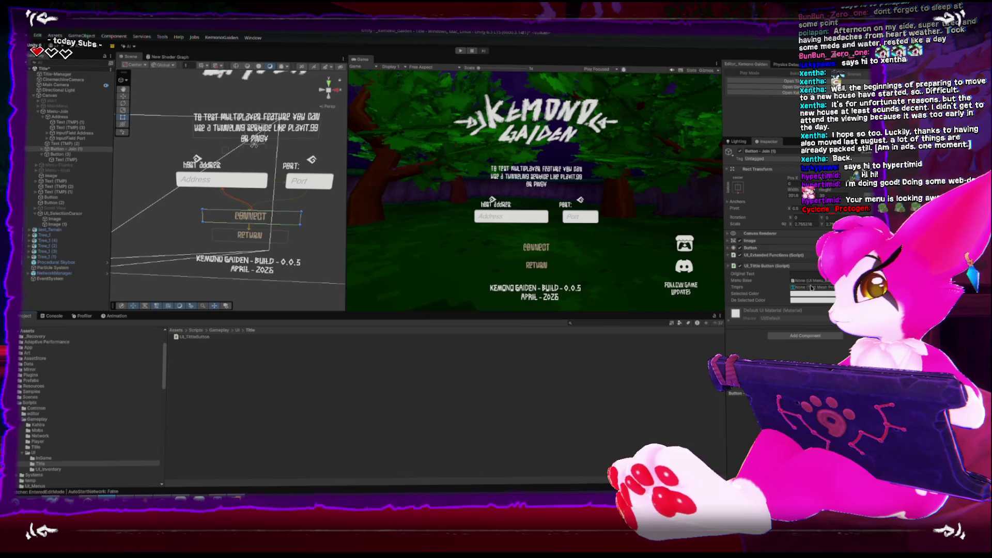
left_click(810, 301)
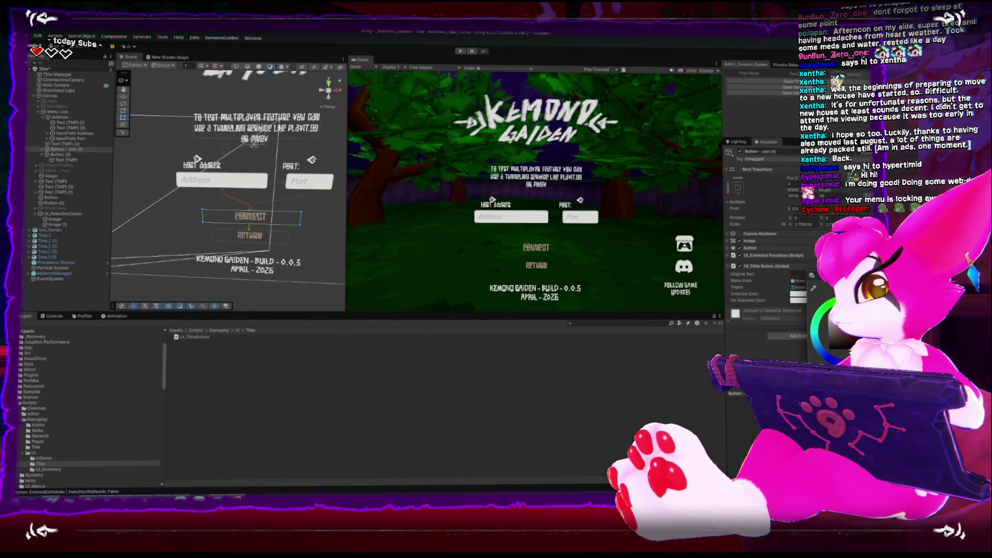
left_click(141, 323)
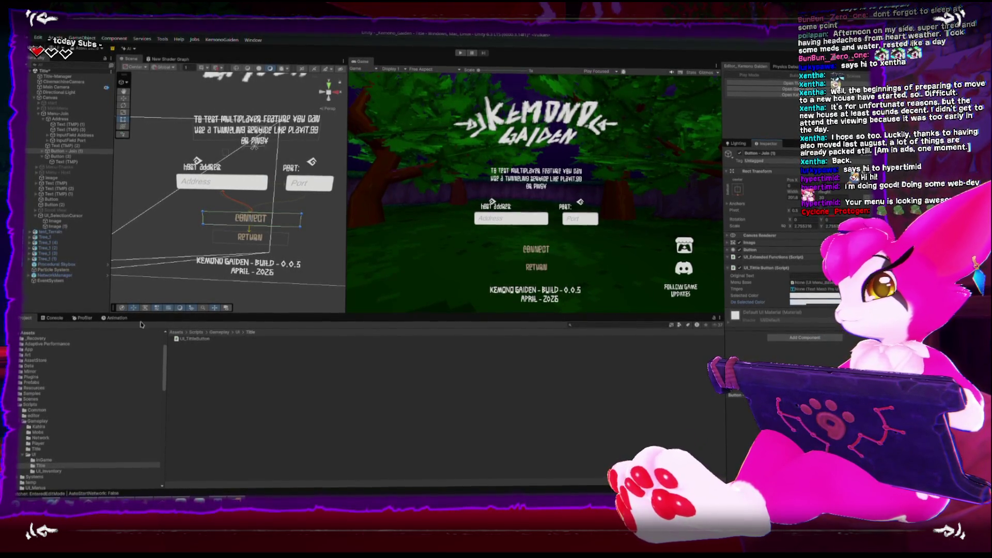
Set the Return button label's vertex colour to grey to match Connect.
left_click(245, 241)
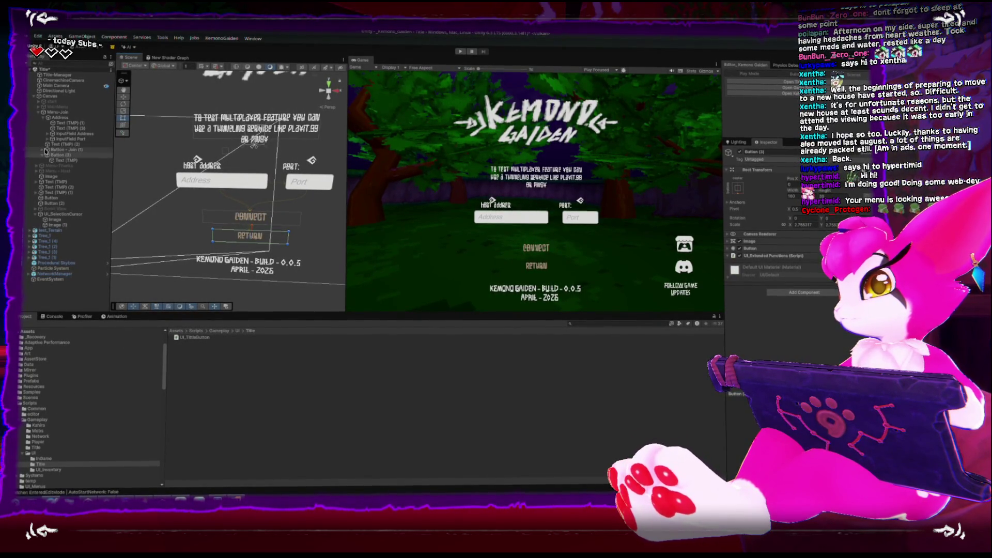
left_click(57, 166)
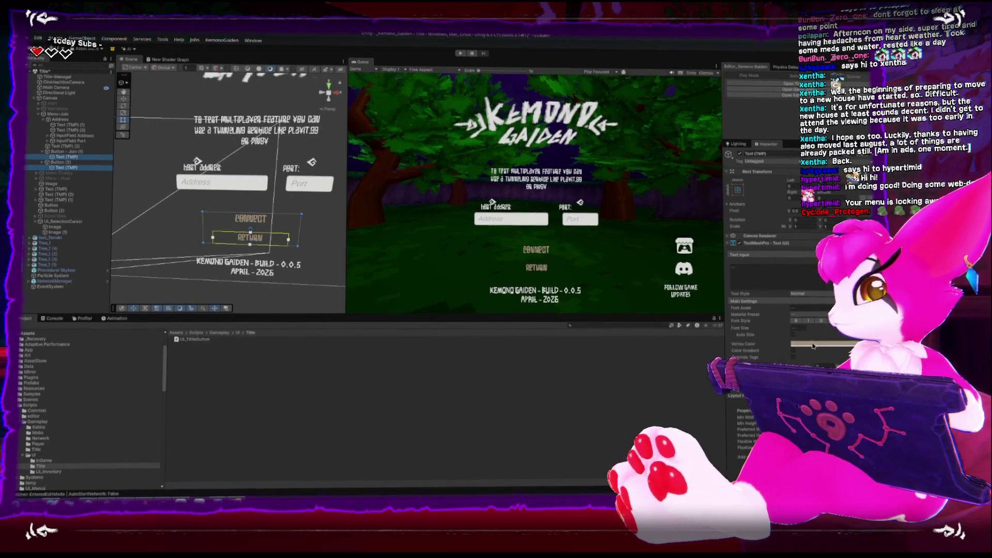
left_click_drag(834, 344, 833, 347)
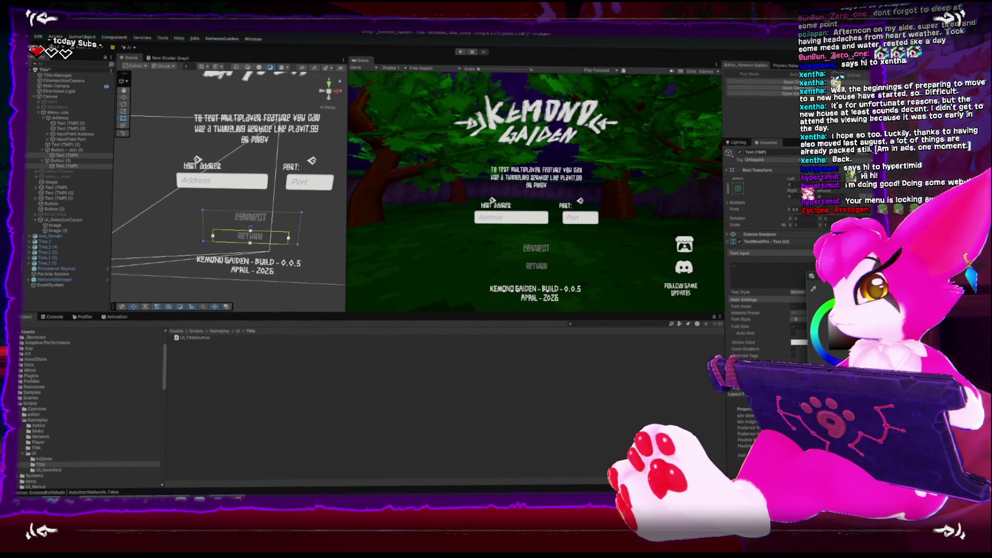
key("Escape")
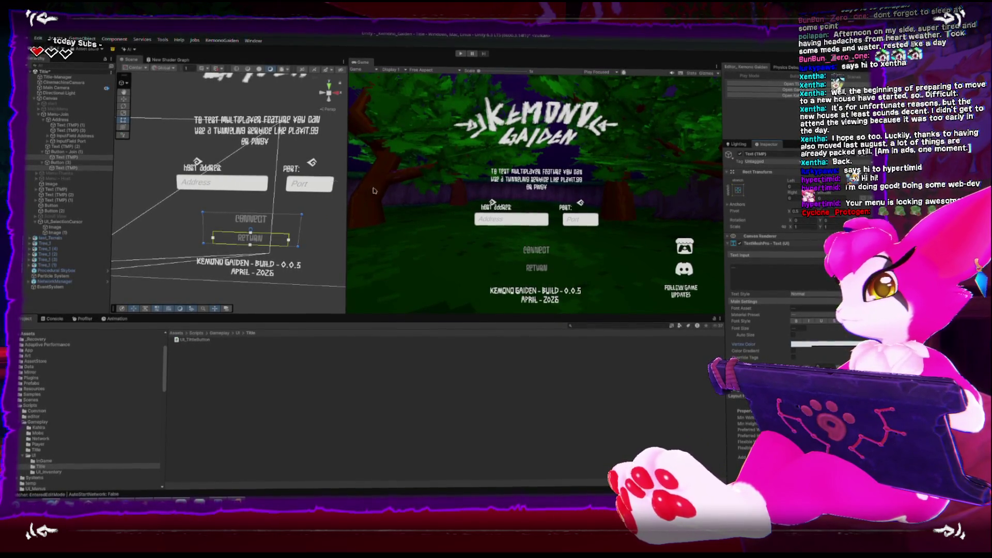
left_click(199, 169)
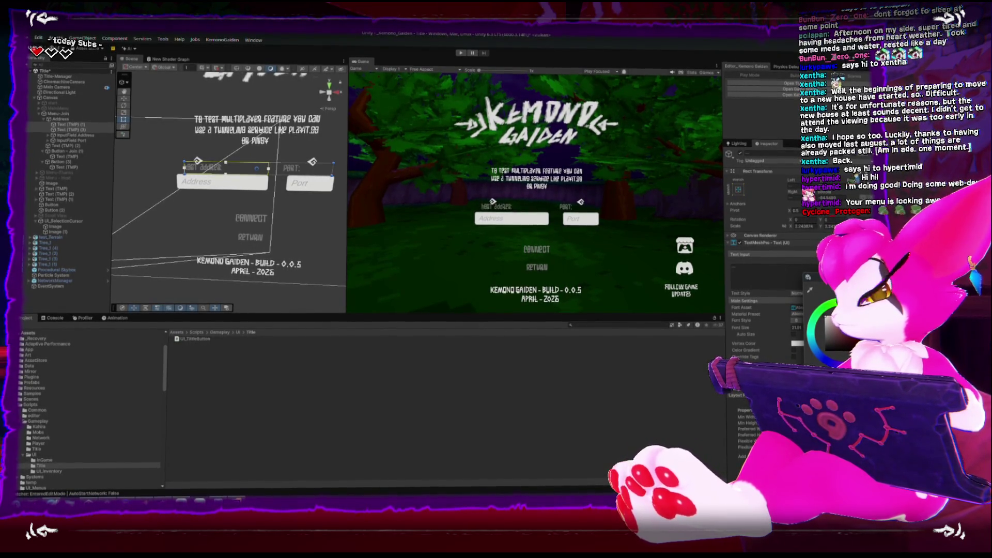
Widen the multiplayer instruction text and raise its font size to about 20.7.
left_click(308, 130)
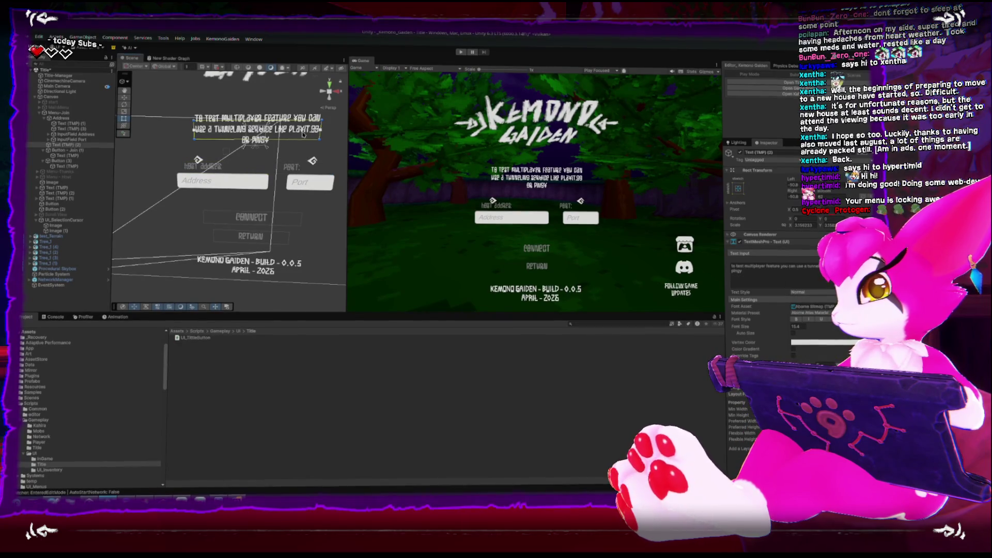
left_click_drag(325, 136, 395, 140)
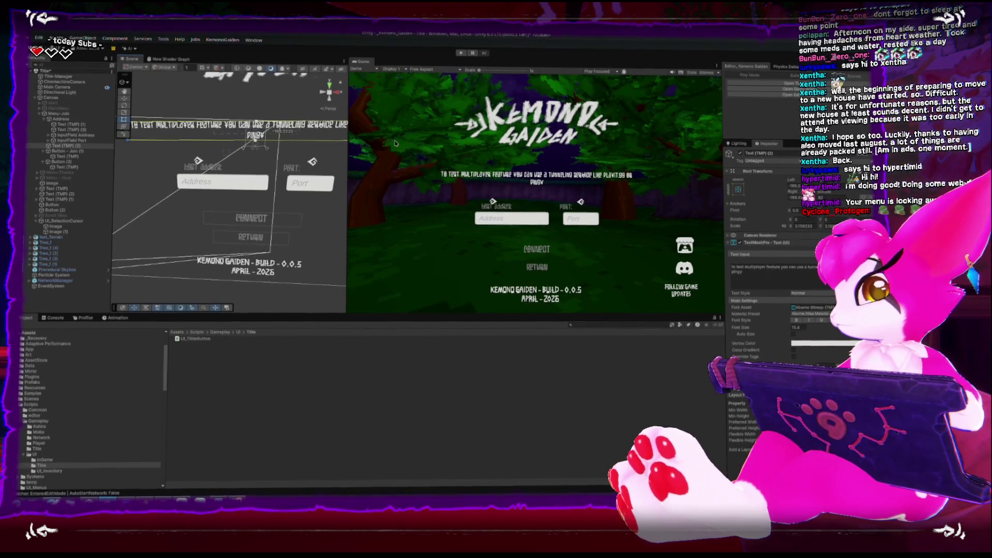
left_click_drag(798, 330, 808, 330)
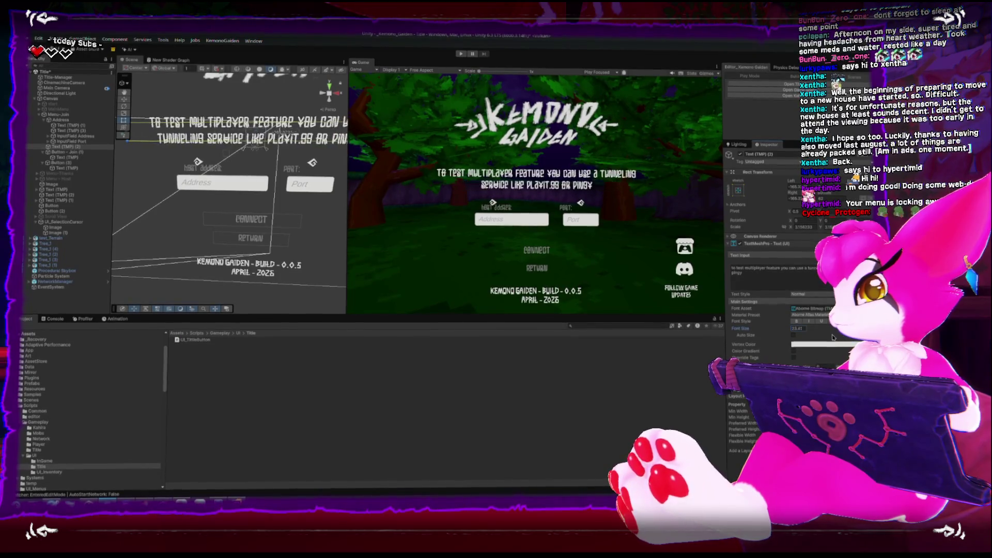
scroll(336, 157, "down", 3)
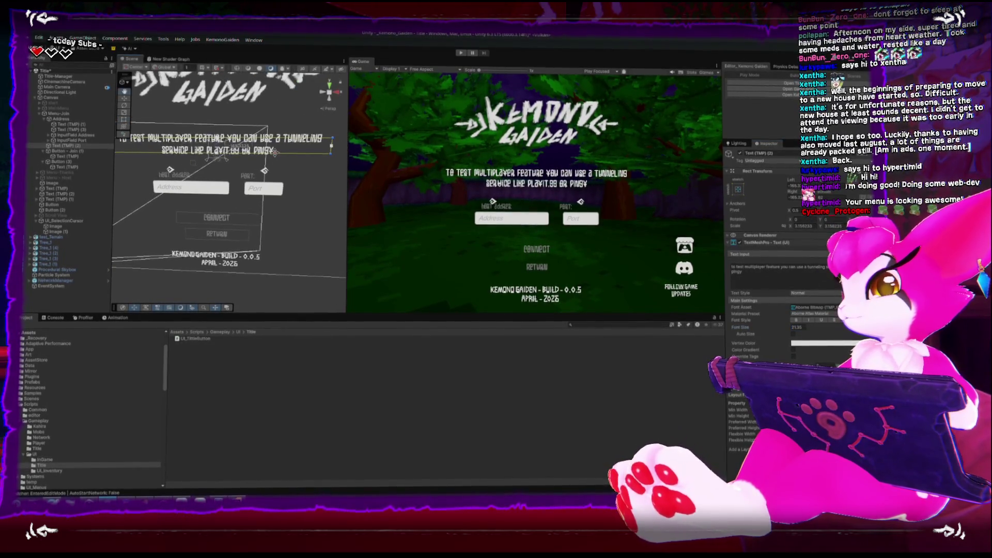
left_click_drag(325, 150, 346, 149)
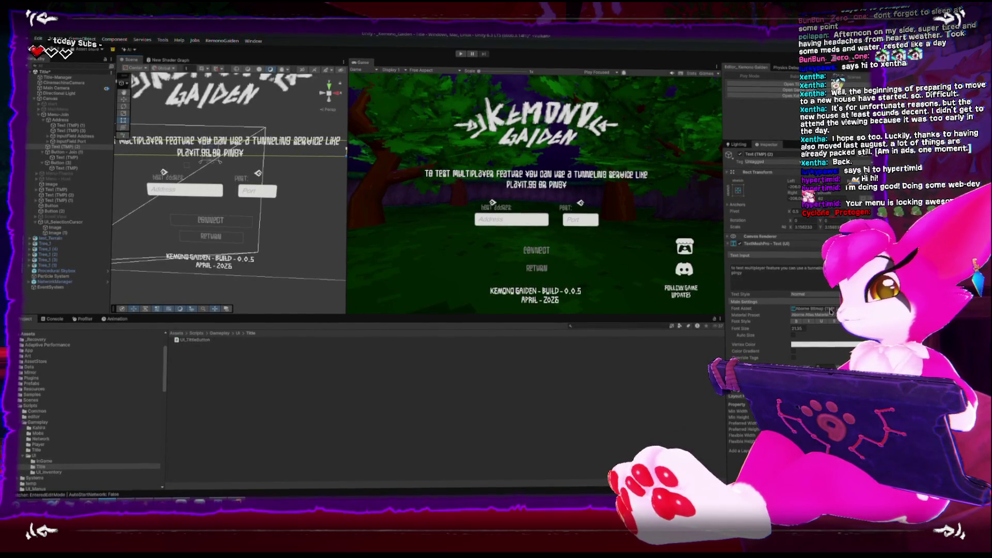
Try Kleopatra-Regular on the instruction text, then revert its font asset to Aborne Bitmap.
left_click(811, 309)
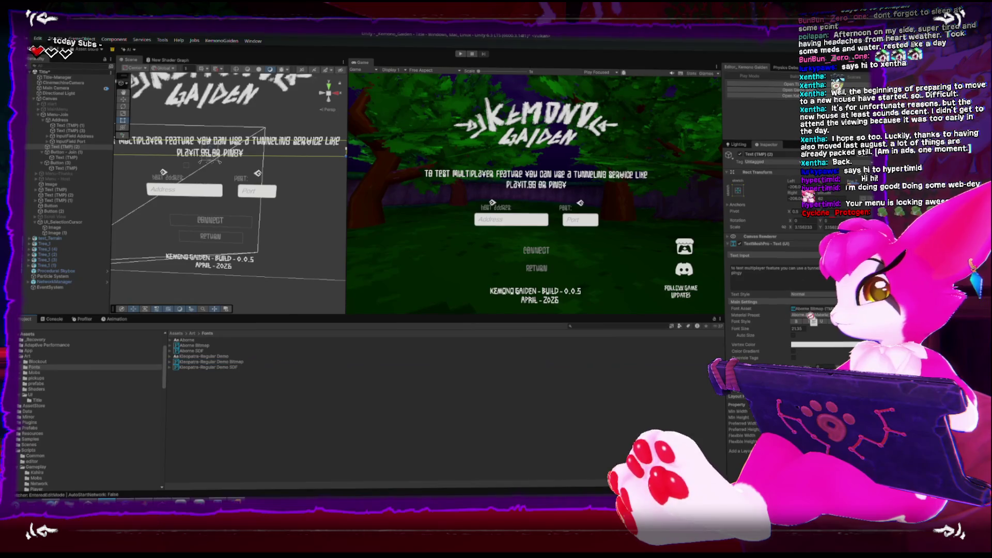
left_click_drag(806, 308, 807, 310)
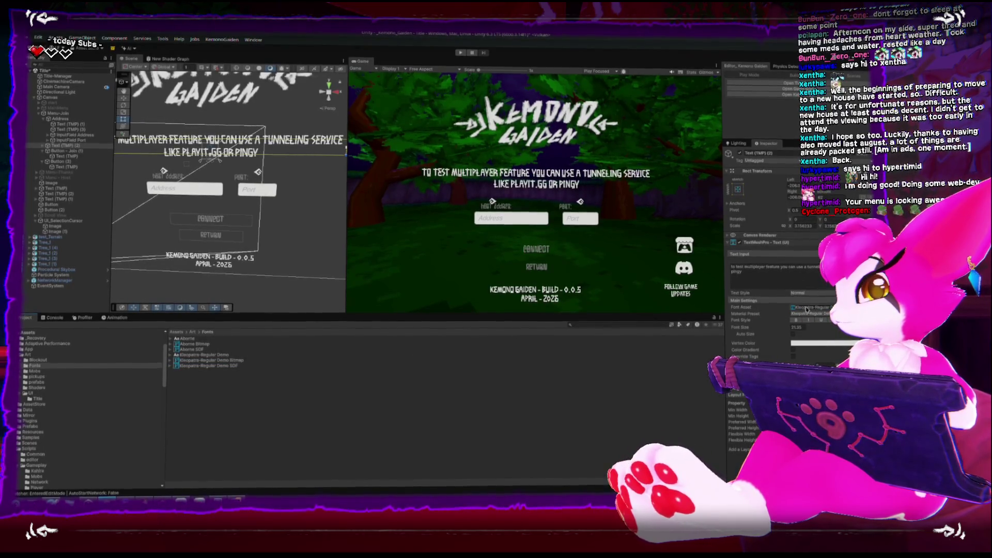
left_click(805, 309)
left_click_drag(240, 214, 276, 113)
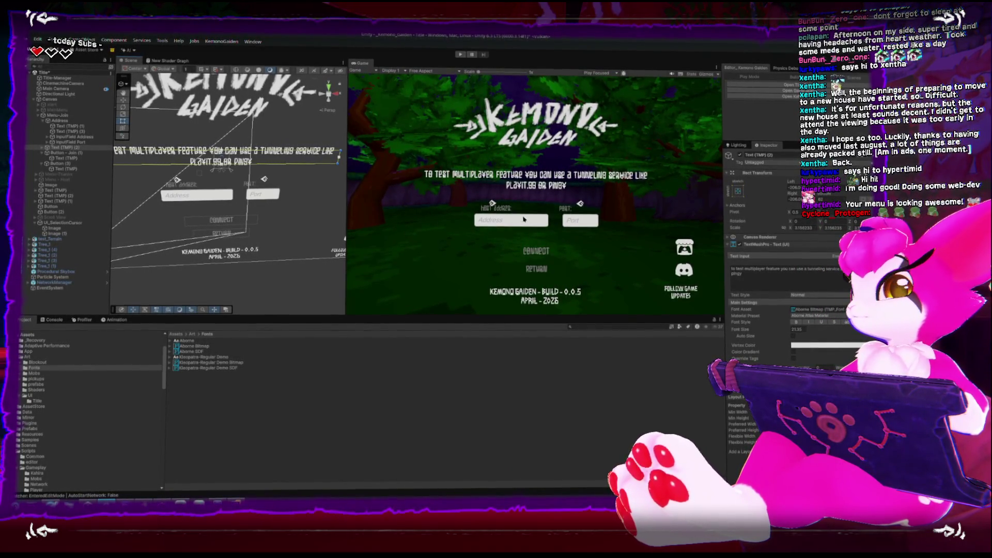
left_click(459, 54)
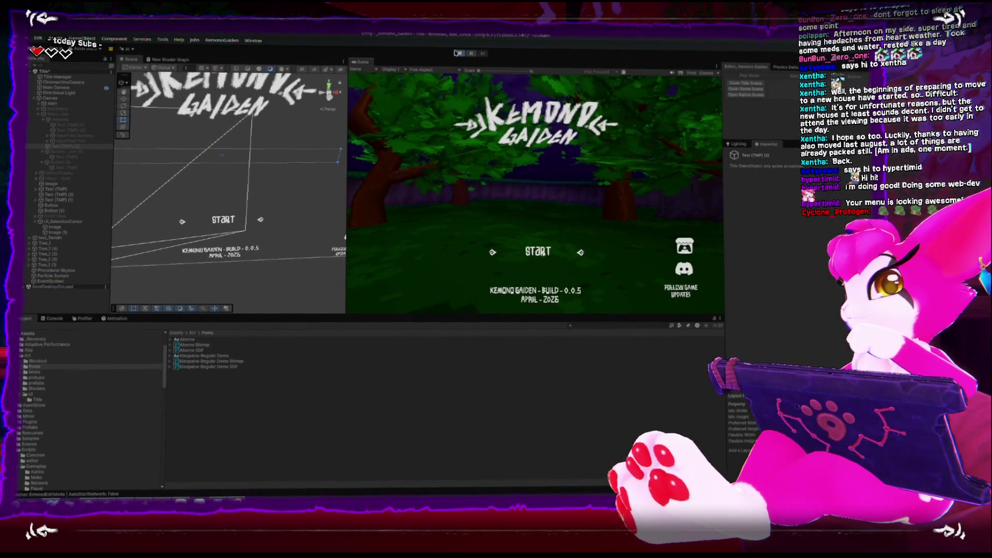
Step from Start through the Host Game panel to the Join screen showing localhost and 7777.
key("Return")
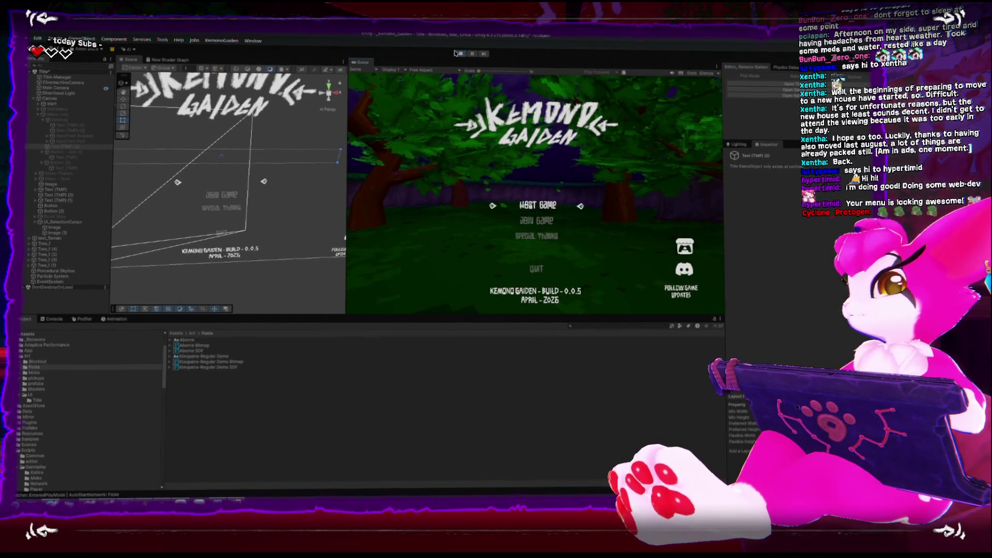
key("Down")
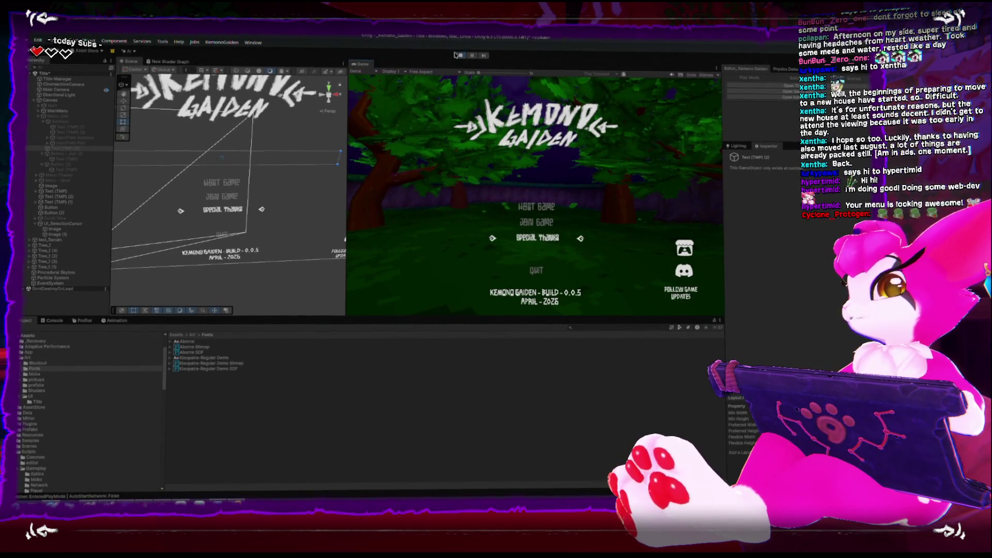
key("Up")
key("Up")
key("Return")
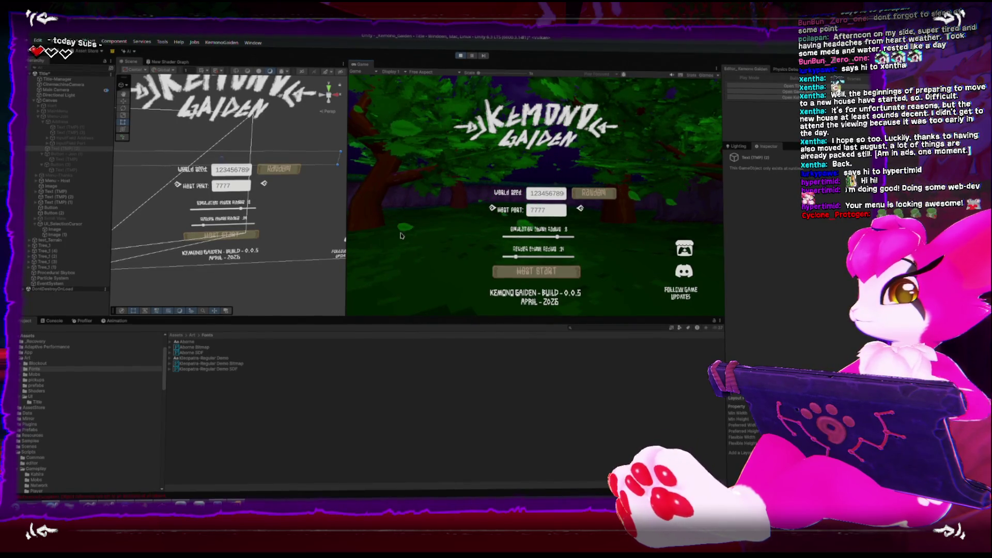
left_click(459, 54)
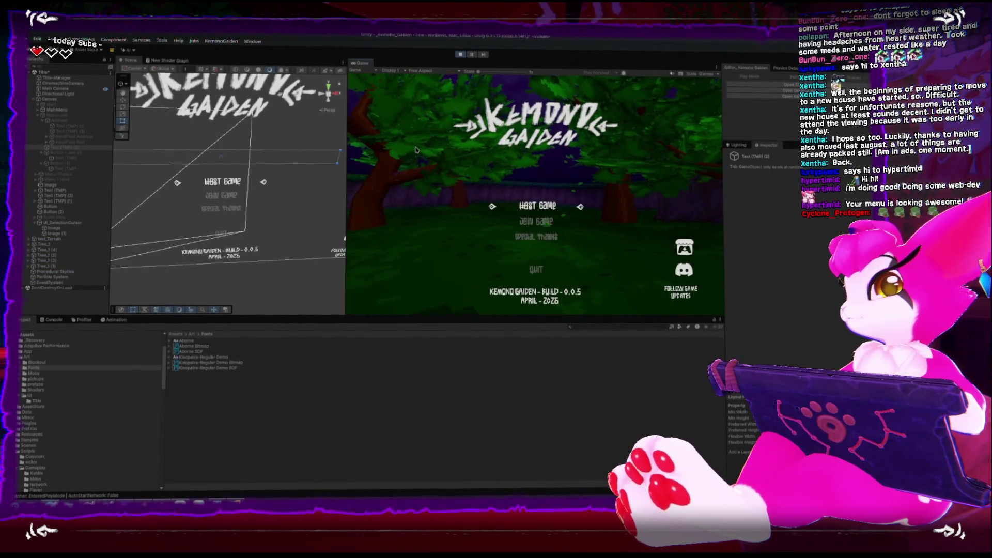
key("Return")
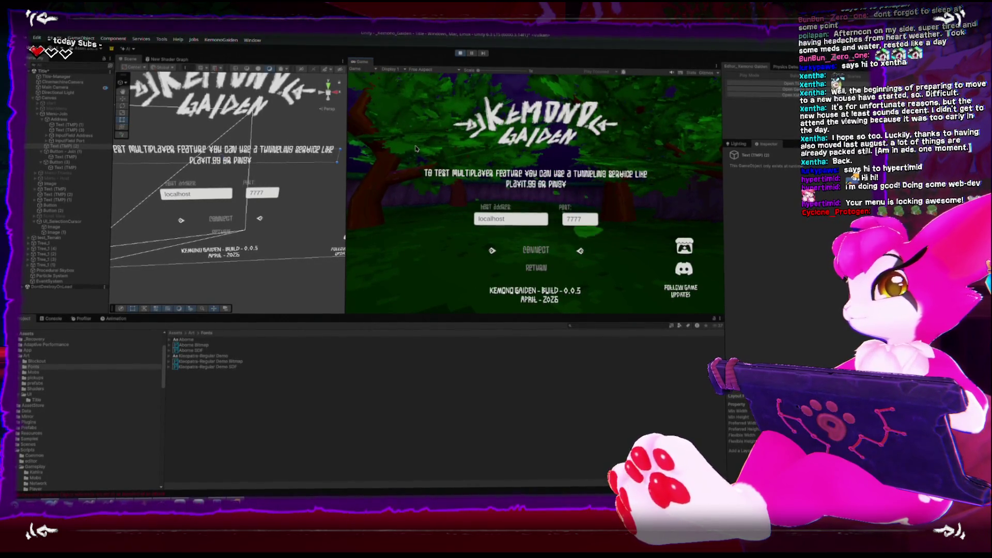
Check the Console, stop Play mode, and select the Connect and Return buttons together.
left_click(54, 319)
left_click(460, 56)
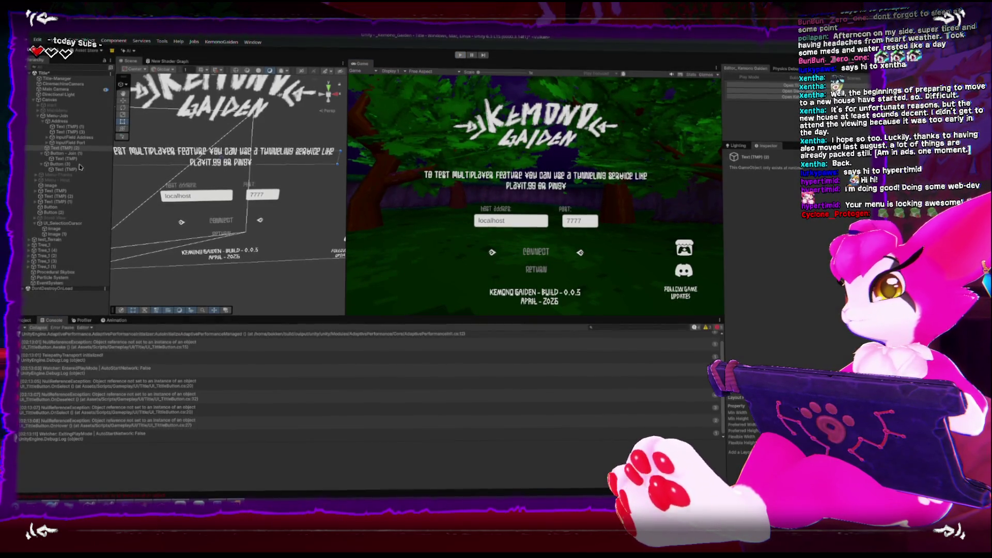
left_click(62, 151)
left_click(63, 162, "ctrl")
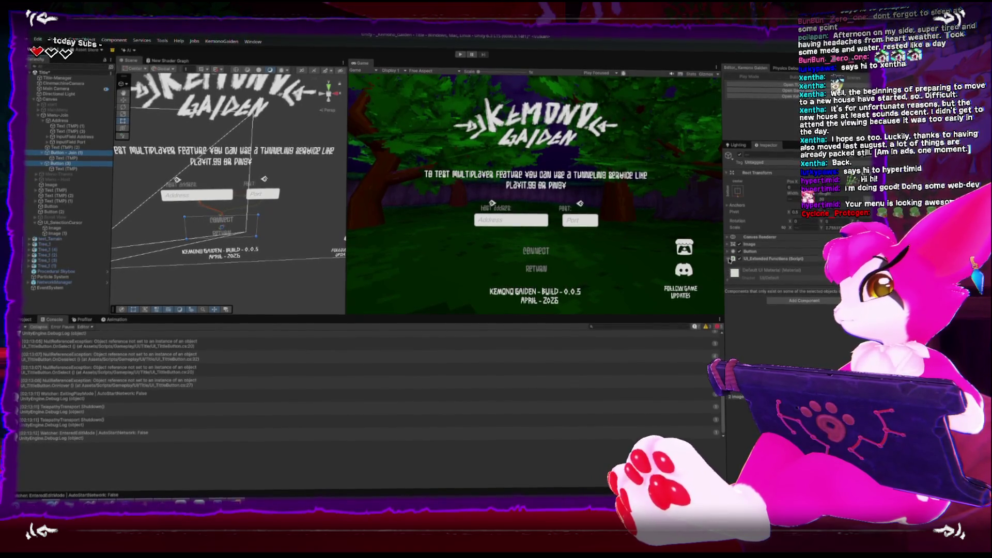
left_click(75, 163, "ctrl")
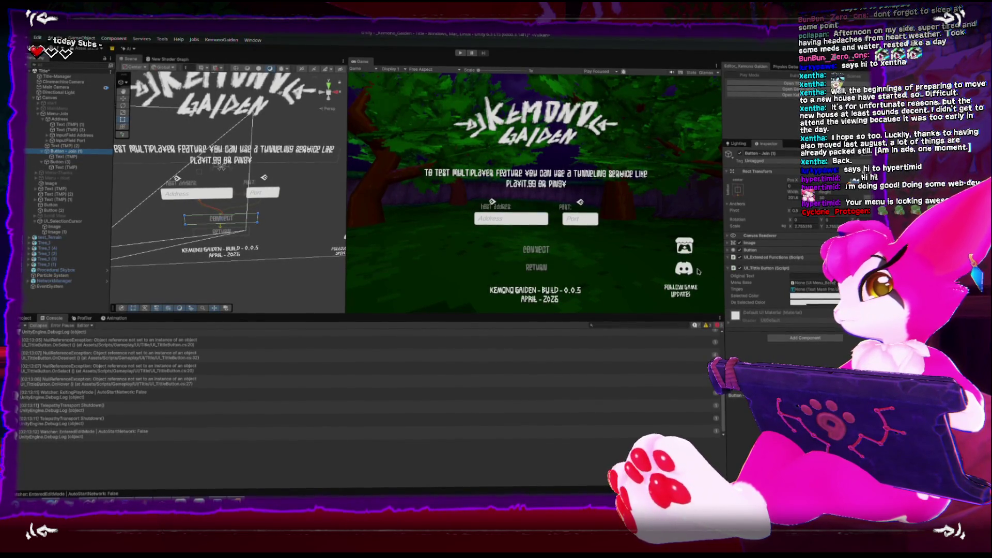
left_click(61, 163, "ctrl")
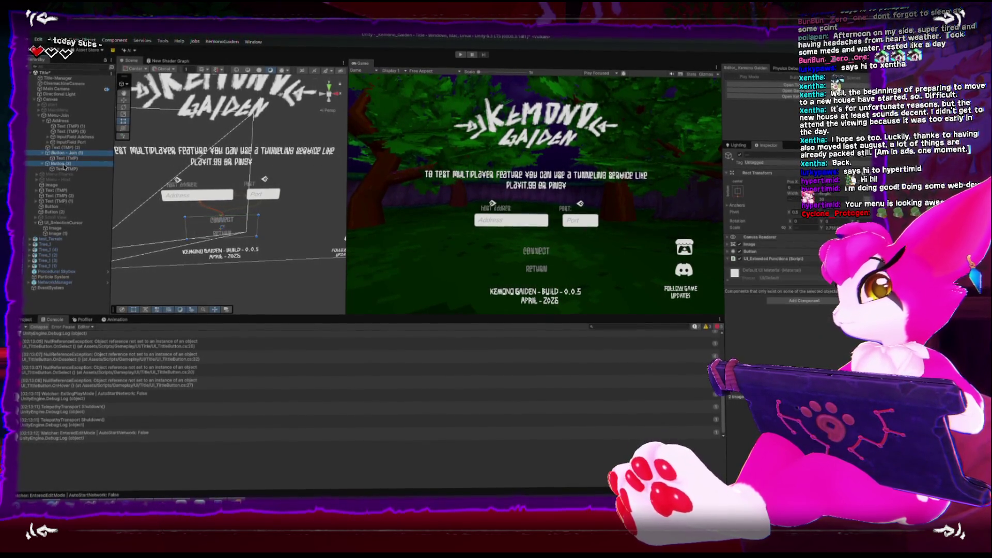
Return to the Project window and open the Title scripts folder.
left_click(26, 320)
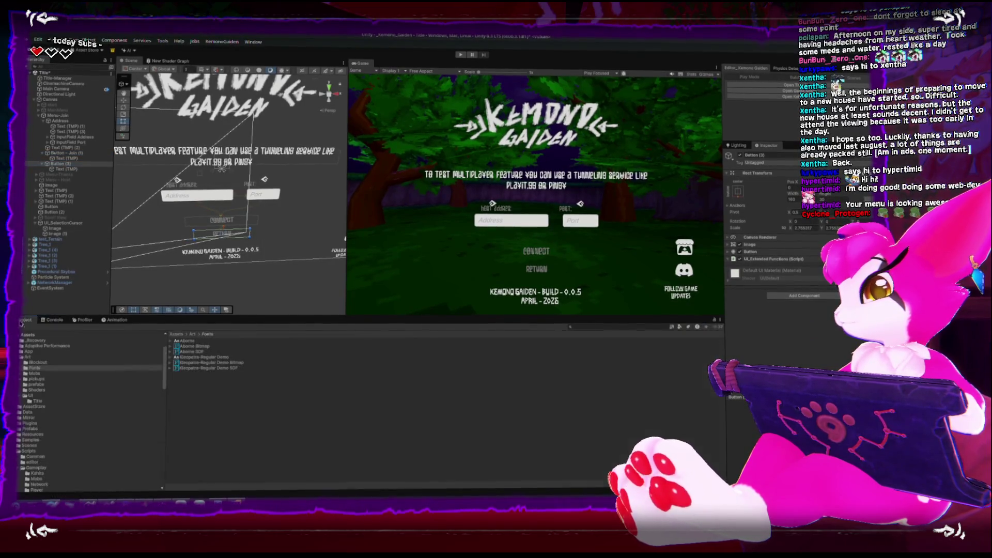
scroll(57, 438, "down", 10)
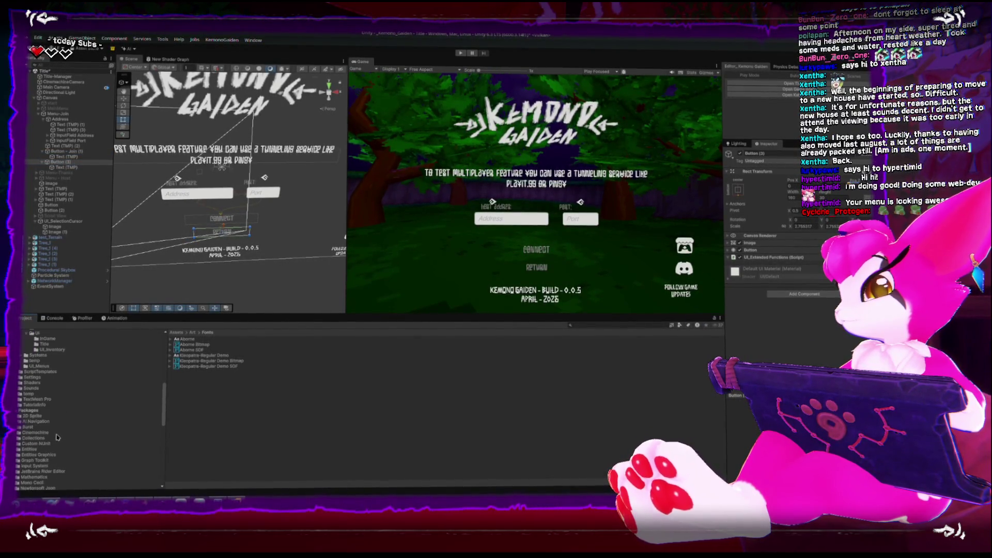
left_click(43, 364)
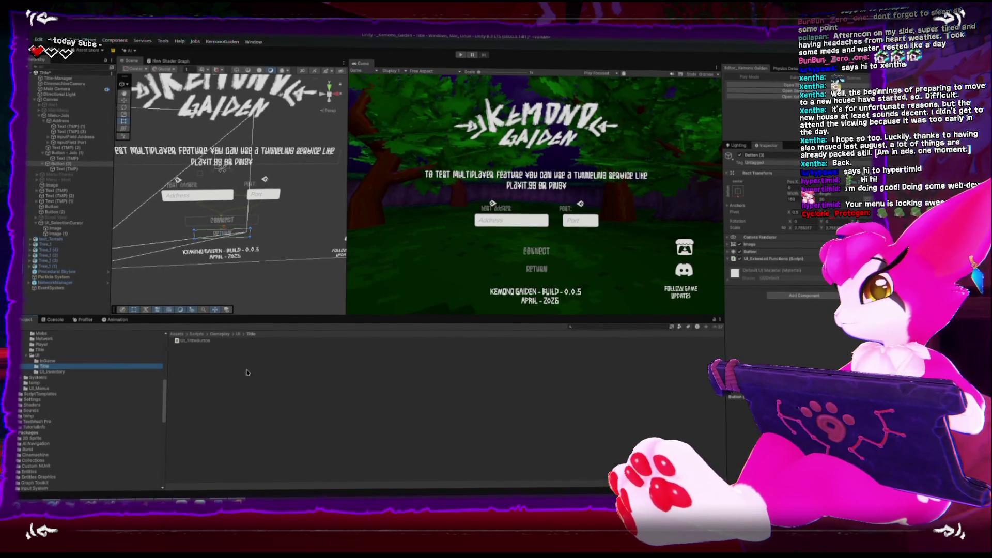
Link the label text to the UI_TitleButton script, then enter Play mode to show START.
left_click(195, 341)
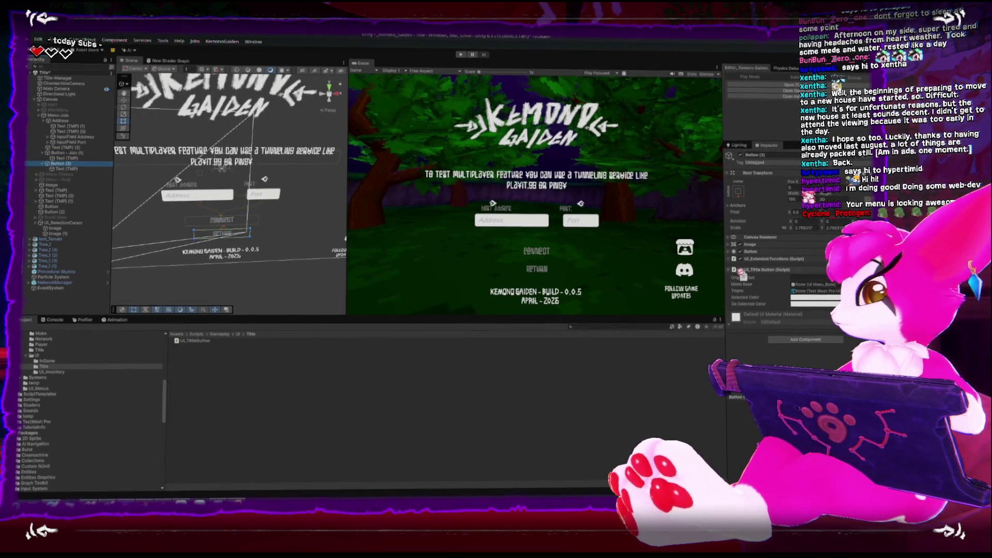
left_click_drag(741, 273, 836, 290)
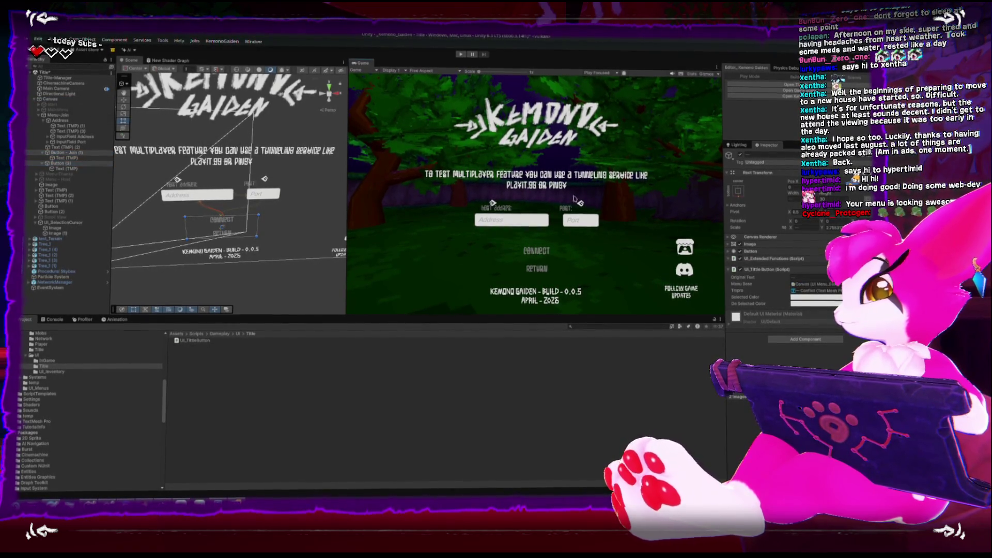
left_click(458, 53)
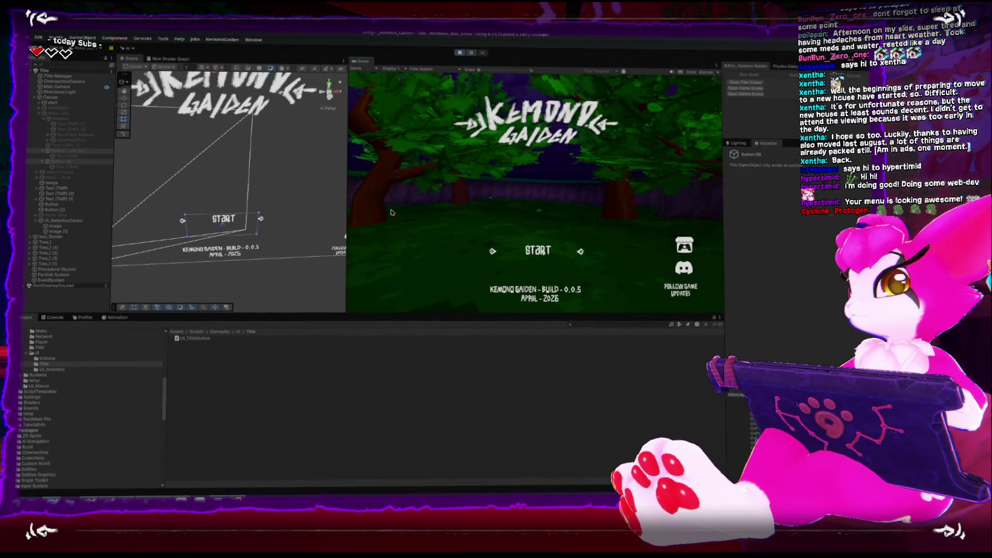
Step through the join screen's Address, Port and Connect entries in the running game, then stop playing.
key("Return")
key("Down")
key("Return")
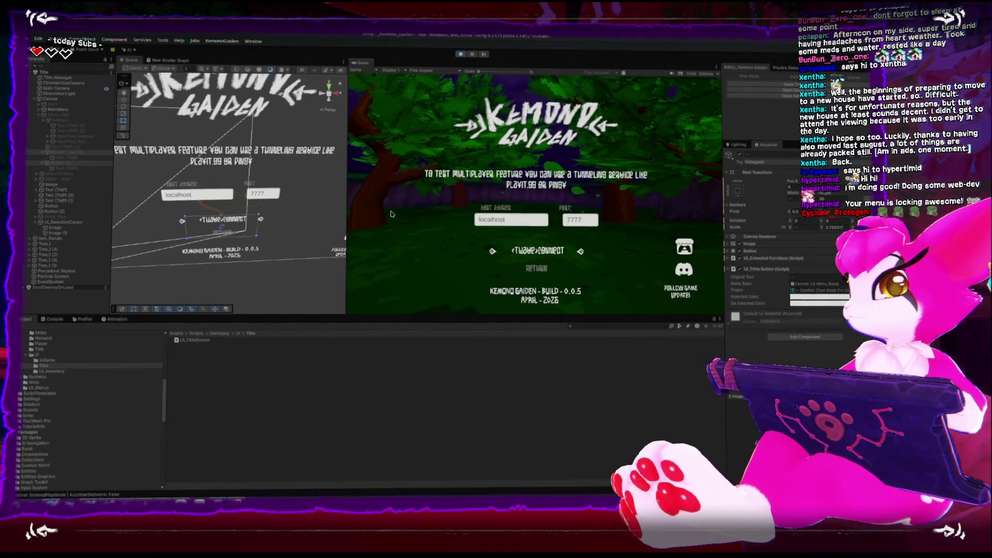
key("Up")
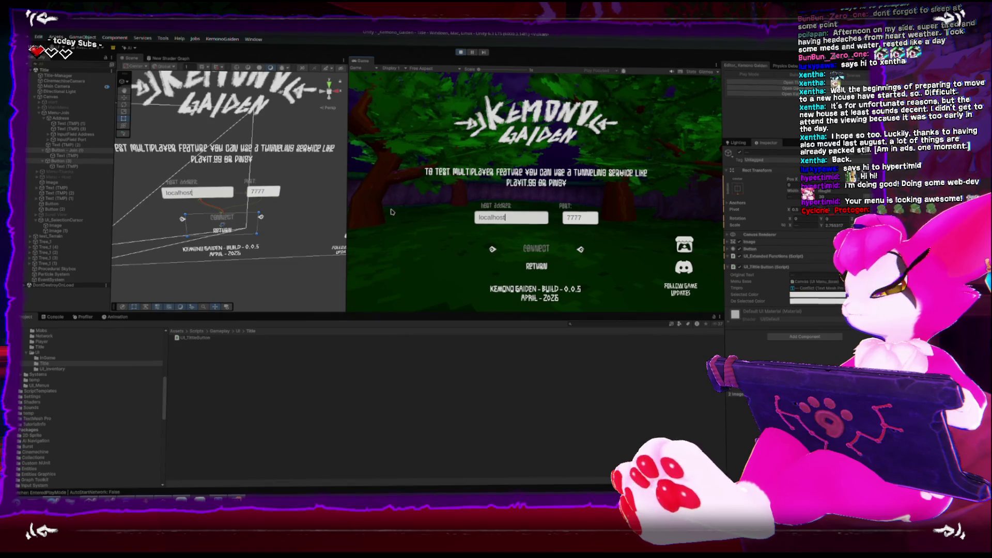
key("Down")
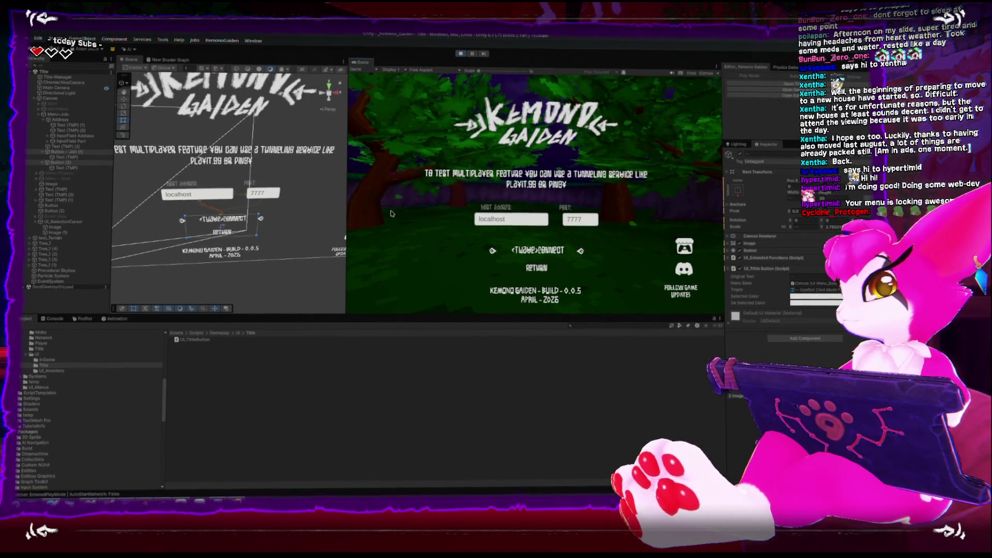
key("Down")
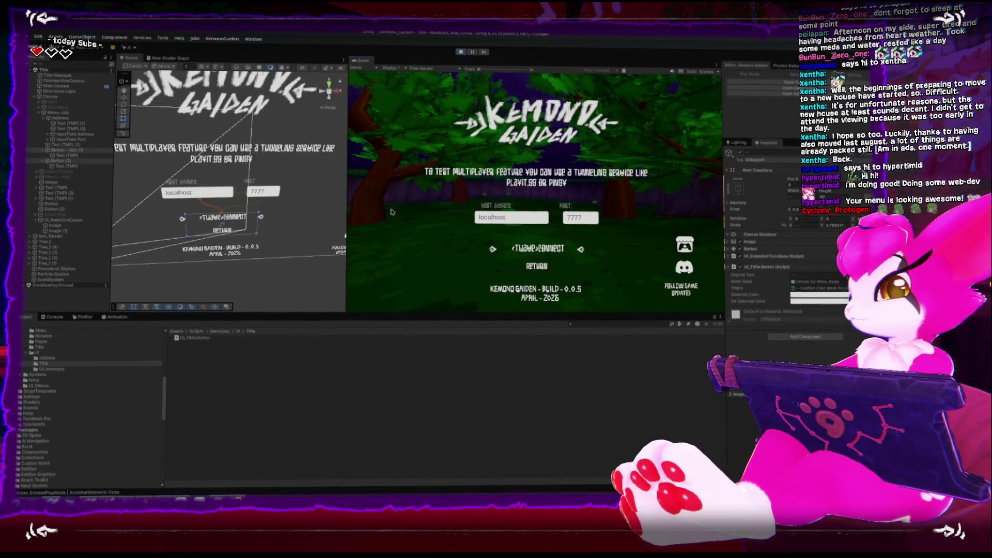
key("ctrl+p")
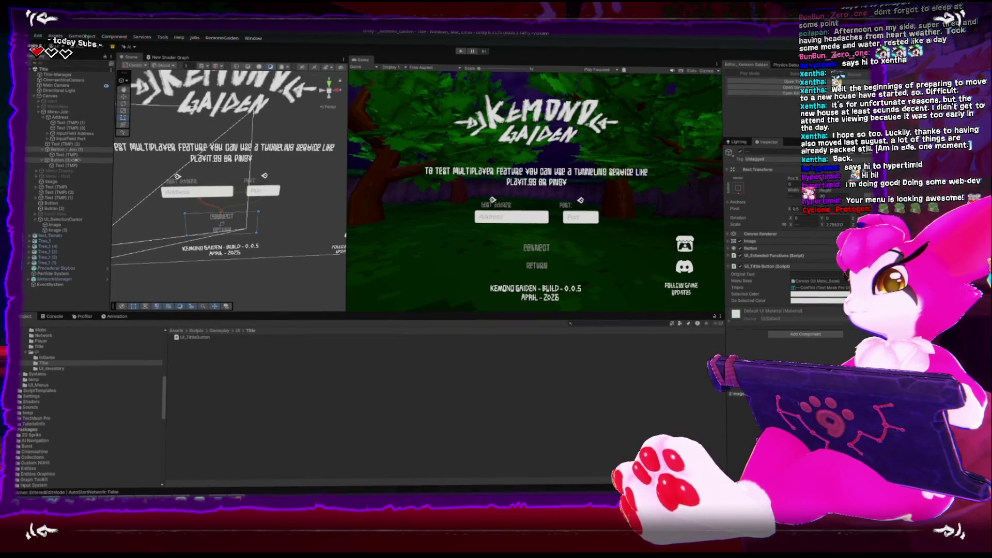
Add a Text Animator - Text Mesh Pro component to both button text objects and replay the game.
left_click(65, 154)
left_click(65, 165, "ctrl")
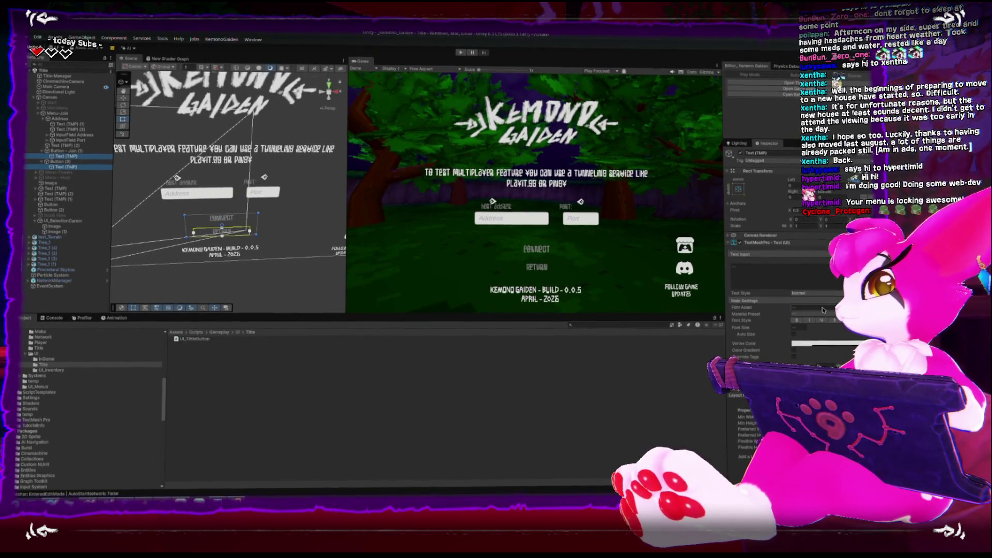
left_click(739, 242)
left_click(803, 252)
type("text")
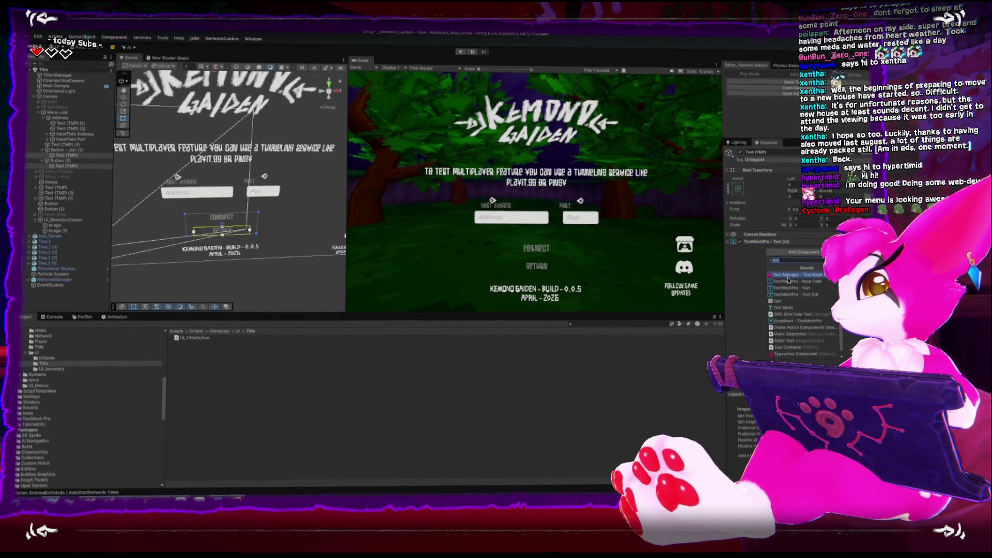
left_click(787, 275)
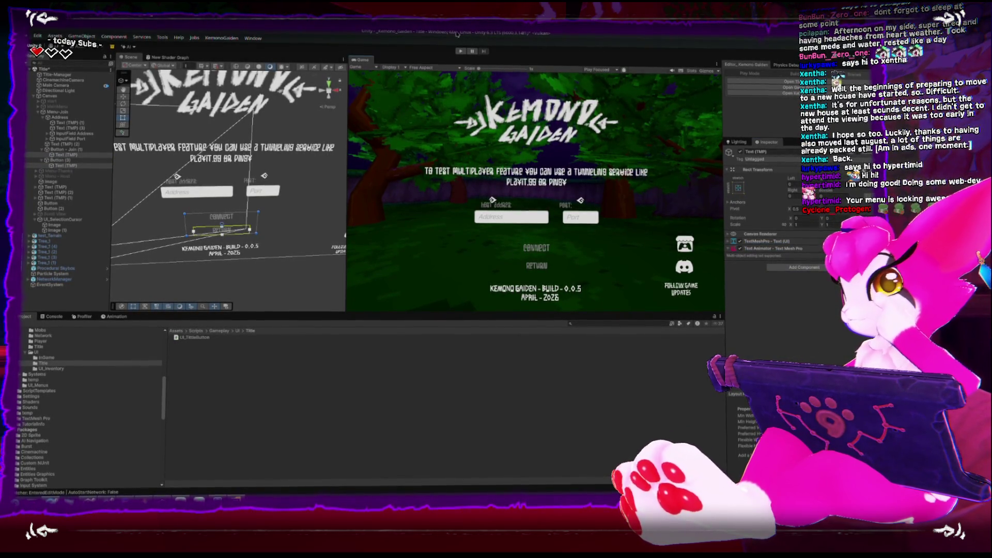
left_click(460, 51)
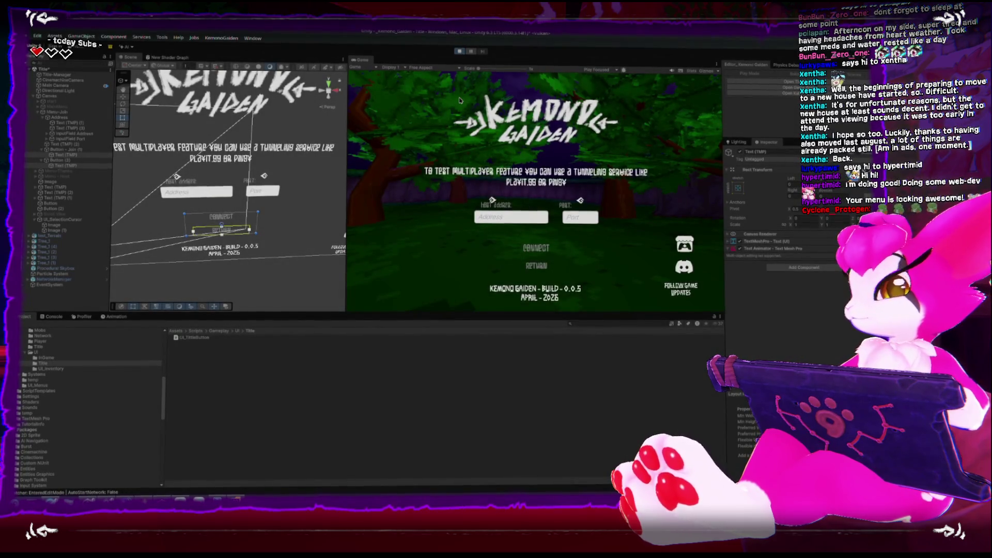
Open the join screen in the running game and move through Address, Port and Connect.
key("Return")
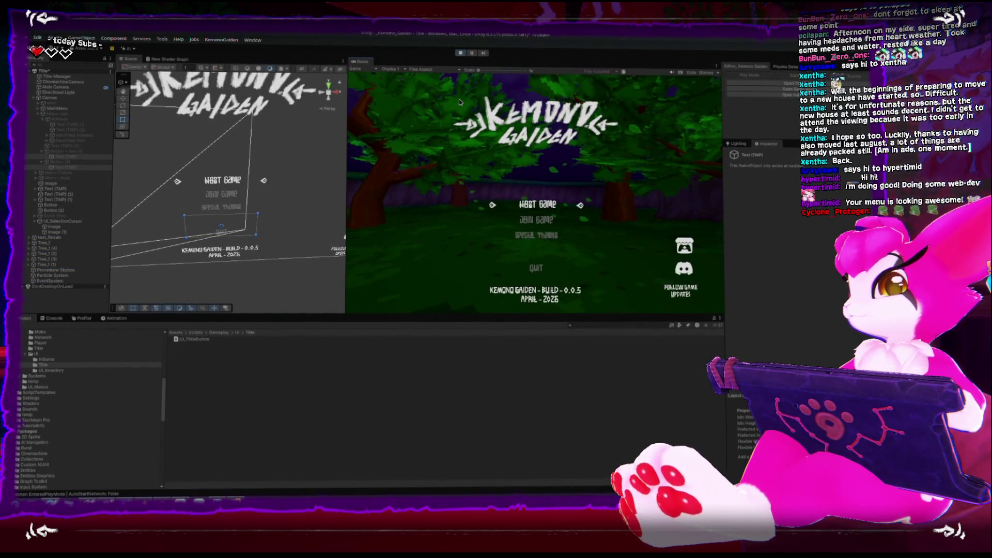
key("Return")
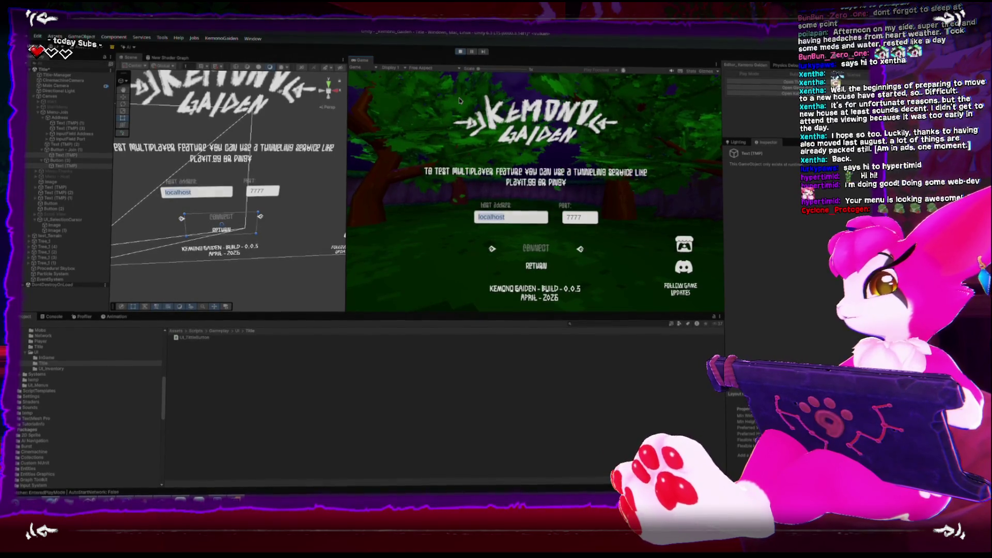
key("Tab")
key("Tab")
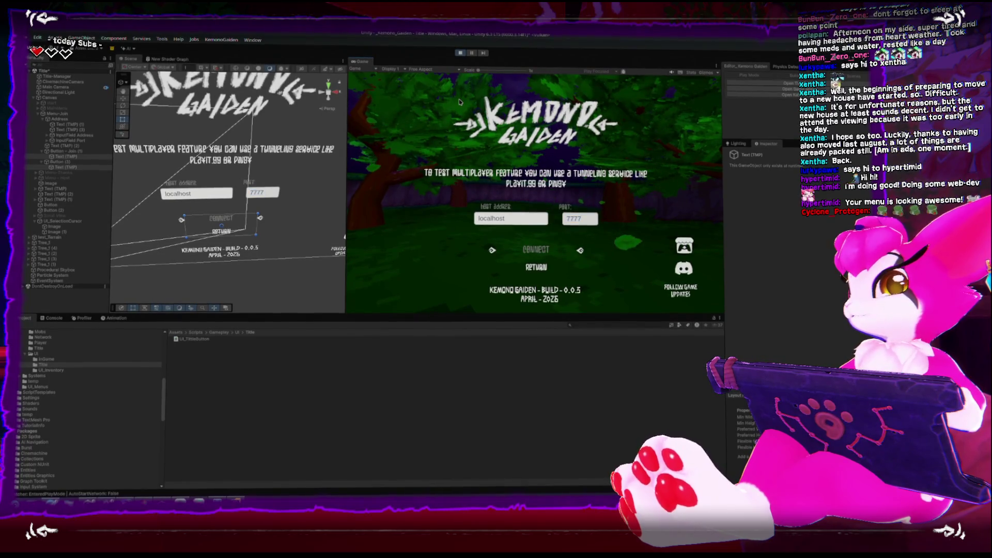
key("Tab")
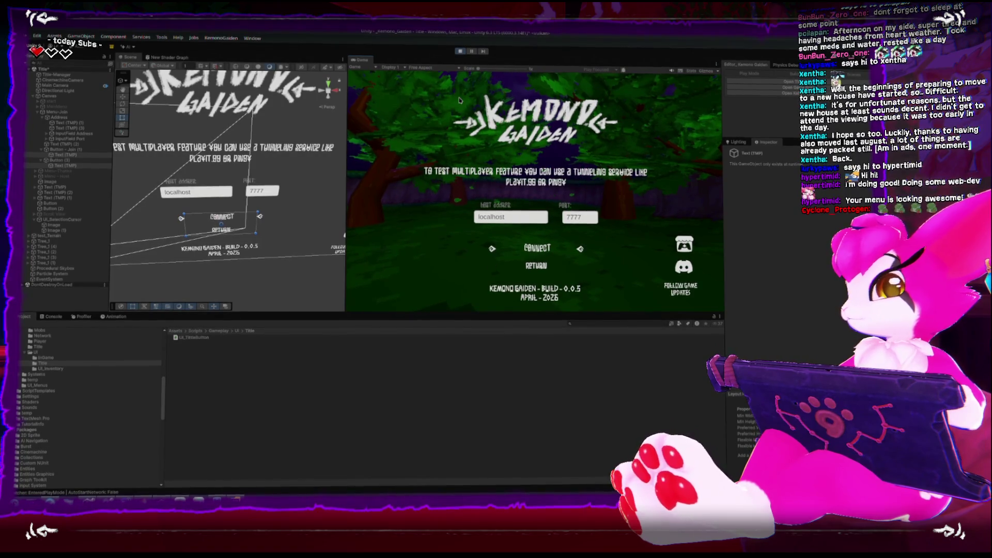
key("Up")
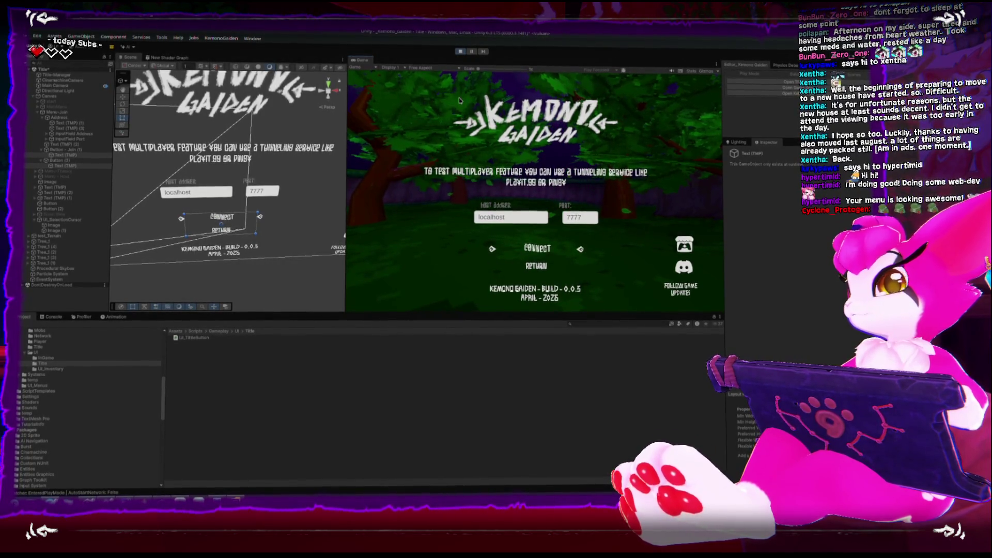
Inspect the RETURN button in the Scene view, stop the game, and select Button - Join (1).
left_click(222, 230)
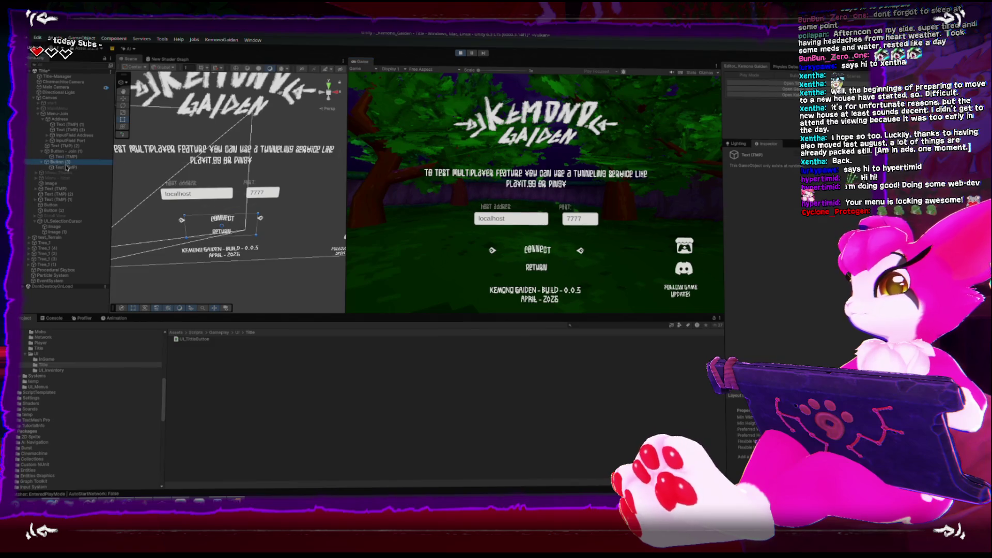
scroll(262, 239, "up", 3)
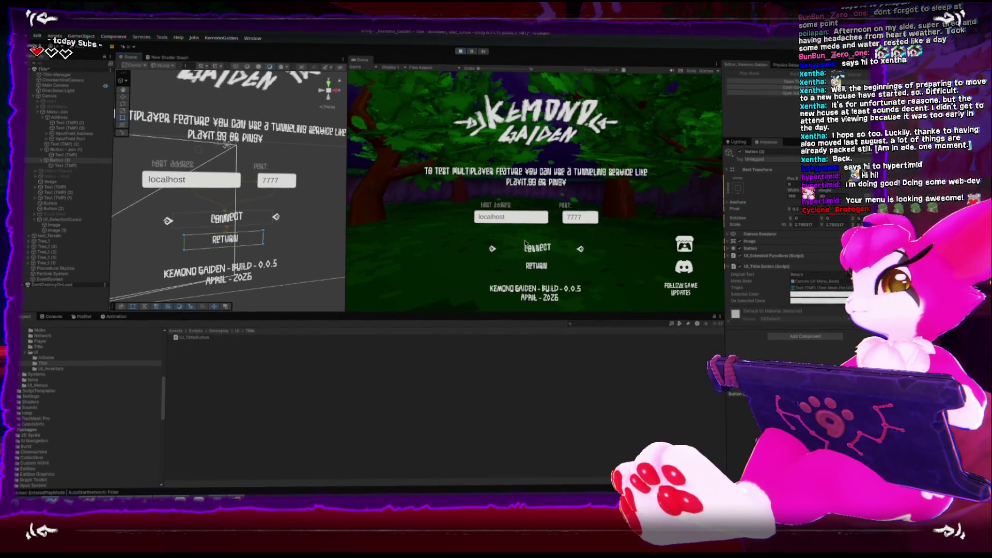
scroll(219, 201, "up", 3)
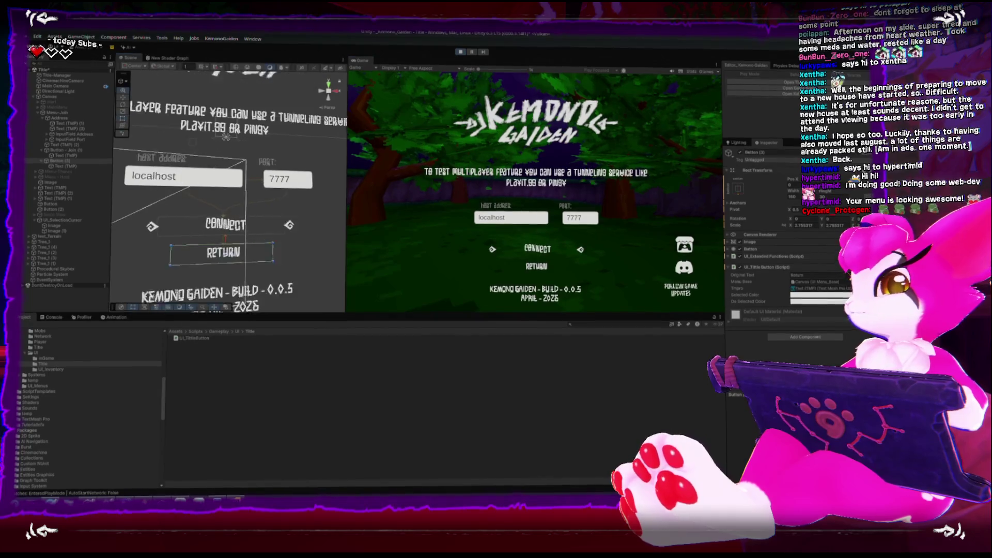
scroll(219, 201, "down", 1)
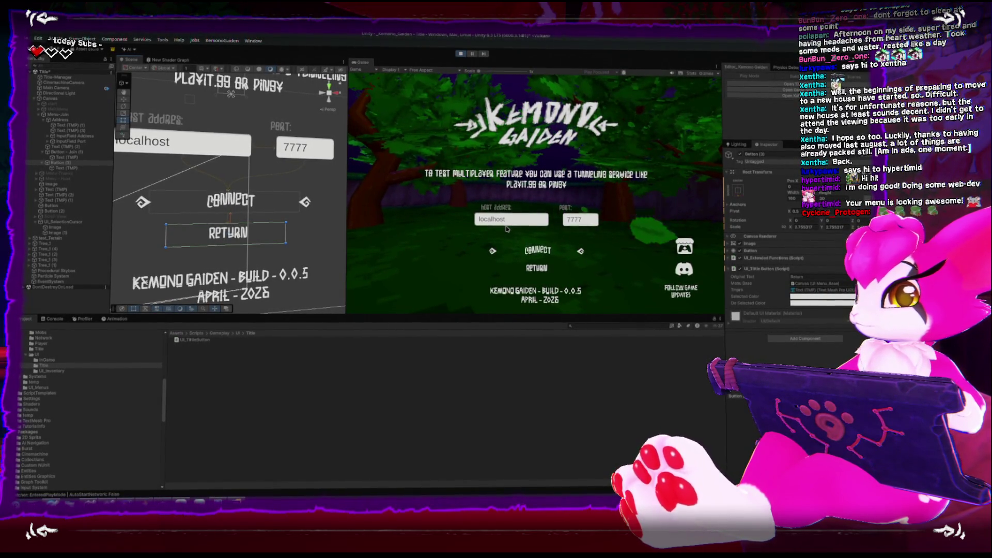
left_click(522, 242)
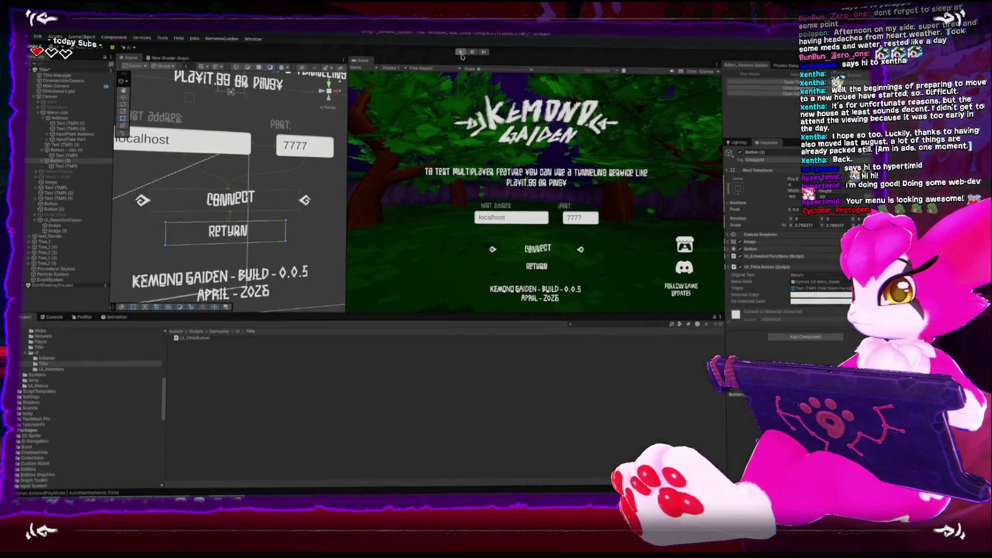
left_click(198, 208)
left_click(198, 208)
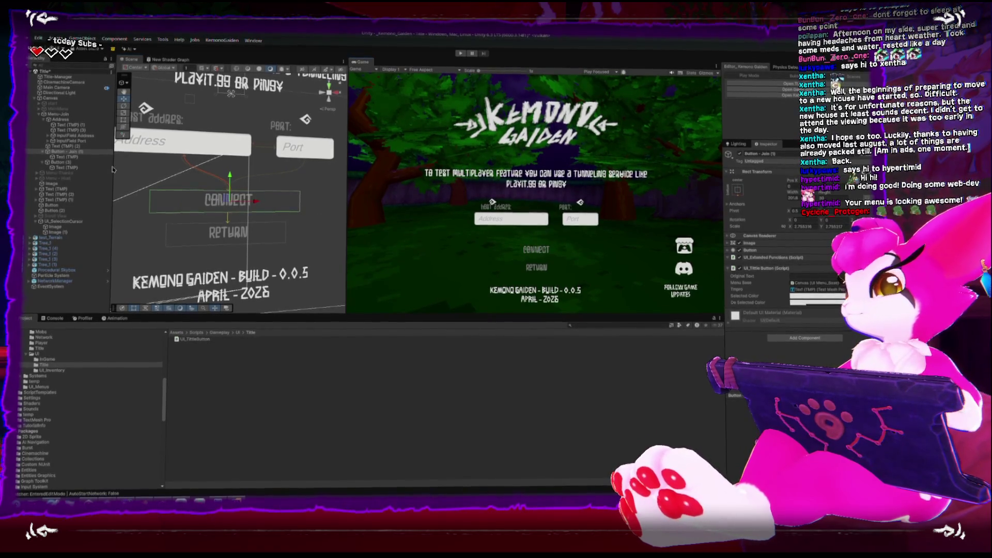
left_click(39, 115)
left_click(739, 154)
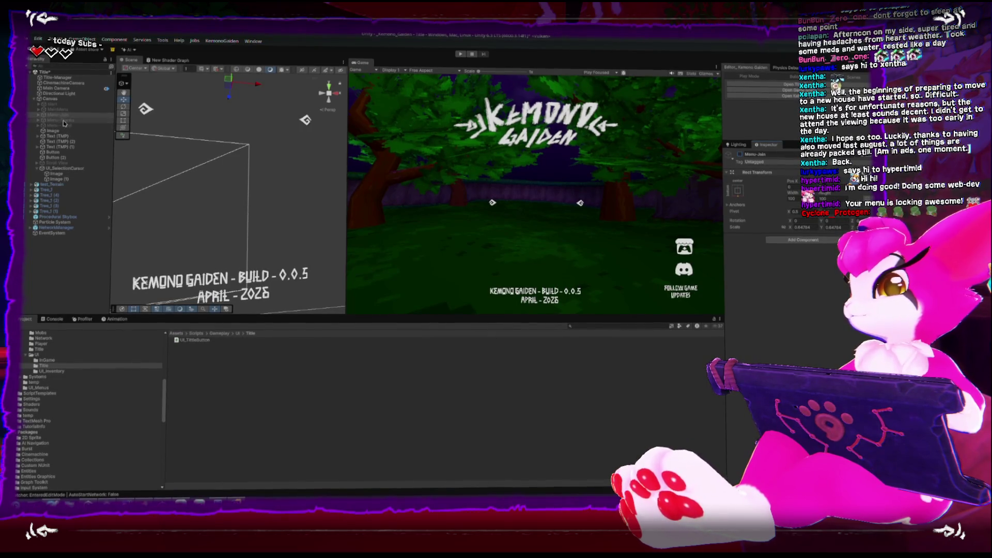
left_click(739, 154)
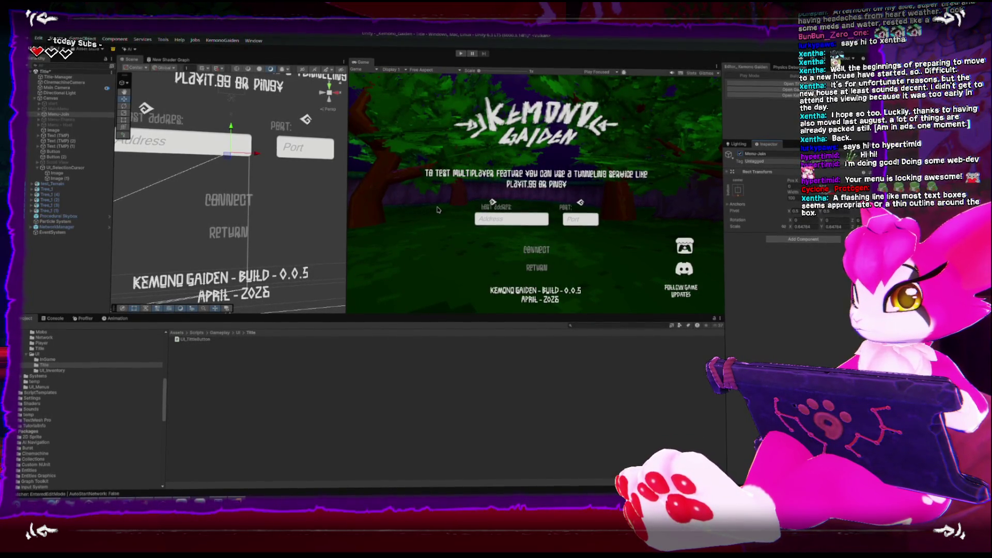
Run the game, open the join screen, and move between the address field, Connect and Return.
left_click(461, 55)
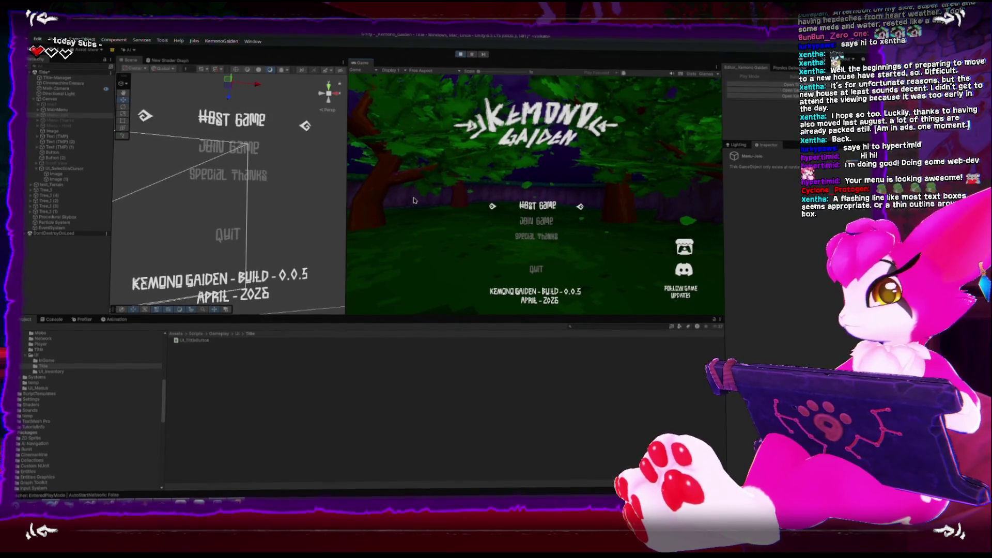
key("Return")
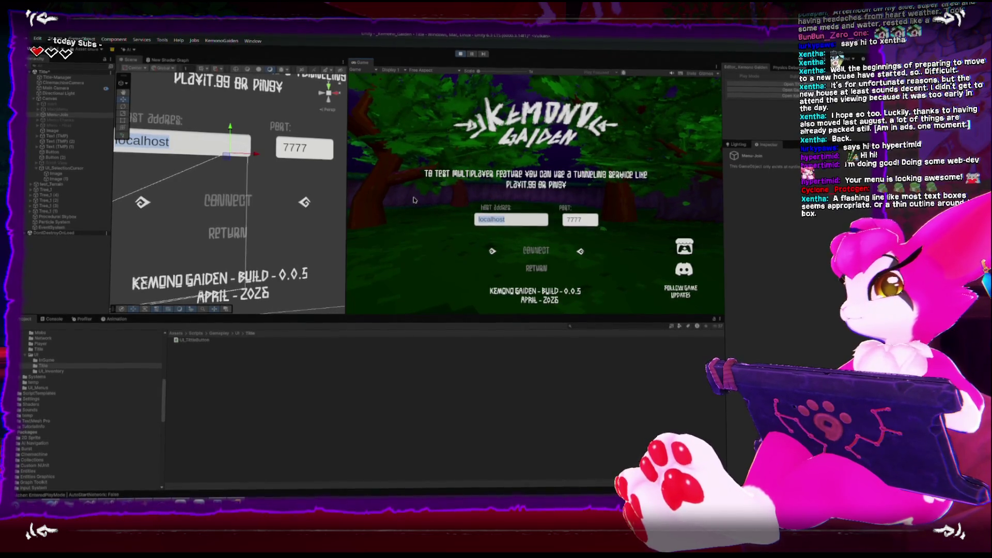
left_click(413, 199)
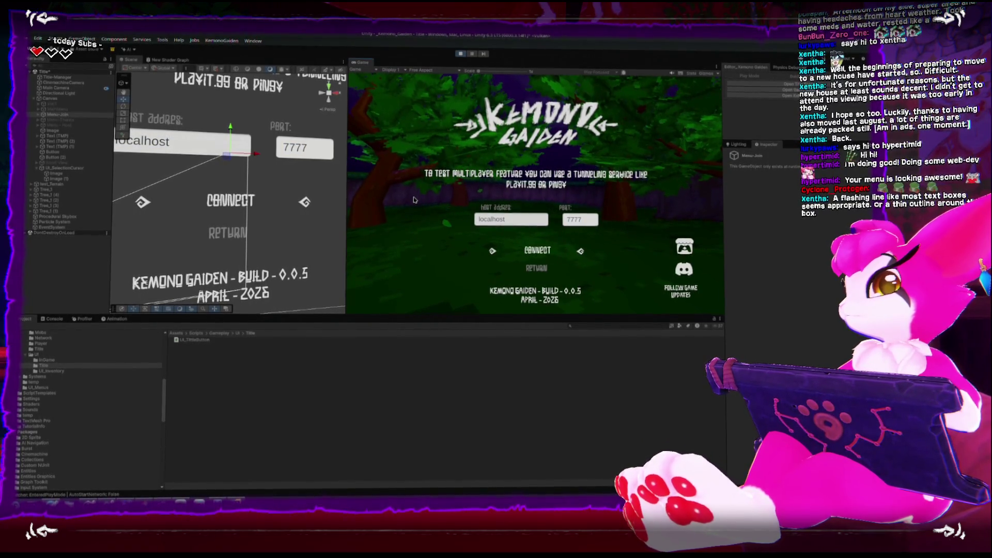
key("Up")
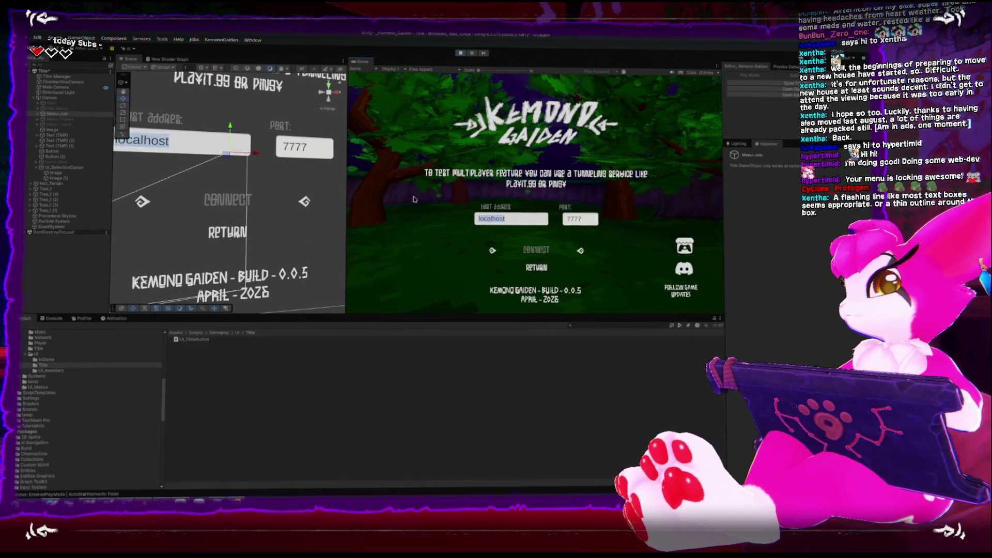
key("Down")
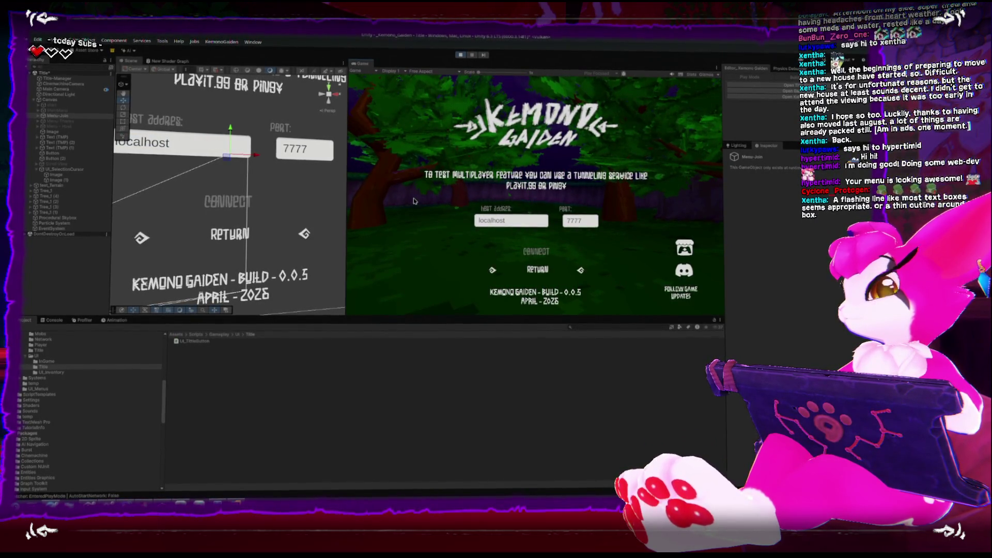
key("Up")
key("Down")
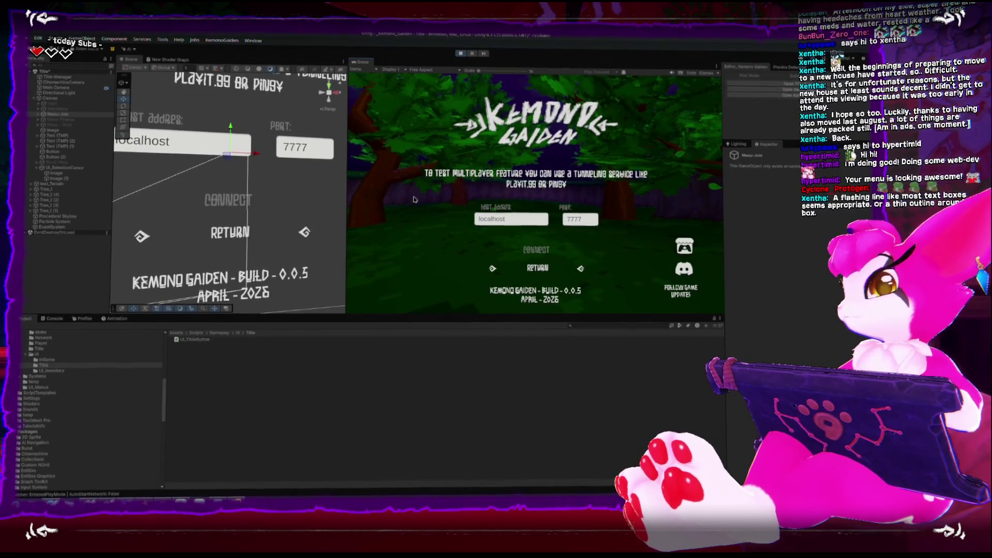
Orbit the Scene view edge-on while toggling the menu choice between Connect and Return.
mouse_move(254, 206)
left_mouse_down()
mouse_move(396, 202)
mouse_move(357, 207)
mouse_move(432, 251)
left_mouse_up()
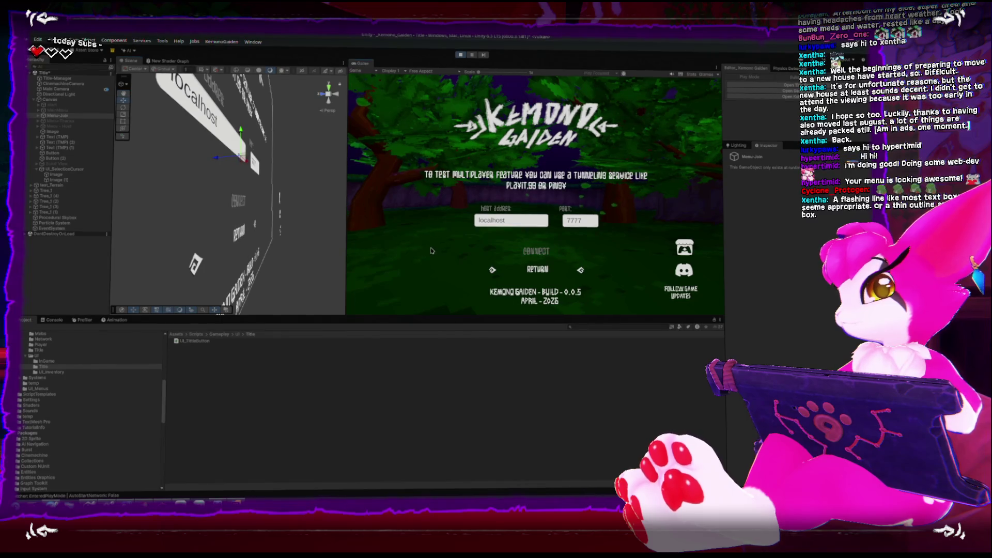
key("Up")
key("Down")
key("Up")
key("Down")
key("Up")
key("Down")
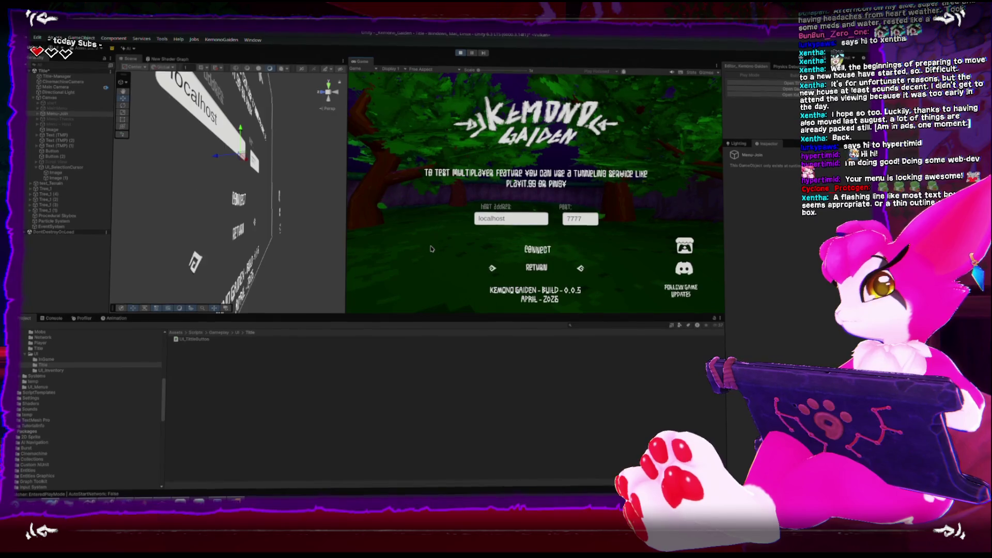
Stop the game and bring up the UI_TitleButton.cs script in Rider.
key("ctrl+p")
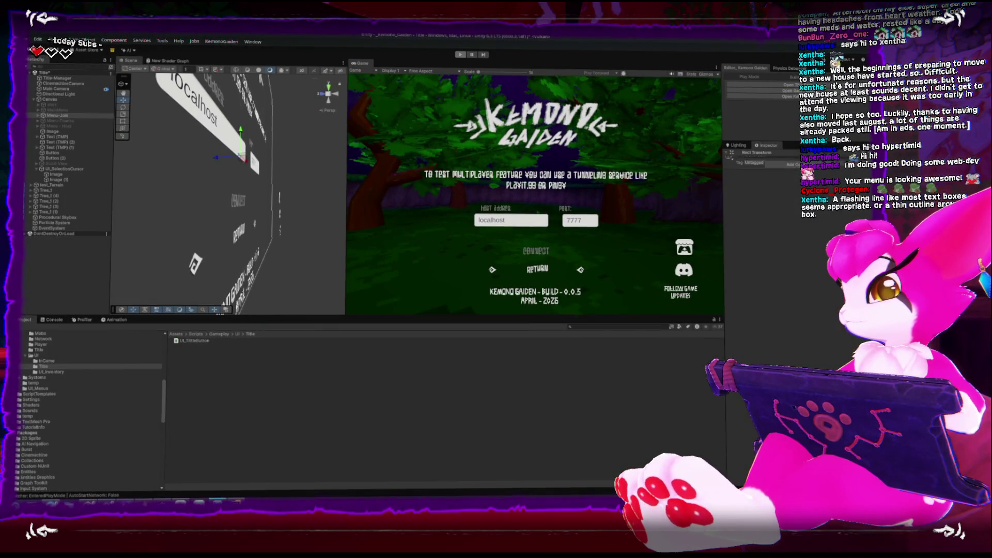
key("alt+Tab")
scroll(340, 397, "down", 2)
key("ctrl+Tab")
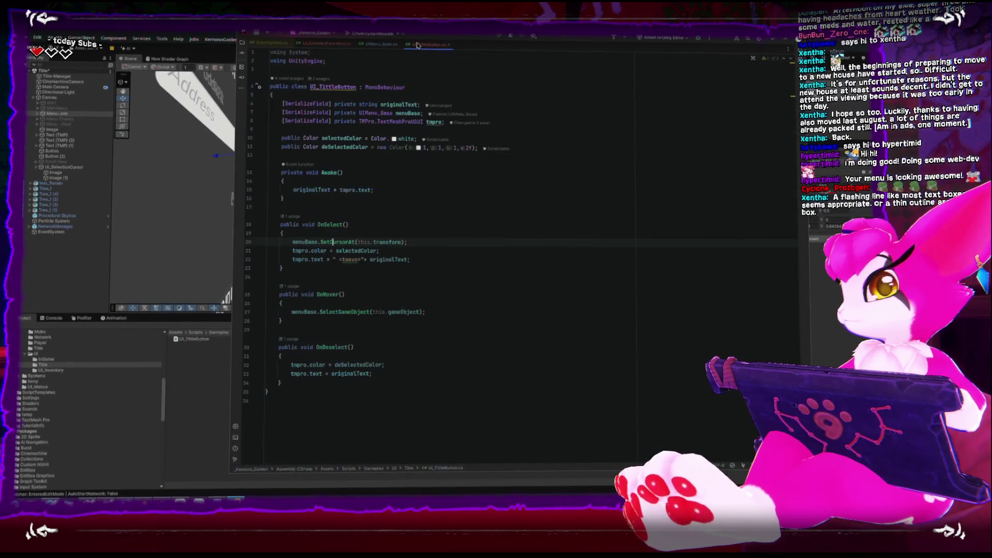
Delete the space before the <twave> tag on line 22 of OnSelect and return to Unity.
left_click(337, 261)
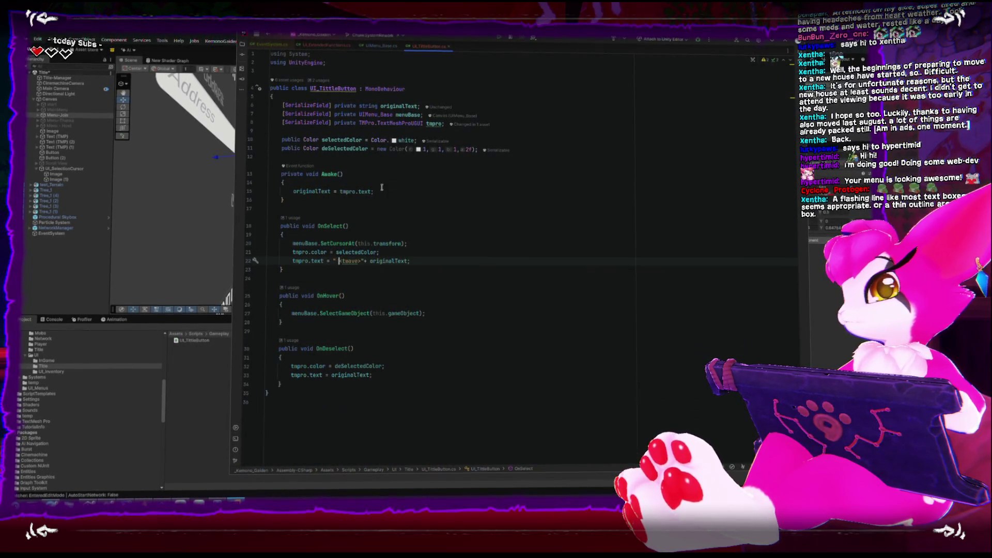
key("BackSpace")
left_click(411, 294)
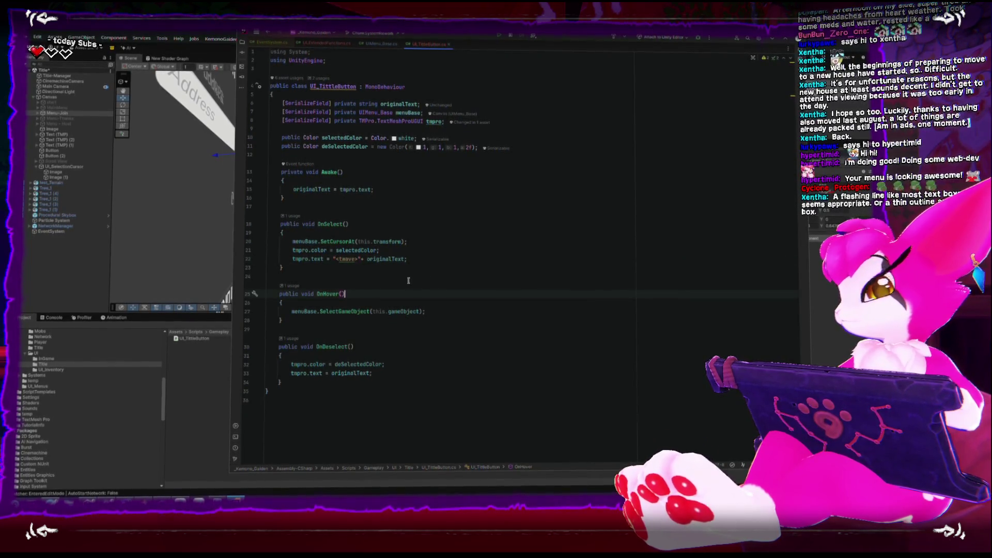
left_click(361, 259)
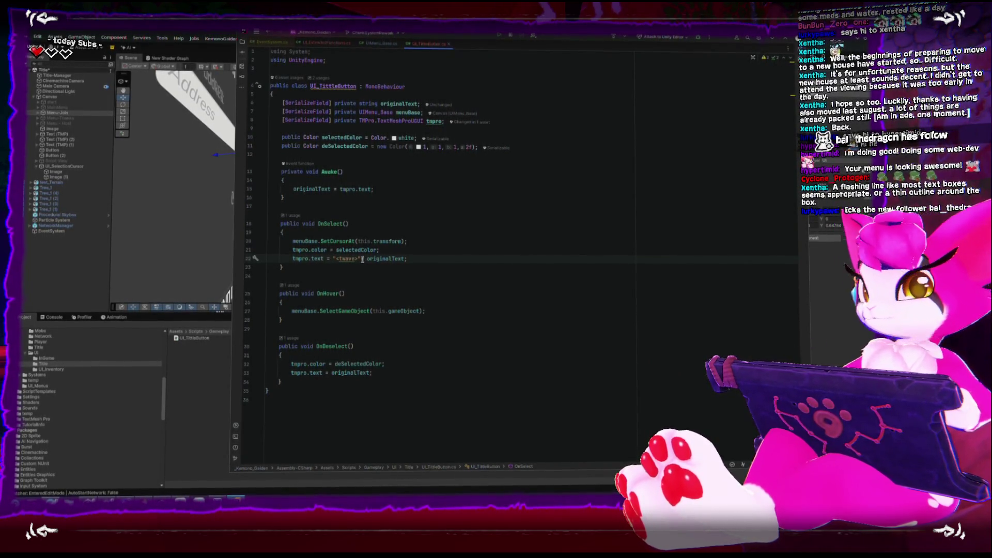
left_click(238, 209)
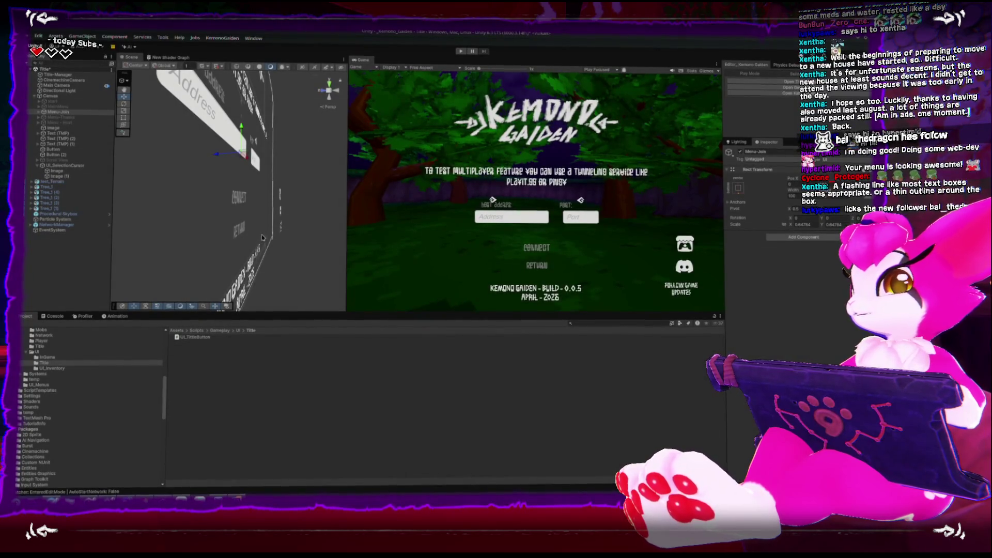
left_click_drag(261, 237, 212, 209, "alt")
left_click(196, 187)
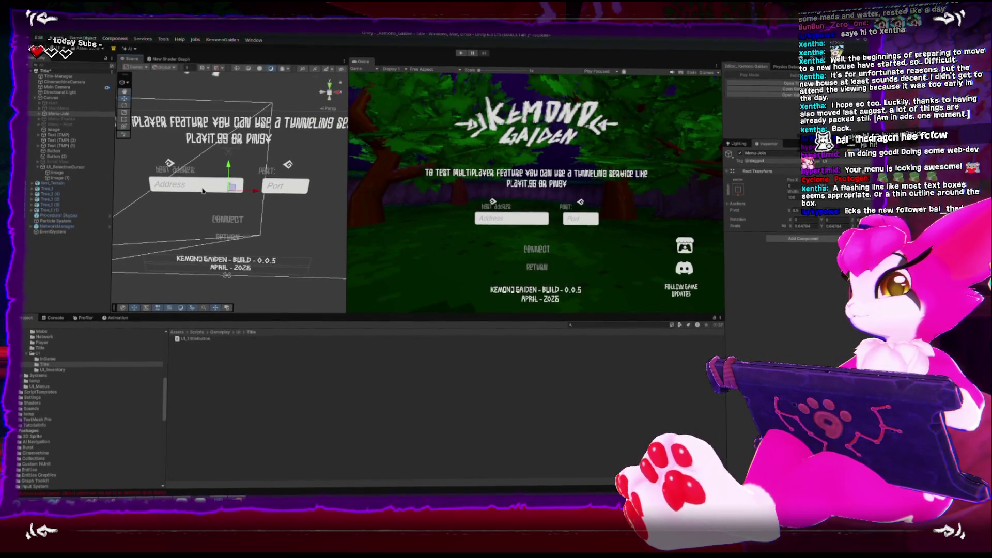
left_click(286, 191)
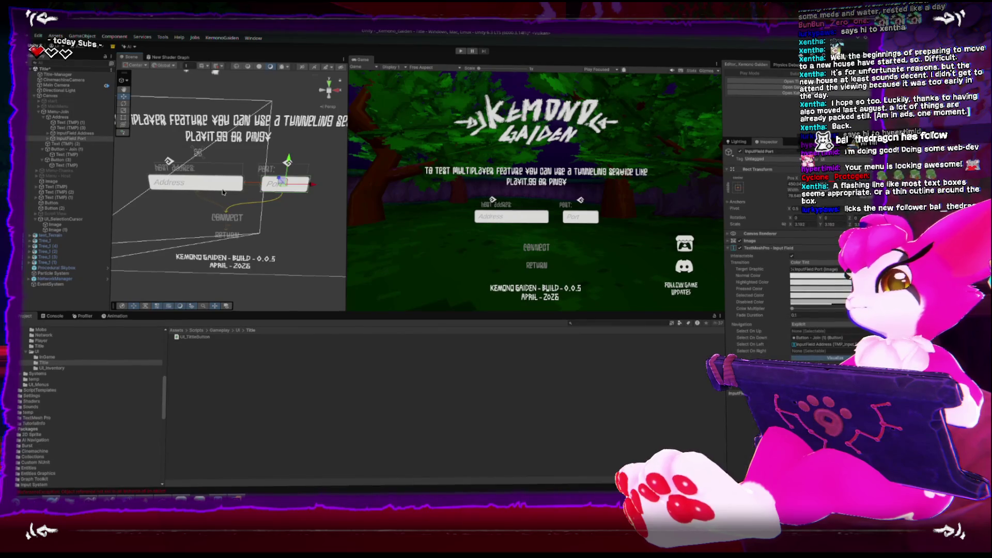
left_click(283, 191)
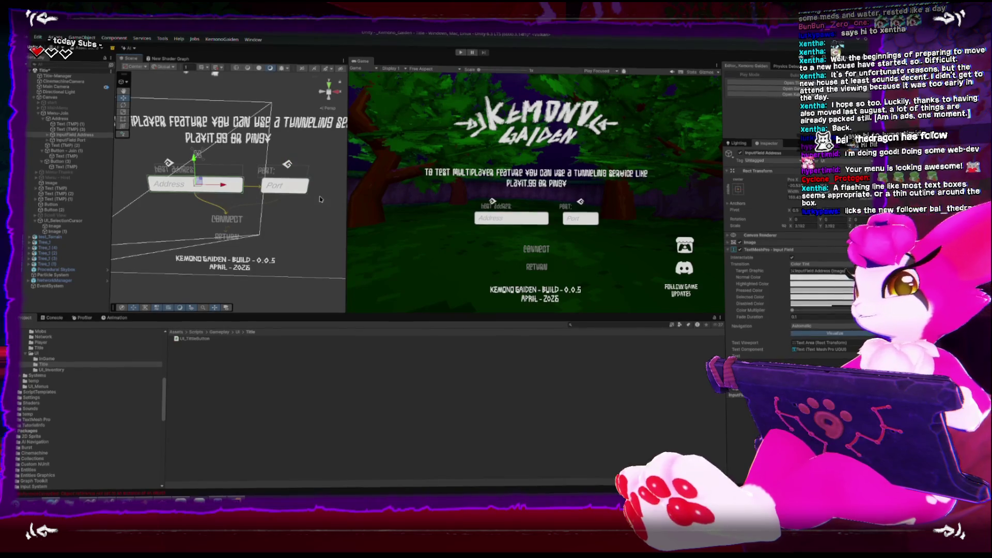
left_click(213, 189)
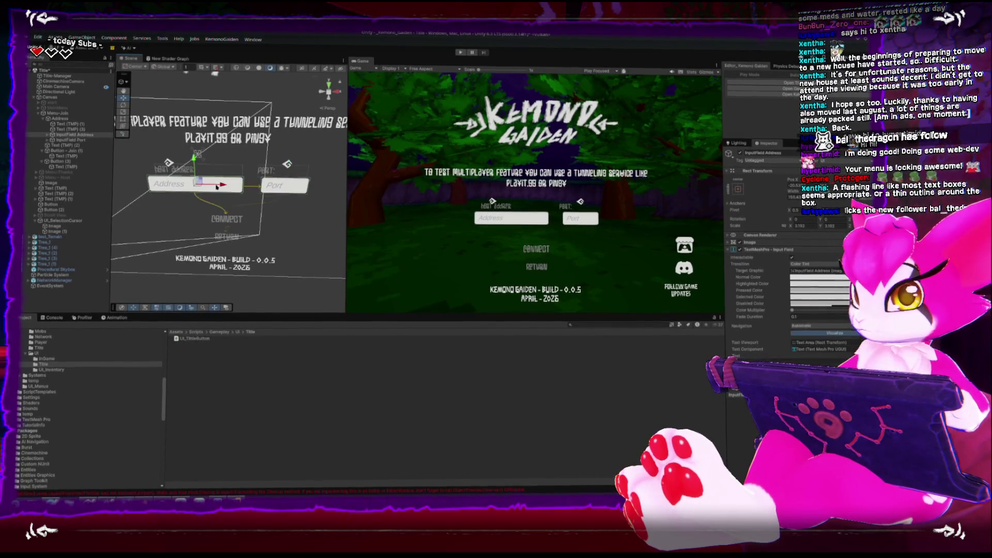
left_click(293, 188)
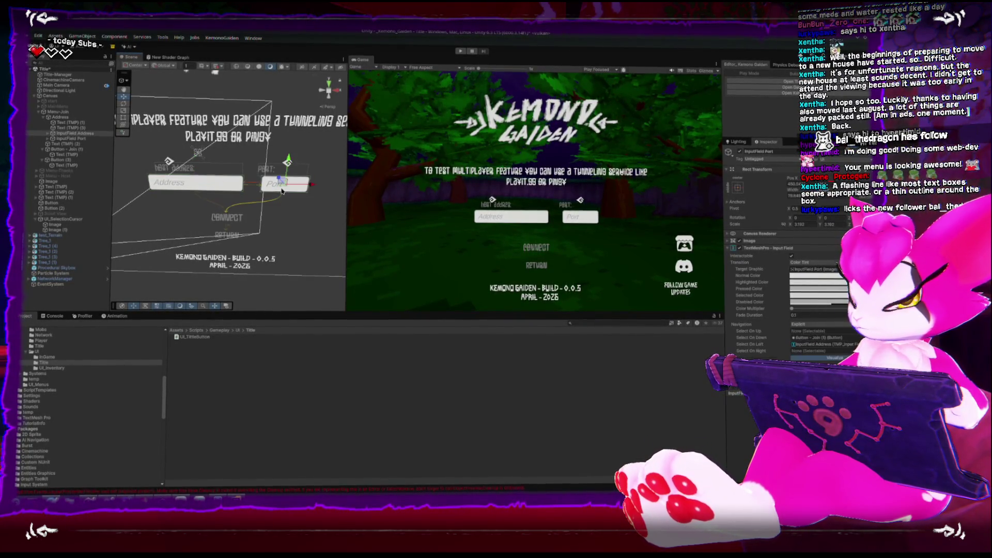
left_click(289, 188)
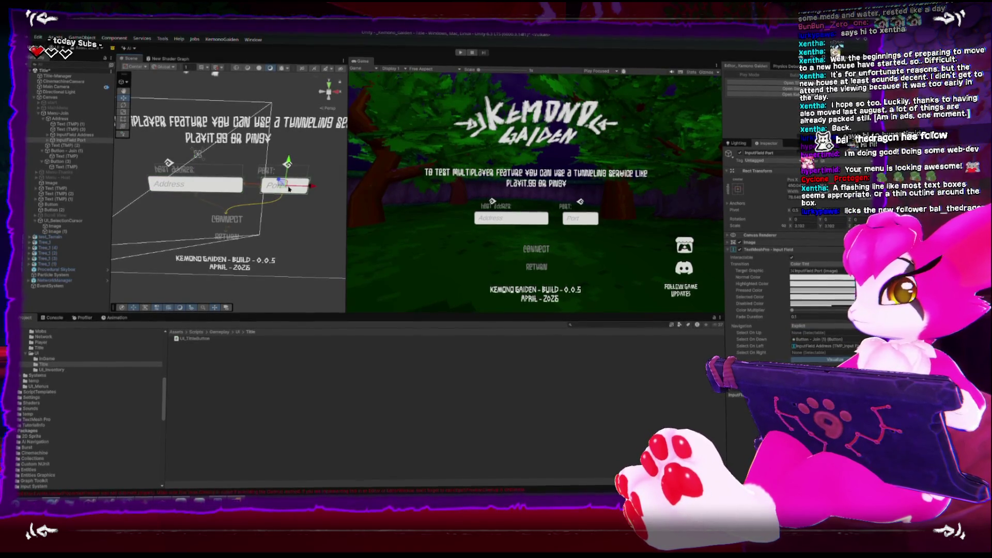
left_click(228, 189)
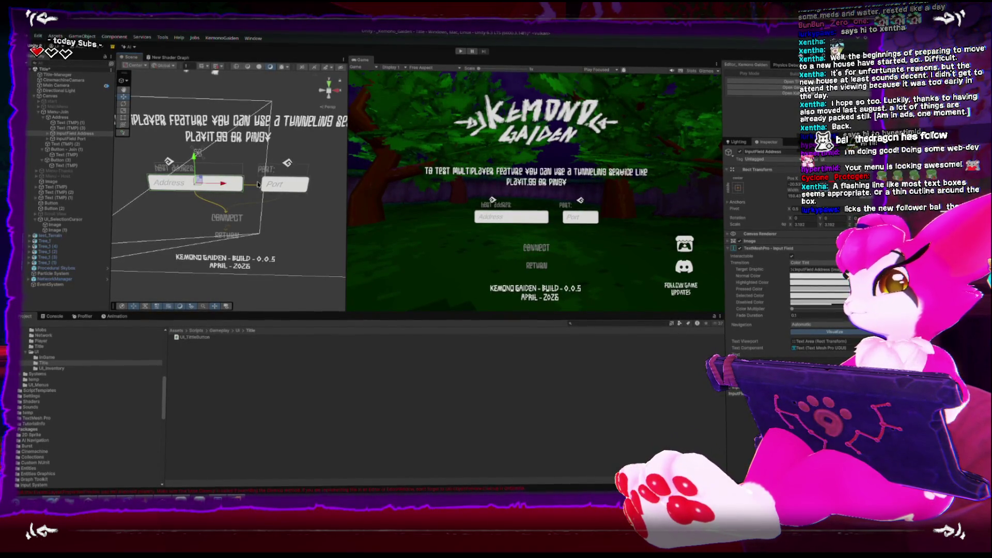
mouse_move(257, 184)
left_mouse_down()
mouse_move(221, 199)
mouse_move(237, 191)
mouse_move(216, 183)
left_mouse_up()
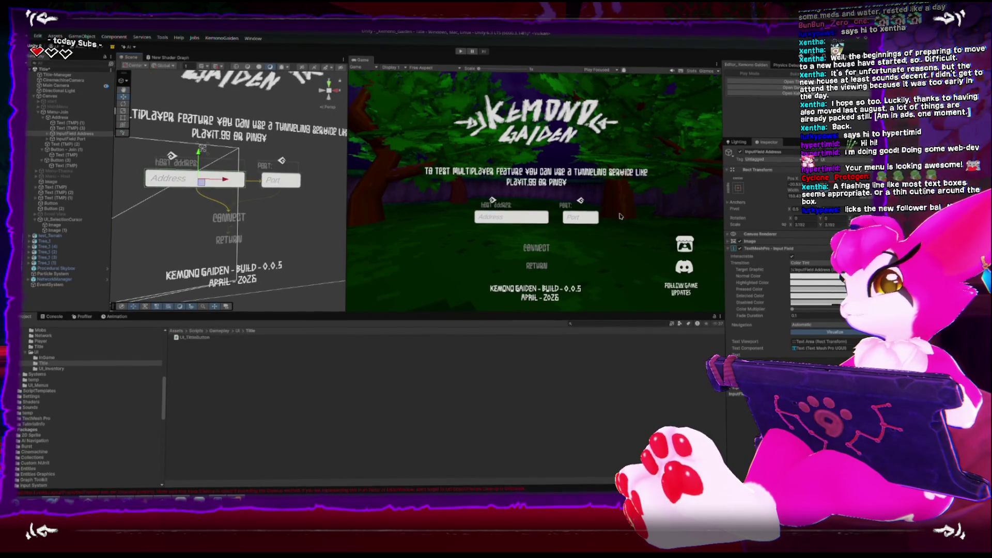
left_click(48, 113)
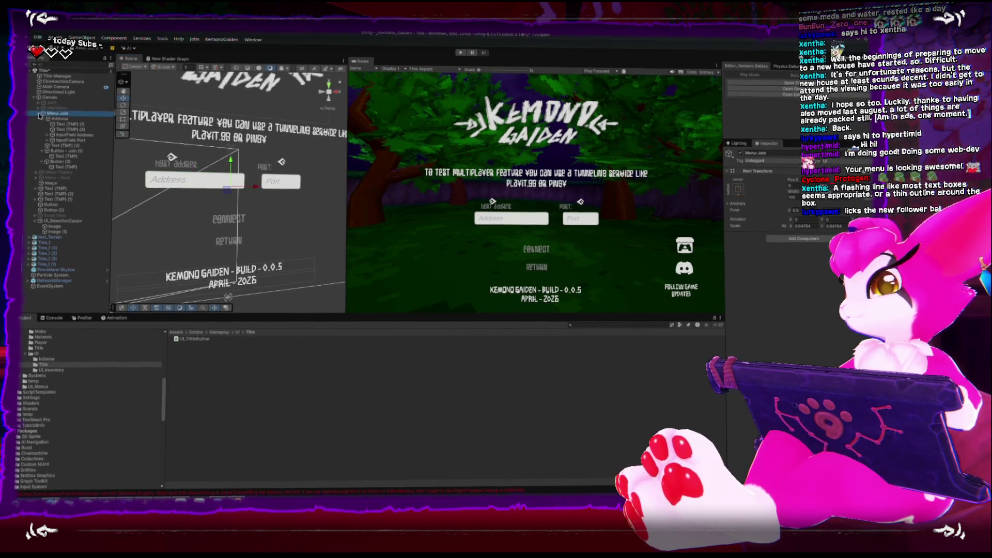
Deactivate the Menu-Join object and activate Menu-Host so the host panel appears.
key("Left")
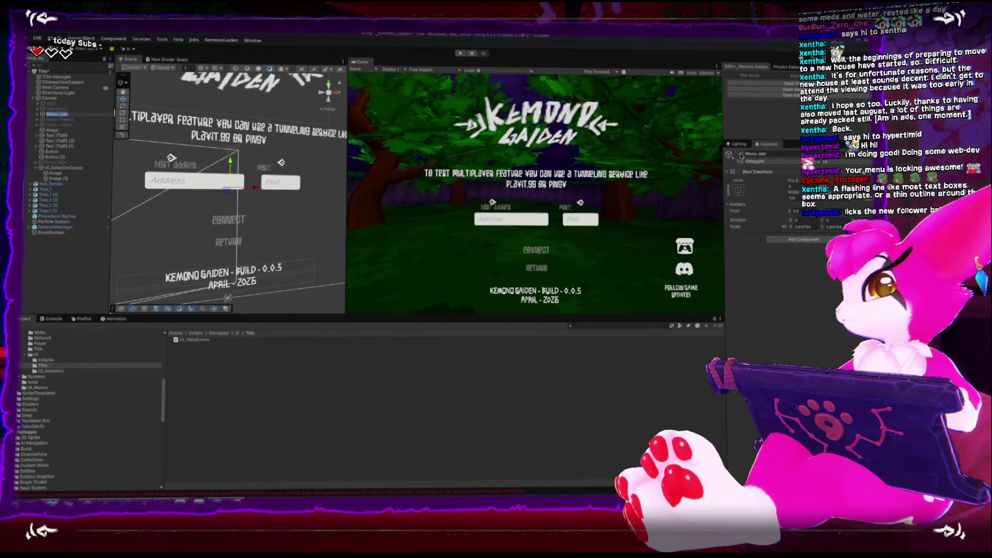
left_click(741, 155)
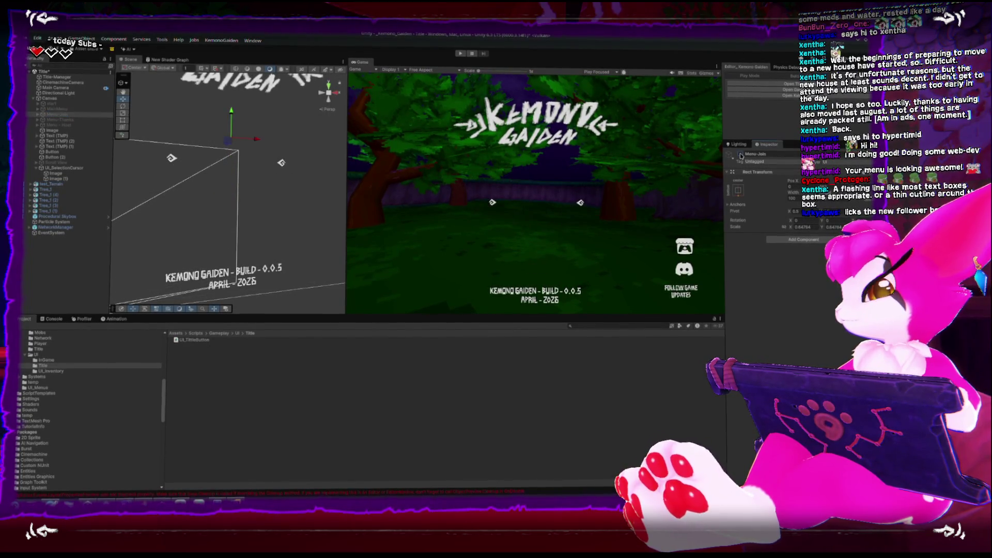
left_click(57, 124)
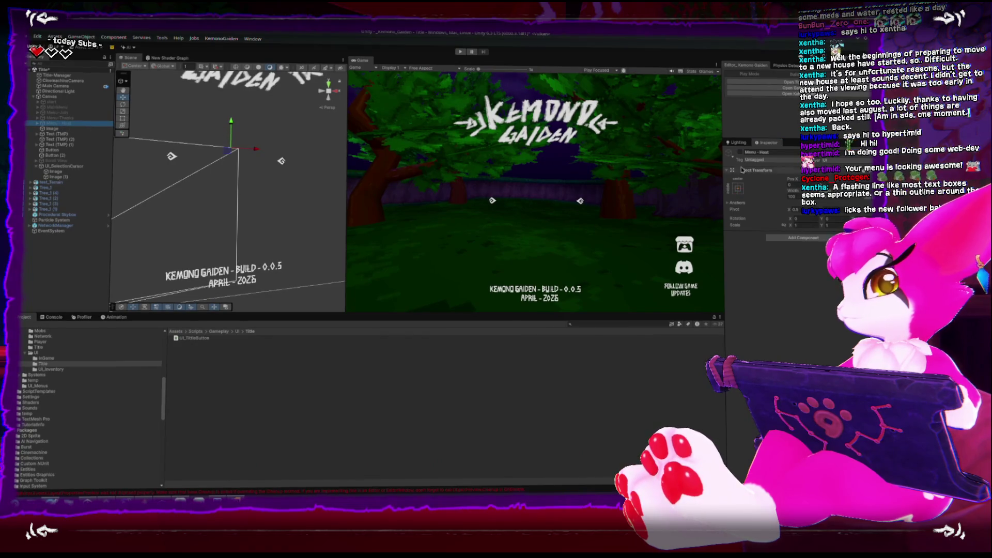
left_click(739, 153)
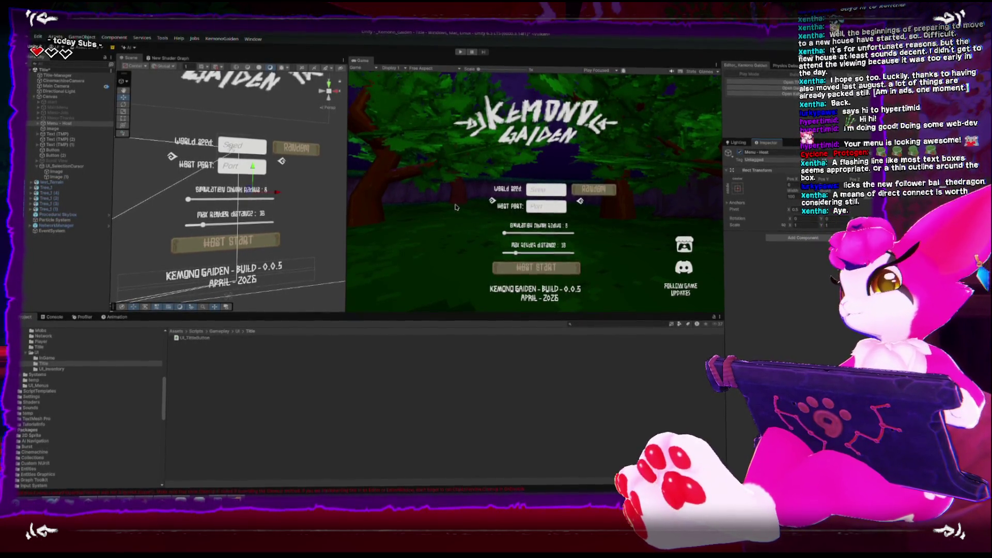
Select the Menu-Join object and frame it in the Scene view.
left_click(61, 118)
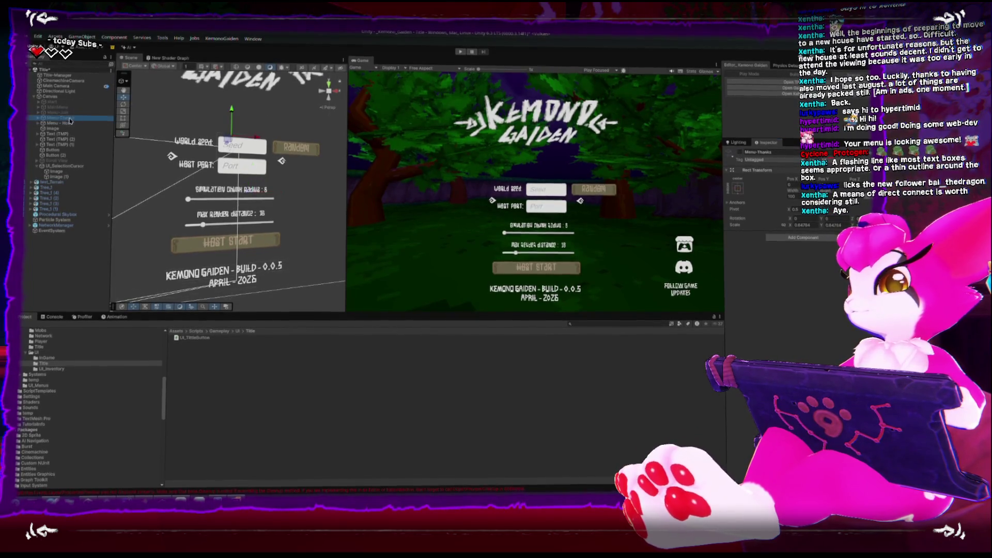
left_click(72, 113)
key("f")
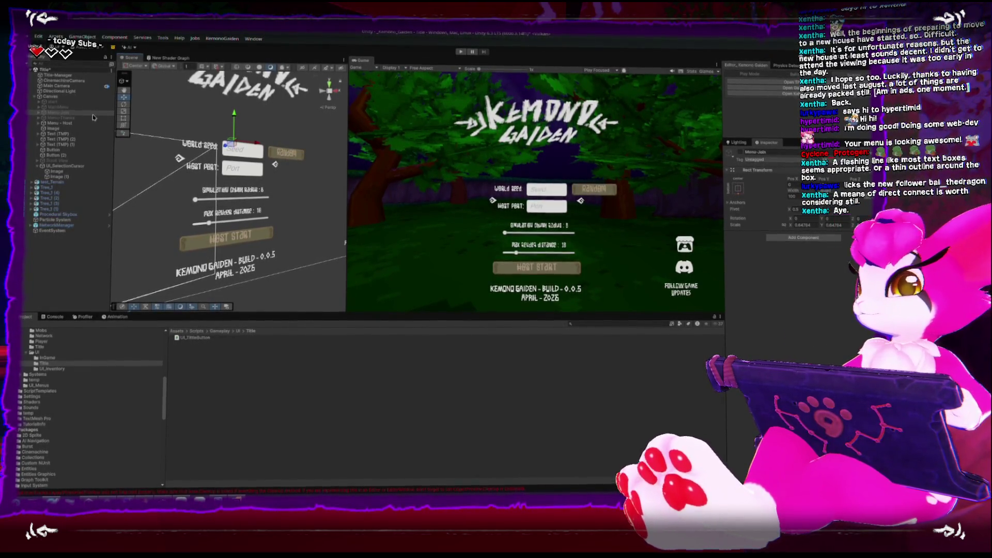
left_click(58, 117)
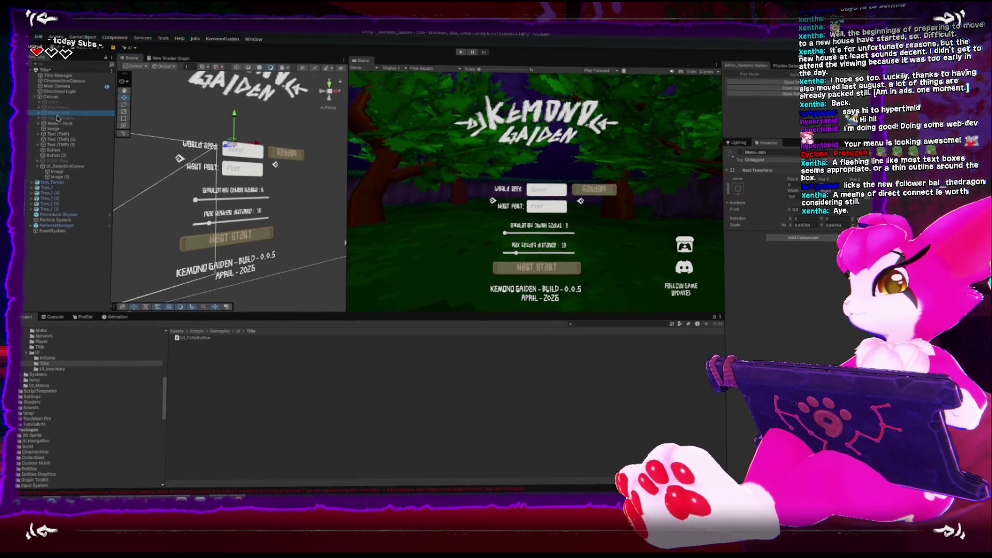
left_click(61, 113)
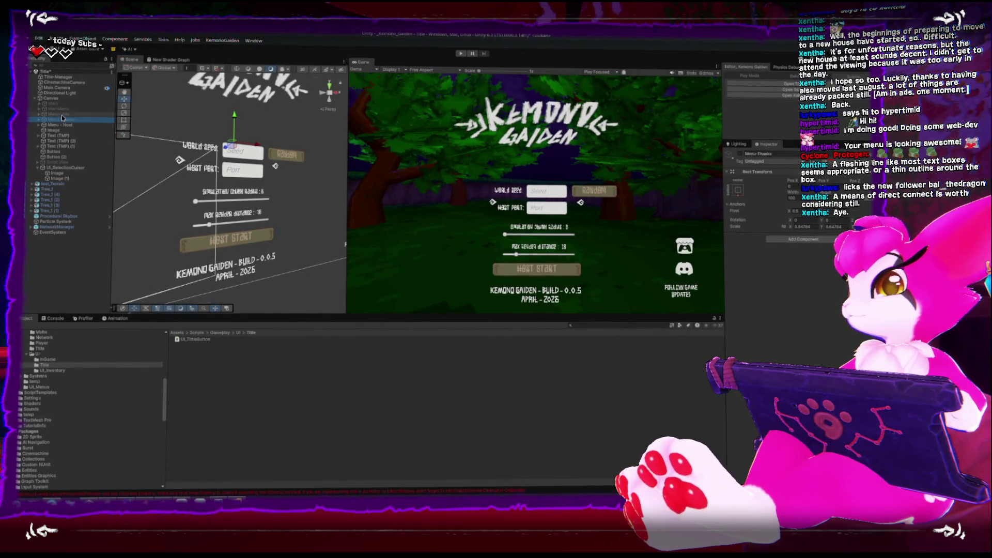
Turn Menu-Host off and Menu-Join on, maximize the Game view, and bring in the playit.gg page.
left_click(60, 124)
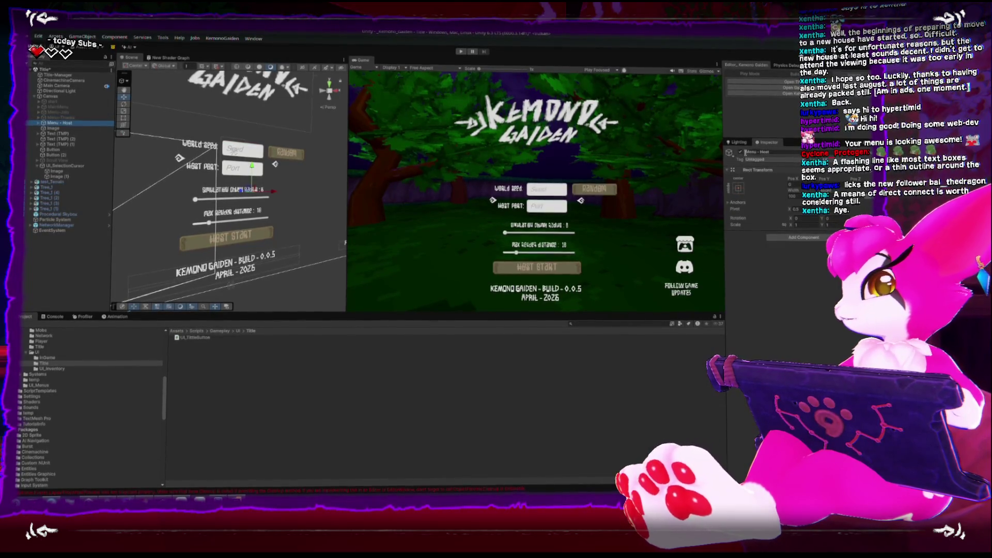
left_click(738, 154)
left_click(59, 113)
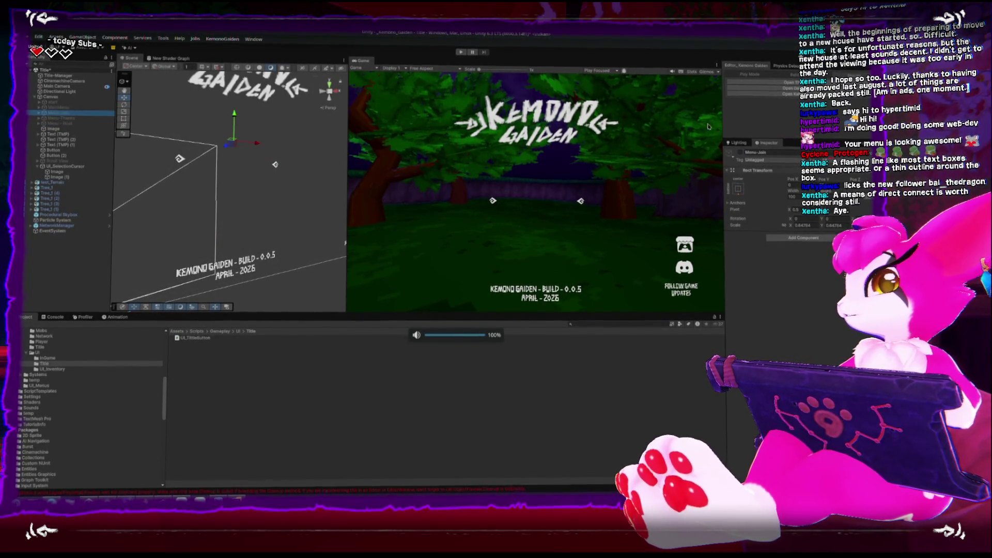
left_click(740, 151)
key("shift+space")
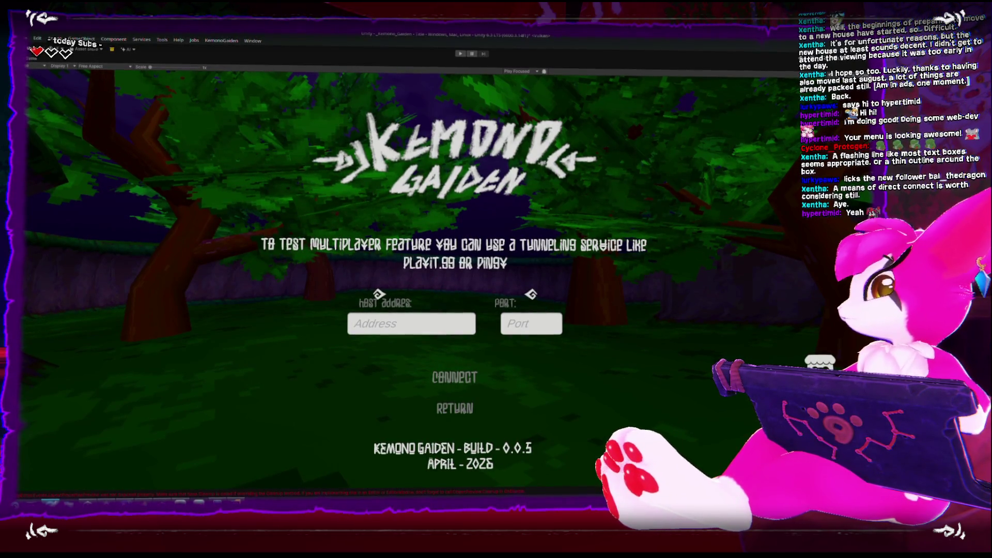
left_click_drag(991, 329, 556, 329)
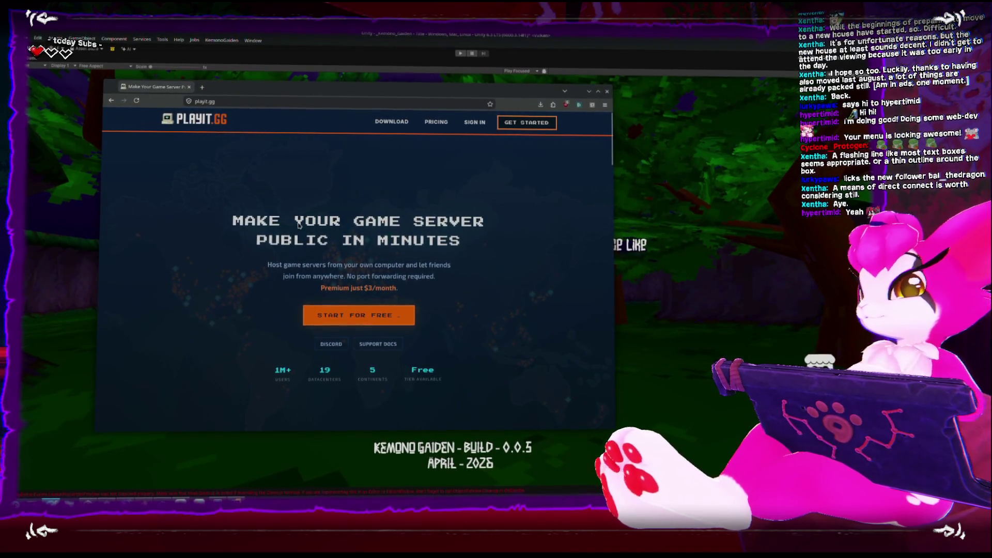
Drag the playit.gg browser window around over the game, then restore the full Unity layout.
left_click_drag(304, 92, 501, 81)
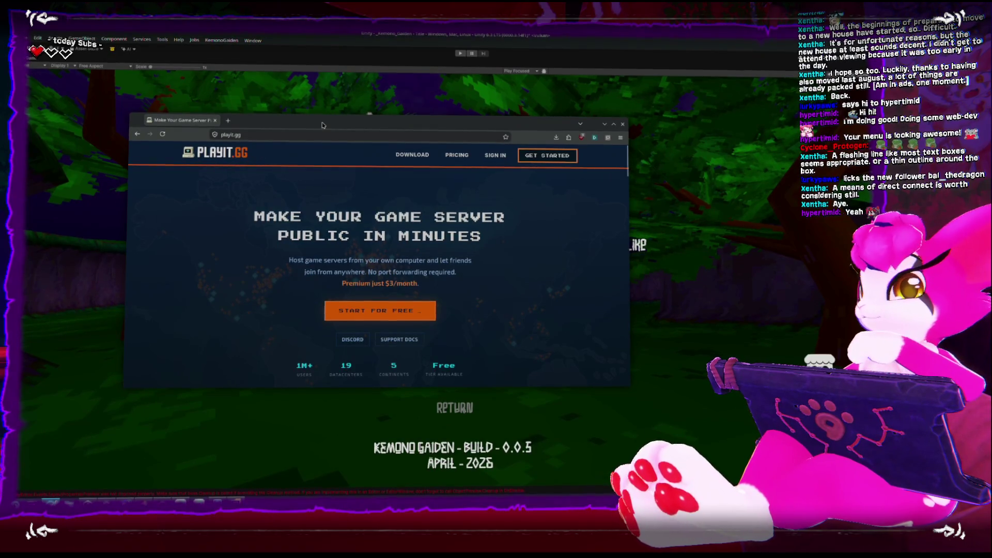
mouse_move(344, 116)
left_mouse_down()
mouse_move(376, 174)
mouse_move(332, 399)
mouse_move(323, 292)
mouse_move(523, 229)
mouse_move(599, 124)
mouse_move(599, 192)
left_mouse_up()
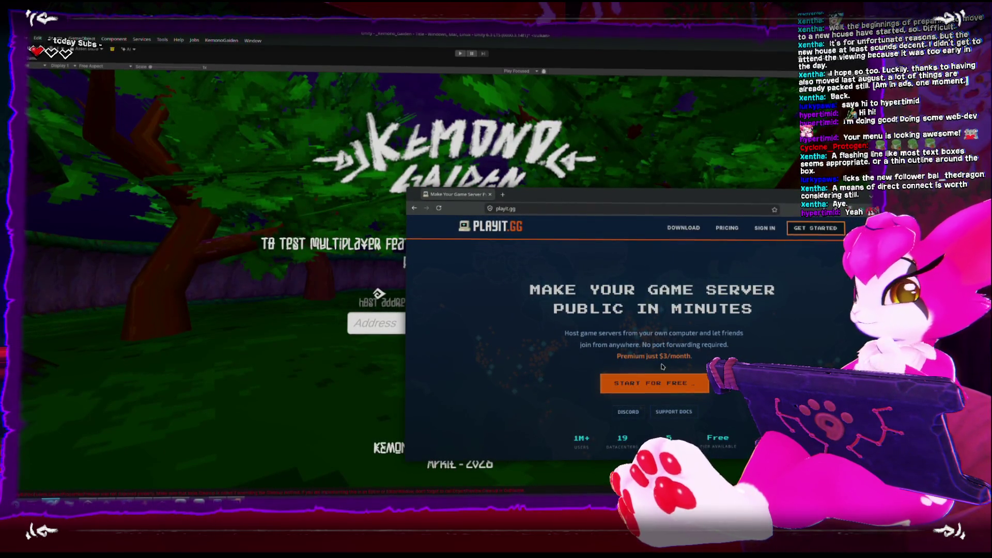
mouse_move(614, 196)
left_mouse_down()
mouse_move(714, 235)
mouse_move(991, 243)
left_mouse_up()
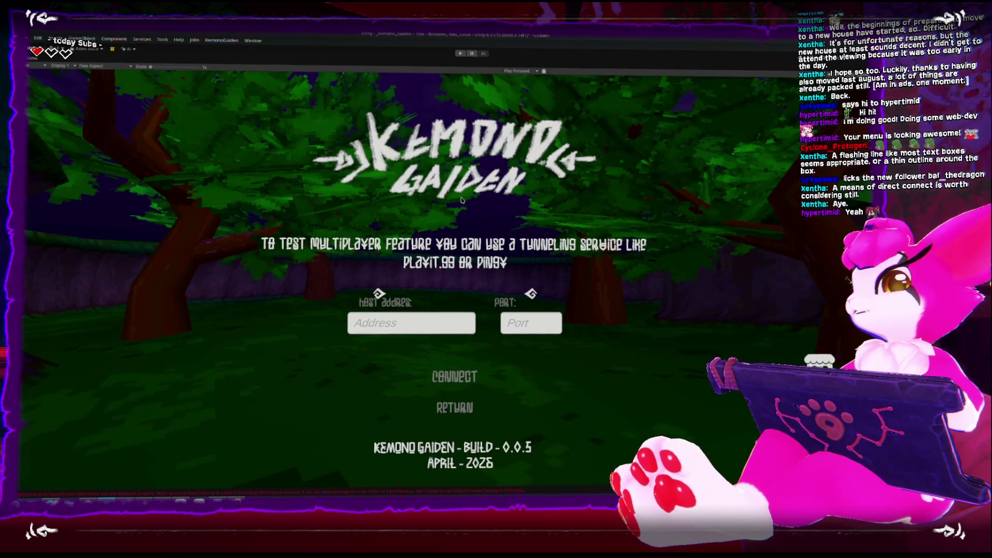
key("shift+space")
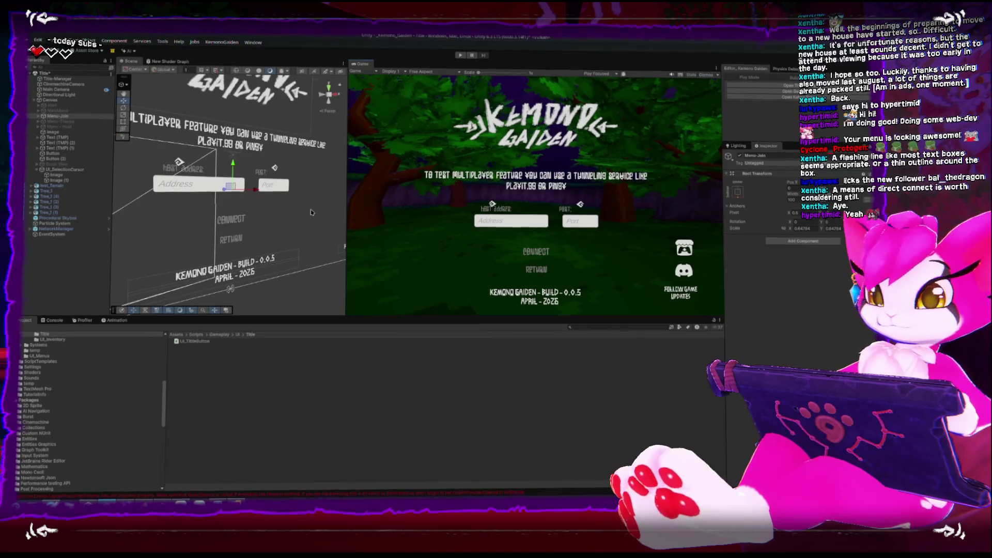
Deactivate Menu-Join and activate Menu-Host in the Inspector.
scroll(228, 199, "down", 3)
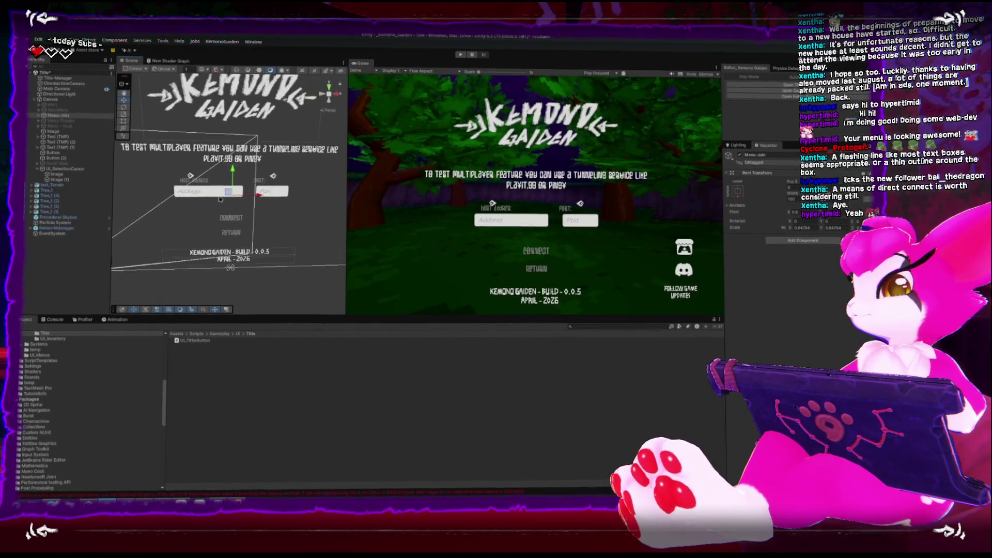
left_click(742, 155)
left_click(70, 128)
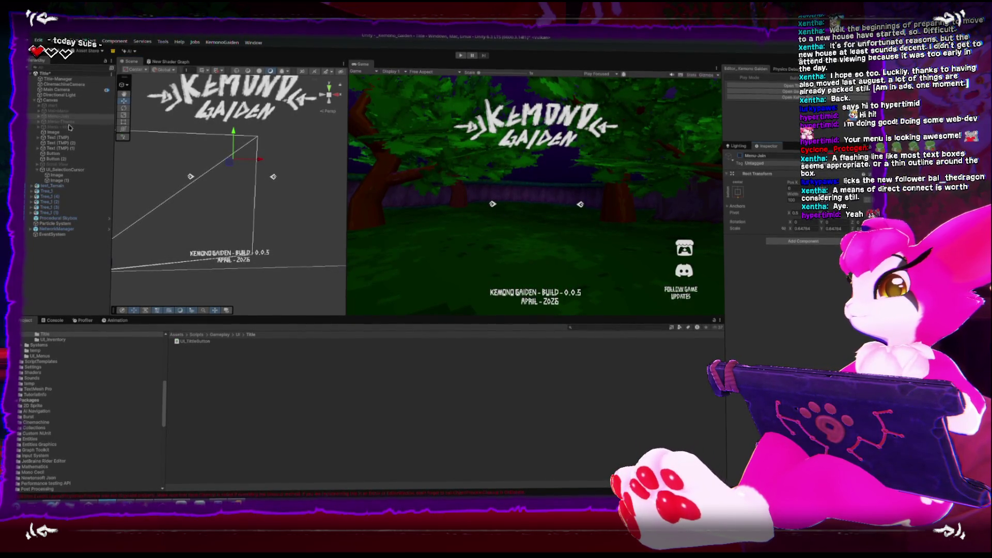
left_click(740, 154)
scroll(250, 282, "up", 4)
scroll(249, 283, "down", 2)
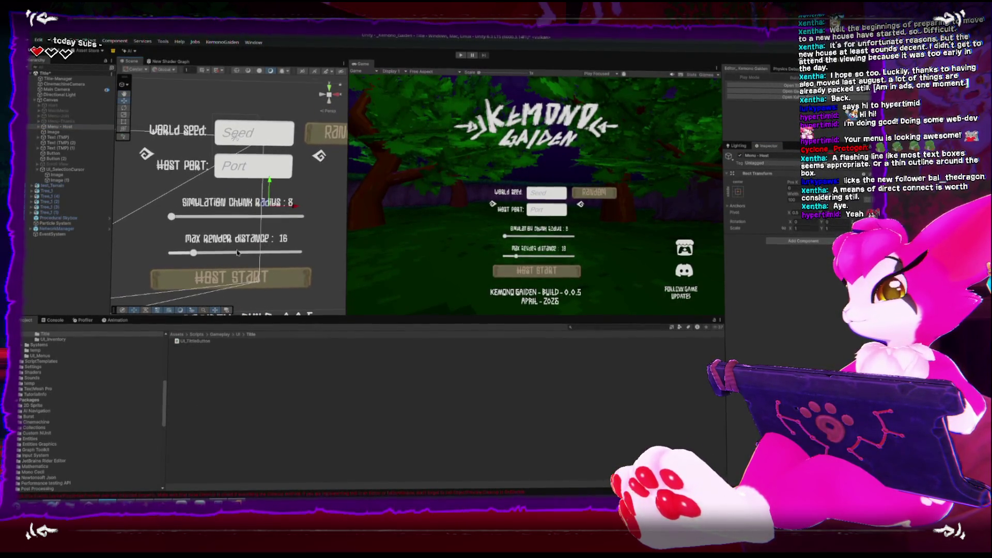
Expand the host menu and inspect the slider's Handle, Handle Slide Area and Physics Chunk Slider.
left_click(253, 133)
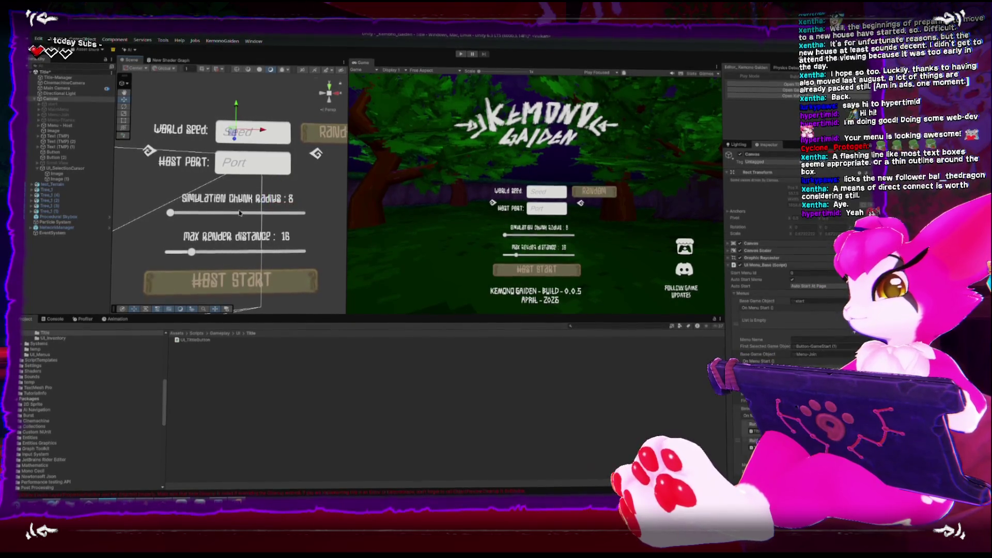
left_click(172, 212)
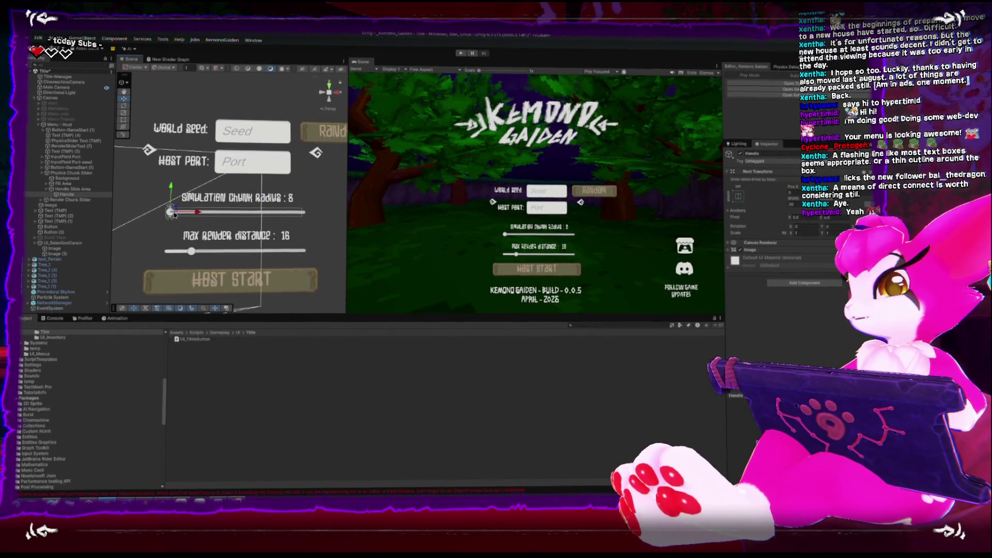
left_click(66, 191)
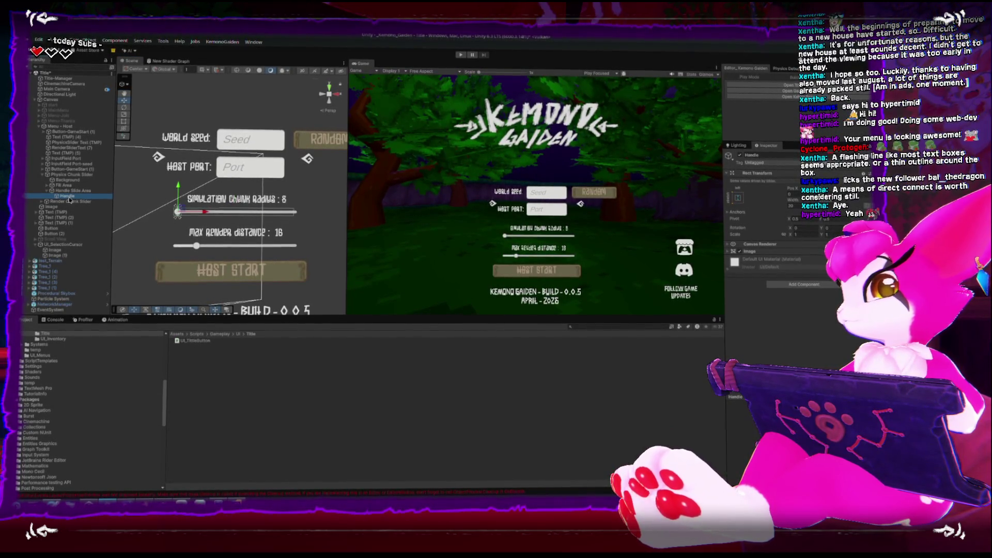
left_click(67, 175)
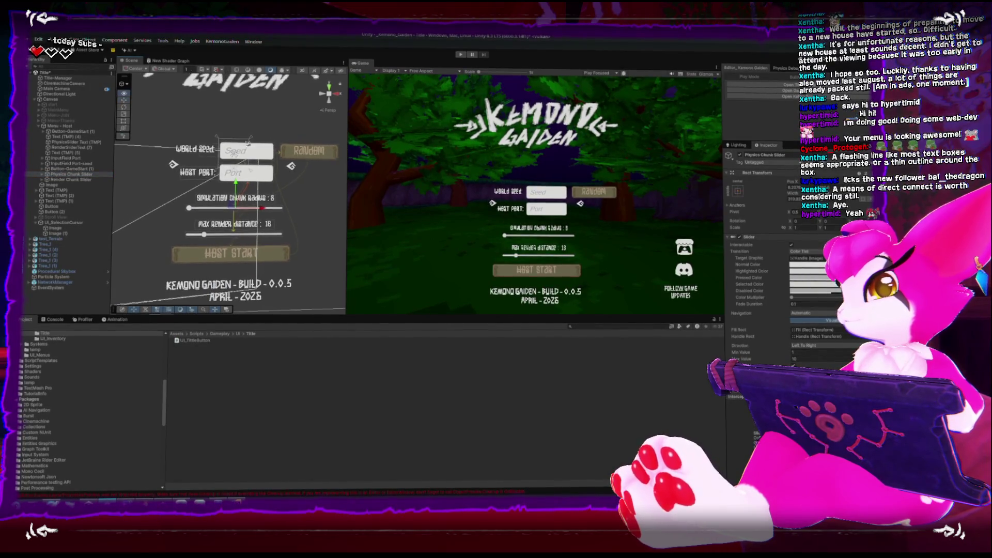
Nudge the Seed and Port fields up and move Host Port down below the sliders.
left_click(318, 150)
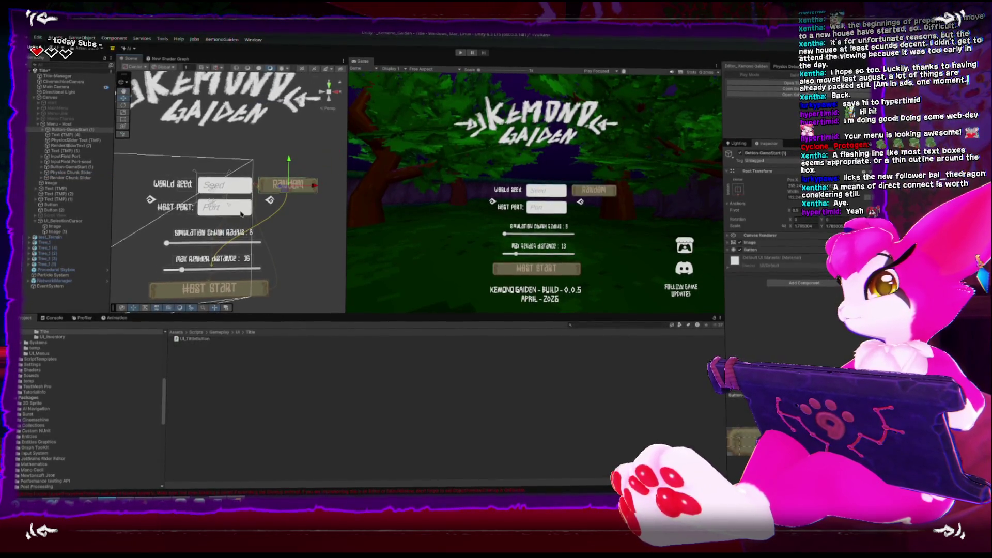
left_click(222, 187)
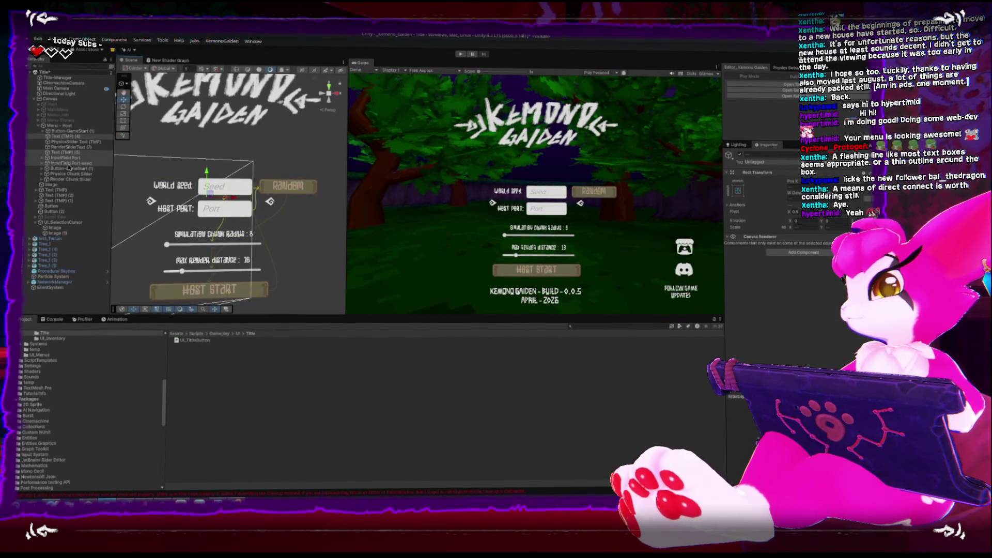
left_click_drag(207, 139, 208, 134)
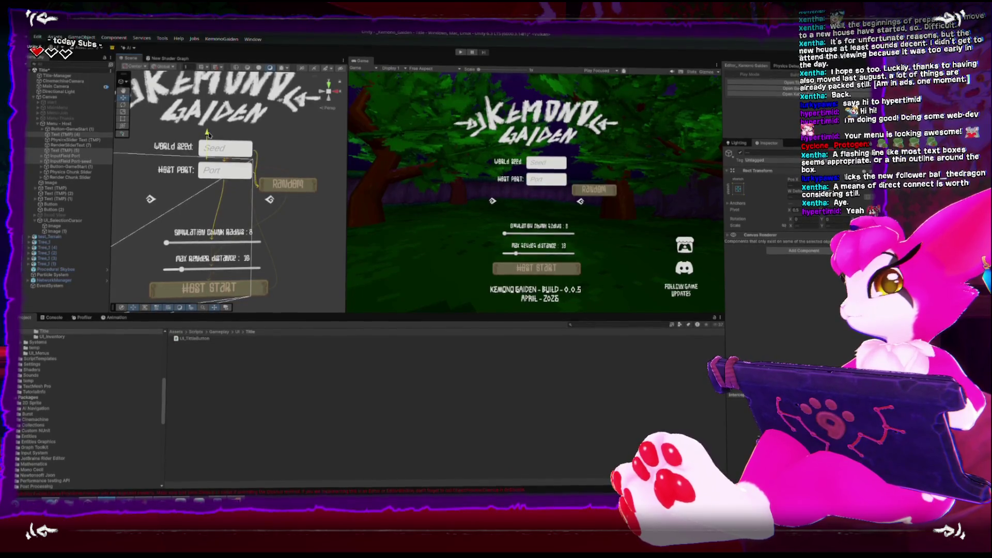
left_click(287, 184)
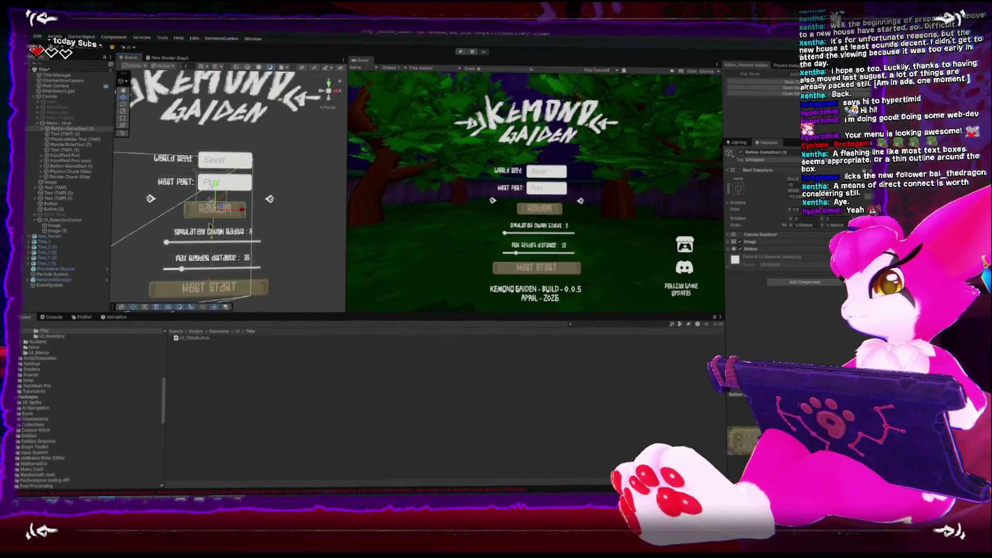
left_click(207, 235)
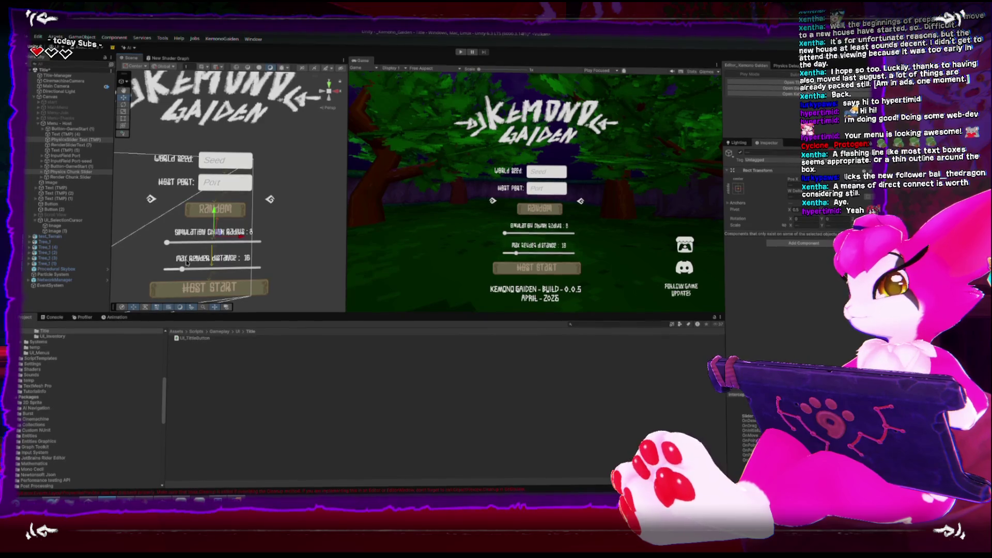
scroll(187, 263, "down", 2)
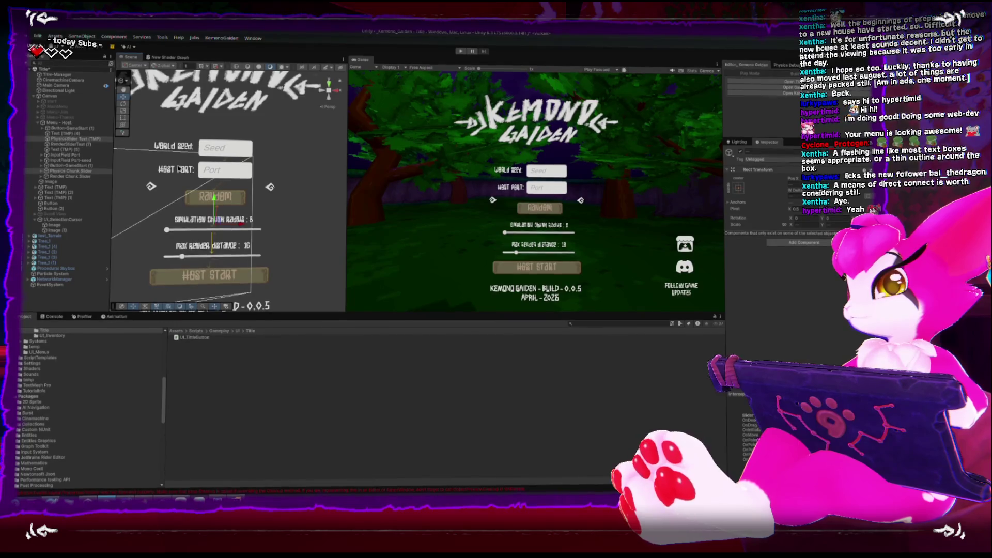
left_click_drag(206, 154, 206, 240)
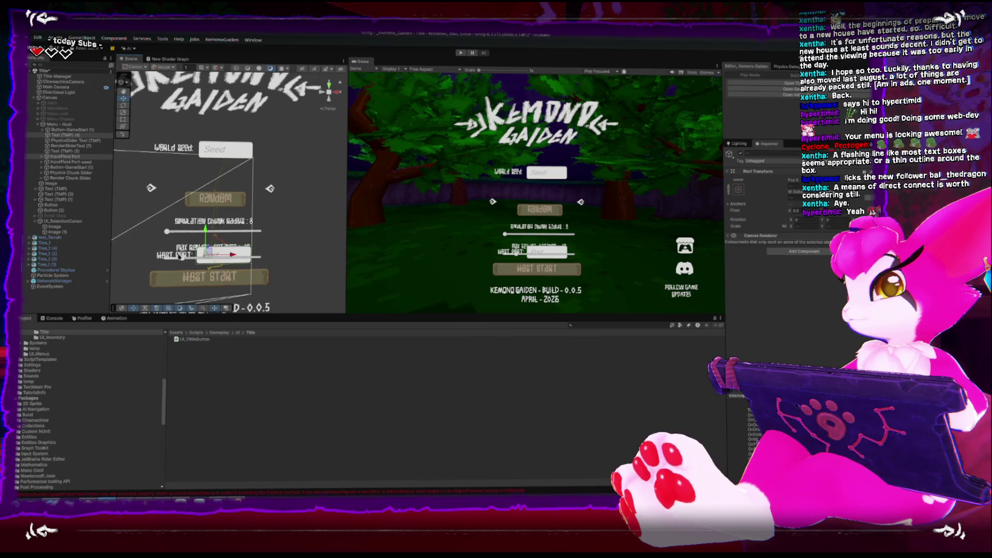
Move the Random button up to sit just beneath the World Seed field.
left_click(50, 98)
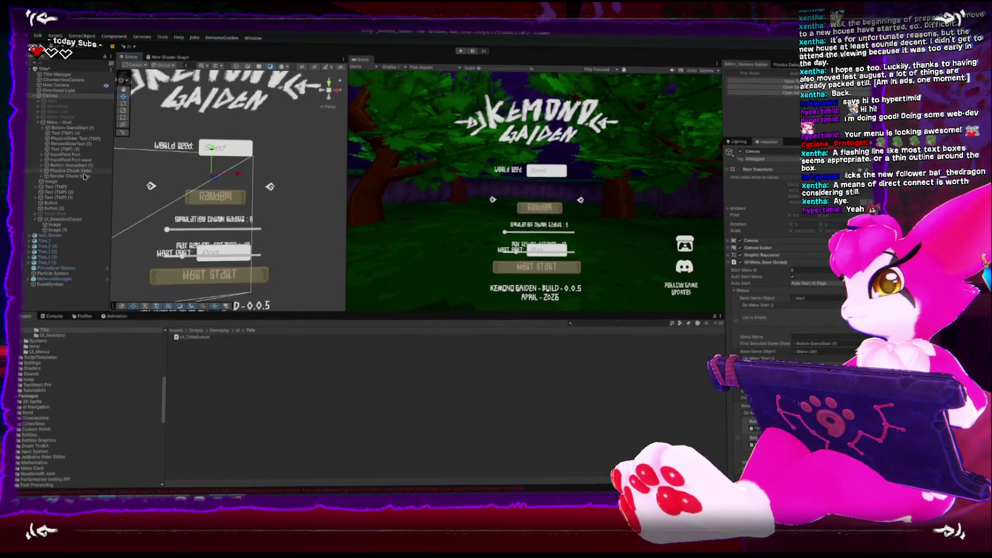
left_click_drag(210, 201, 219, 164)
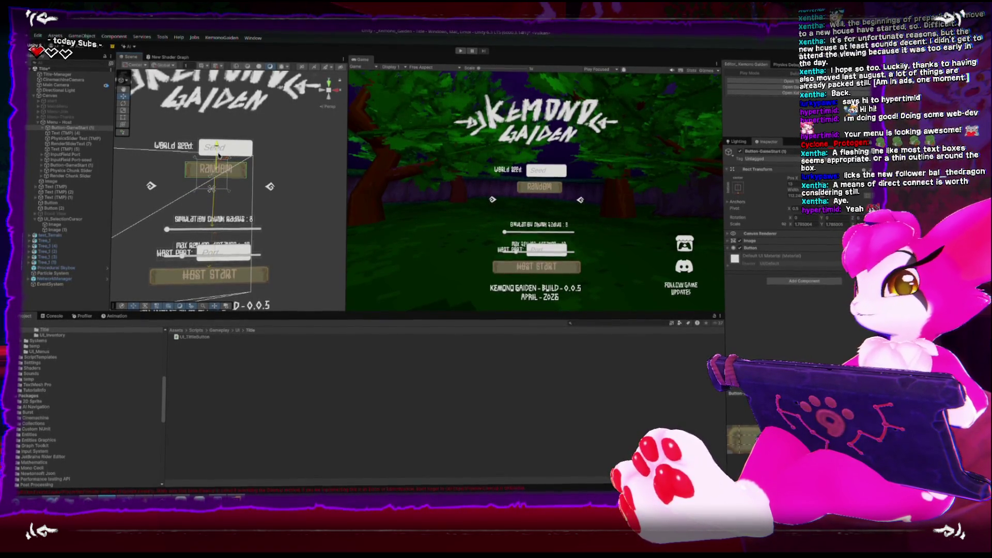
left_click(225, 147)
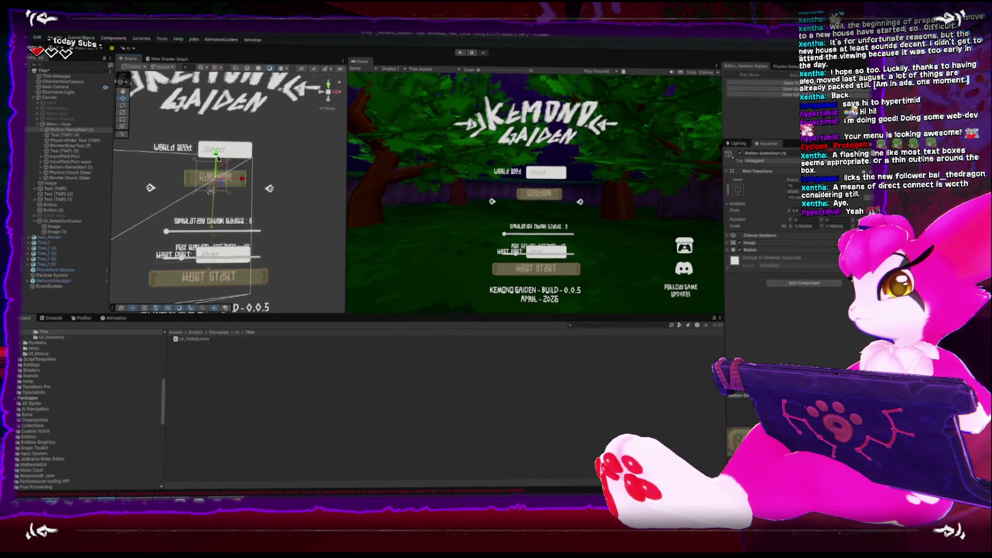
Nudge the World Seed field down and inspect the simulation chunk radius slider's label.
left_click(219, 150)
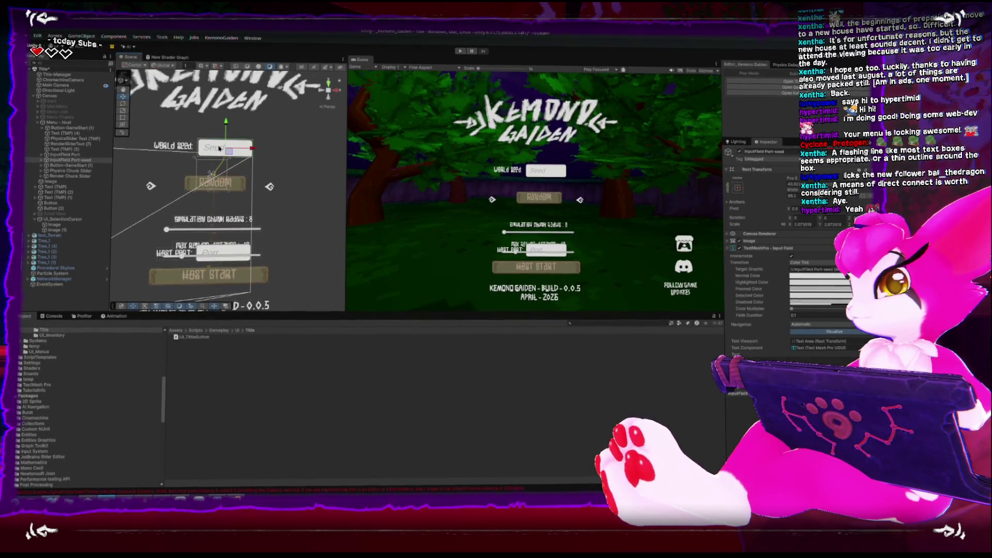
left_click_drag(189, 148, 190, 157)
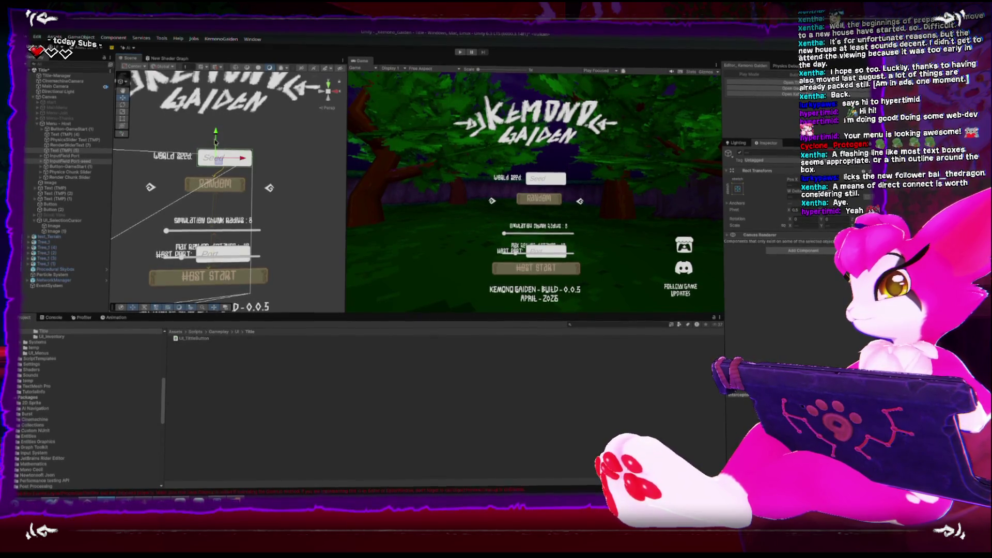
left_click(178, 230)
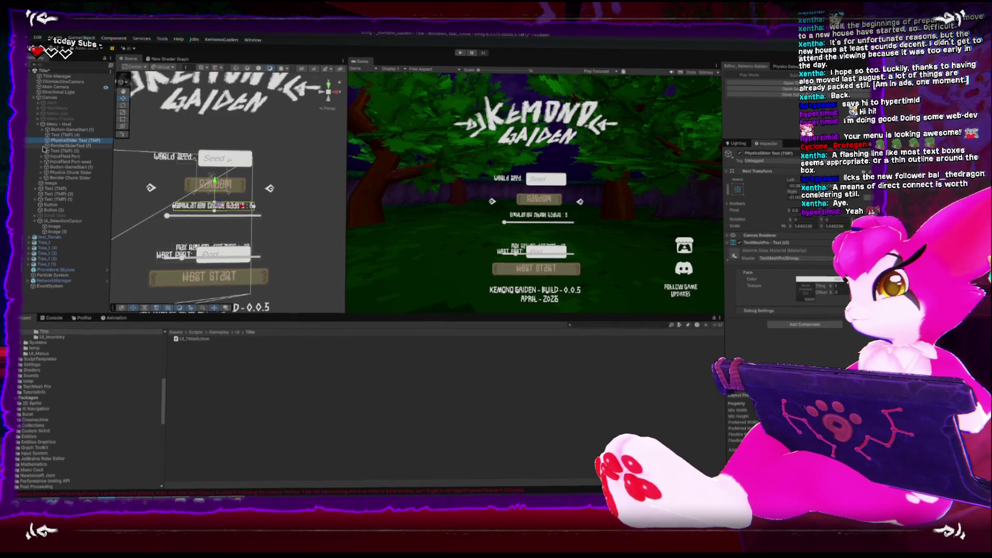
scroll(146, 217, "up", 2)
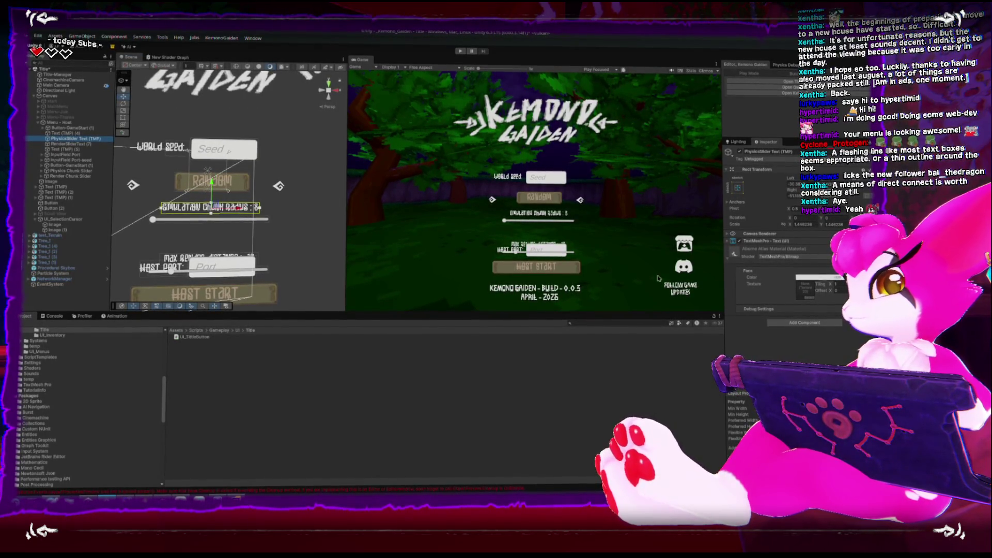
left_click(762, 270)
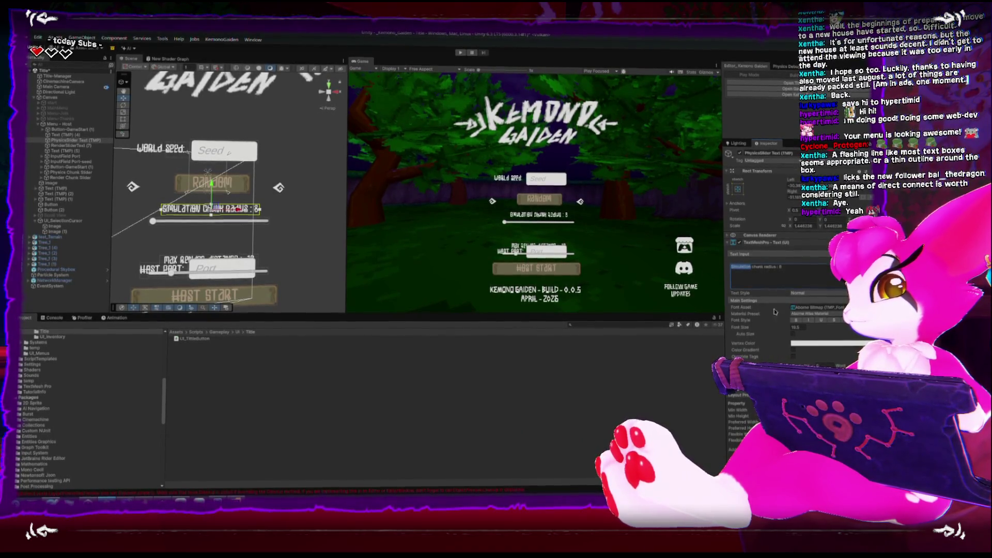
scroll(782, 315, "down", 3)
scroll(782, 315, "up", 3)
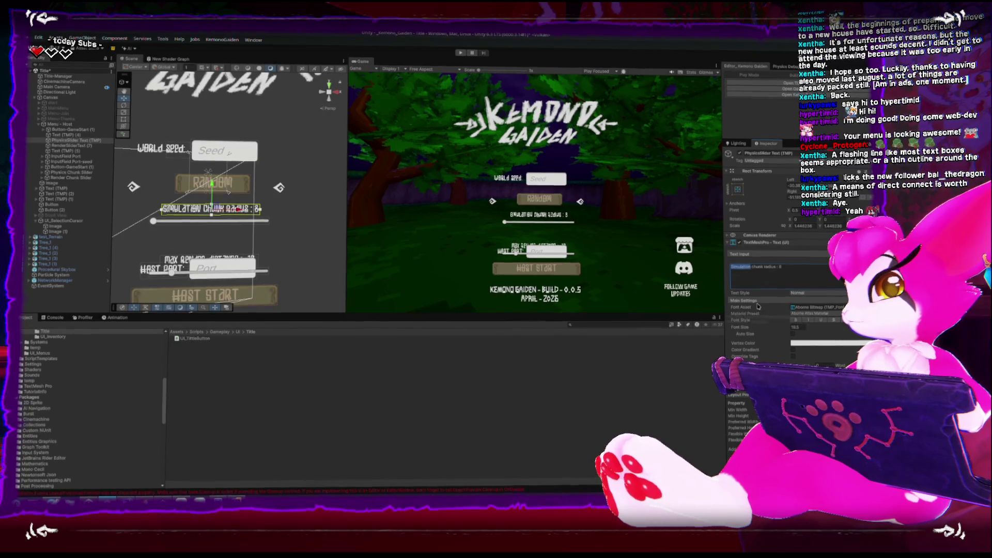
Move the Max Render Distance label under the first slider, with the Render Chunk Slider beneath it.
left_click(181, 257)
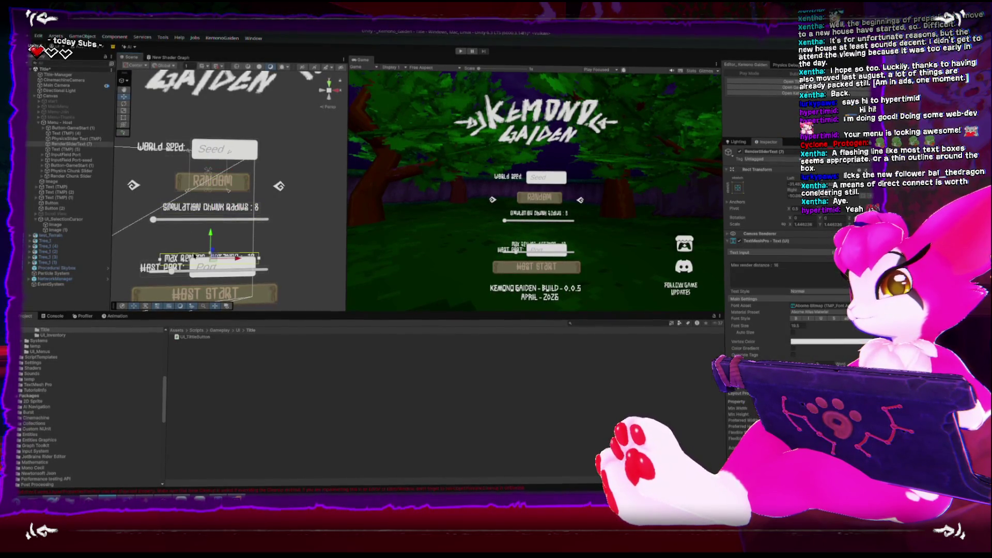
left_click_drag(211, 241, 210, 218)
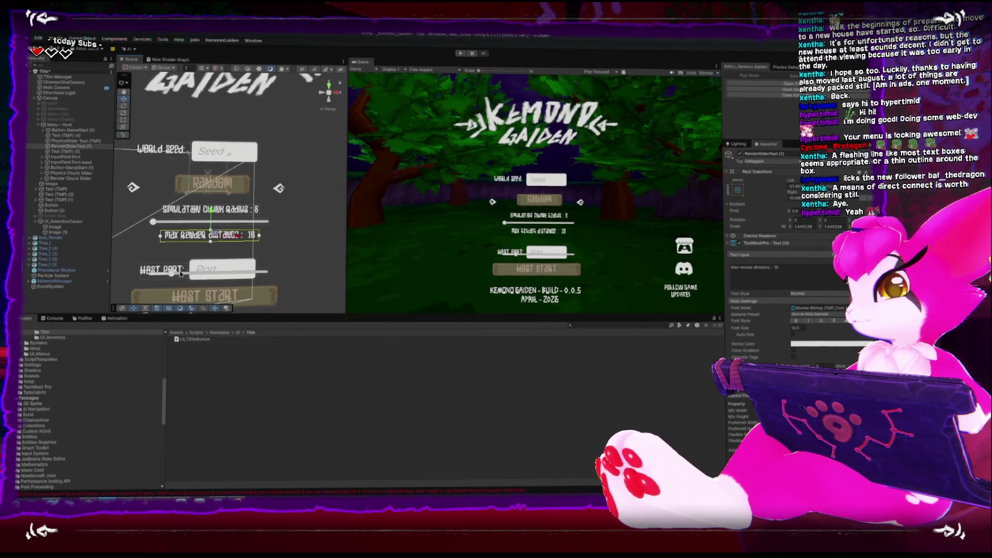
left_click(206, 235)
left_click(209, 259)
mouse_move(209, 245)
left_mouse_down()
mouse_move(210, 222)
mouse_move(199, 240)
left_mouse_up()
Move the Seed input field up about 35 px.
scroll(210, 219, "up", 5)
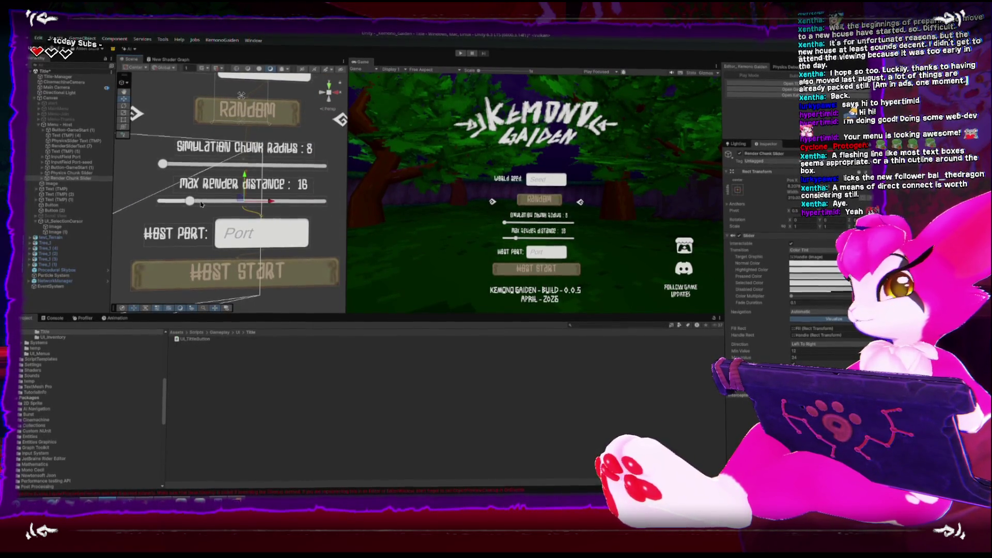
left_click_drag(202, 205, 198, 245)
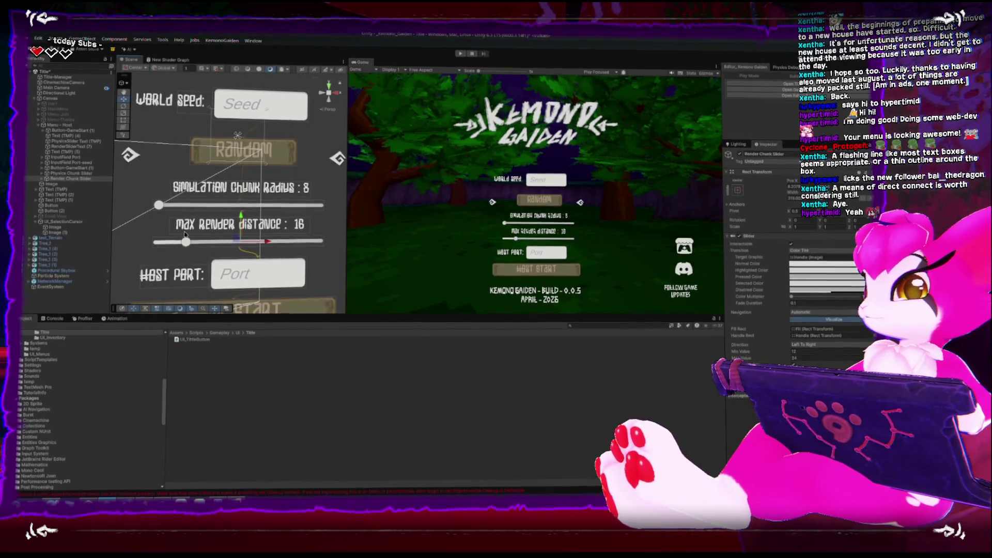
mouse_move(235, 178)
left_mouse_down()
mouse_move(213, 277)
mouse_move(222, 248)
left_mouse_up()
left_click(246, 180)
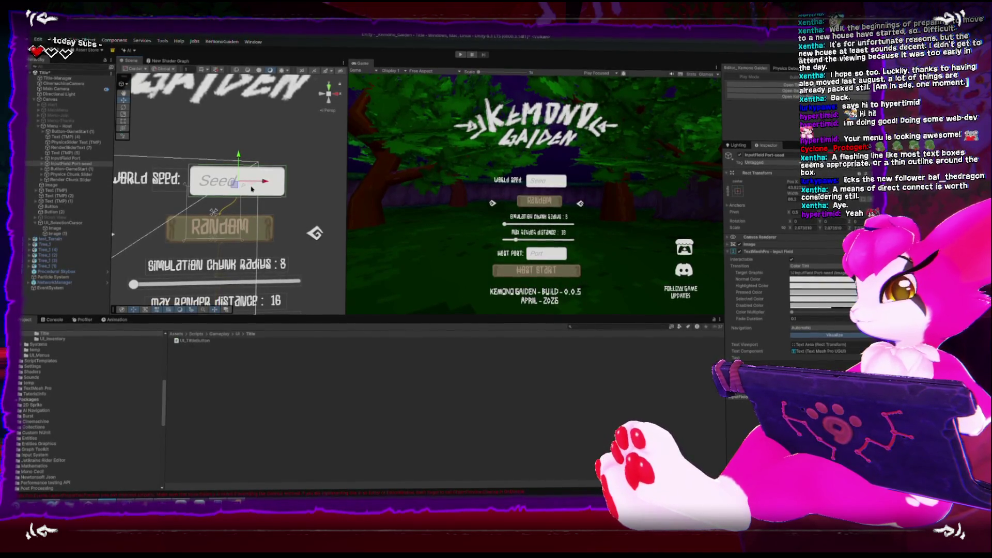
scroll(210, 185, "down", 2)
scroll(170, 168, "down", 4)
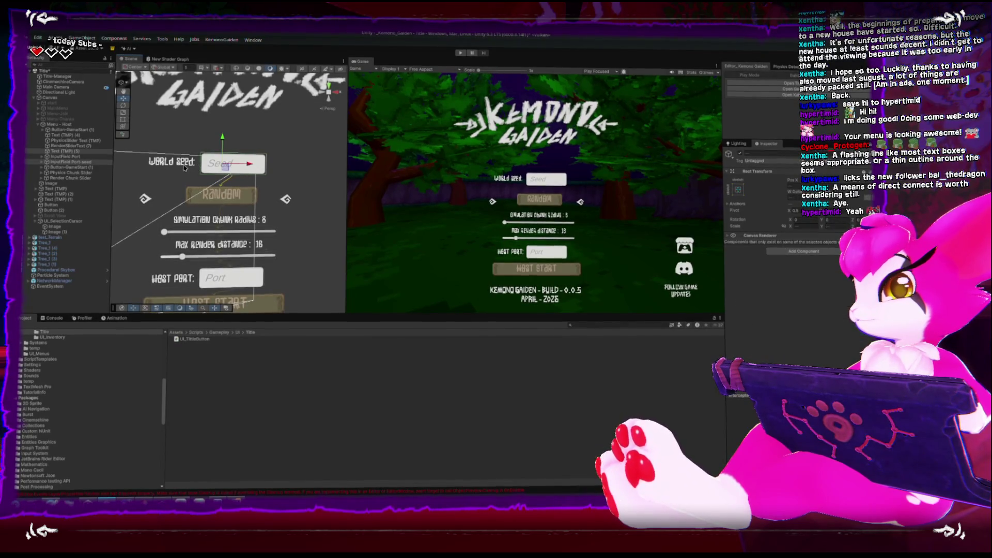
left_click(222, 133)
left_click_drag(232, 164, 232, 146)
Move the Random button up about 50 px and expand its image settings.
left_click(219, 195)
left_click_drag(219, 194, 221, 155)
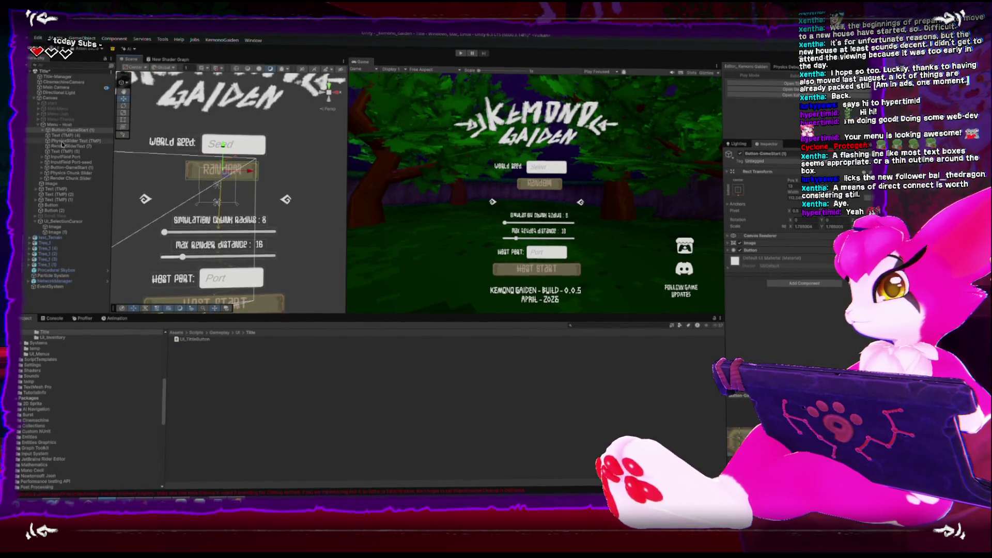
left_click(733, 245)
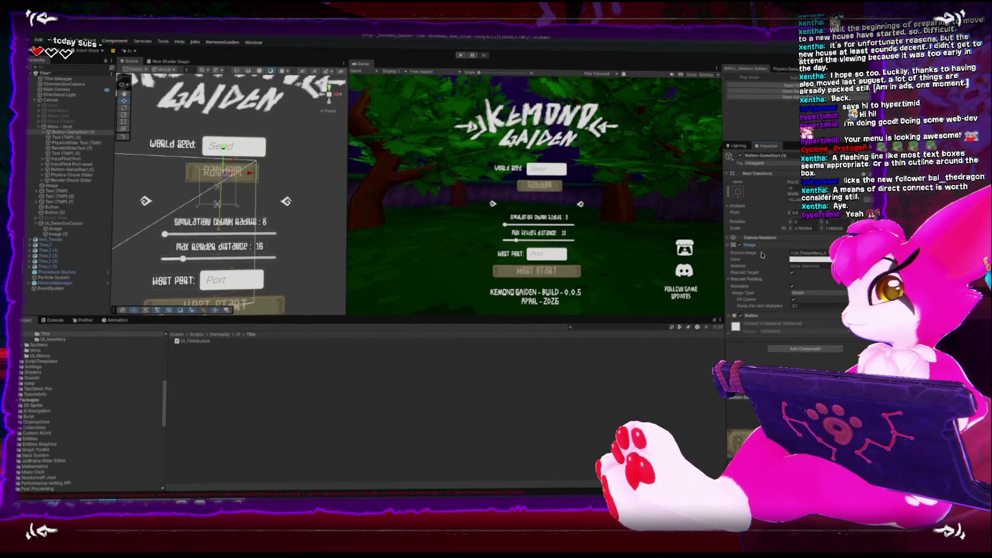
Remove the Random button's source image and nudge the button up slightly.
left_click(803, 253)
key("Delete")
left_click(806, 259)
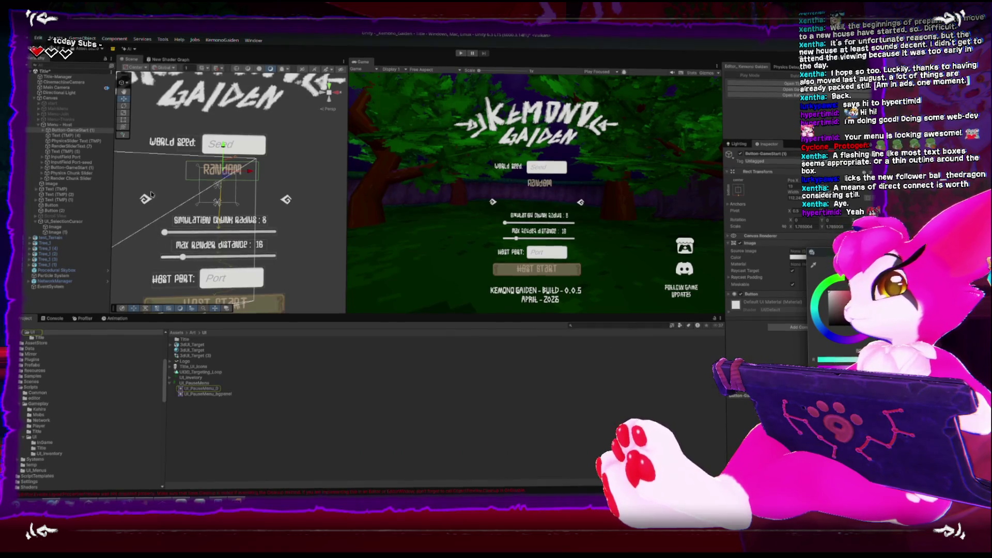
left_click(224, 161)
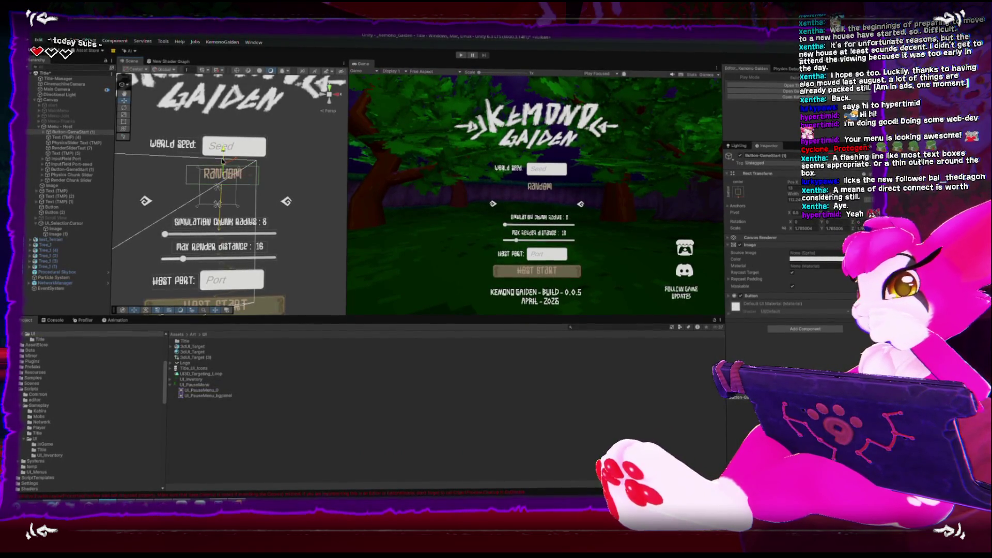
left_click_drag(221, 167, 220, 163)
Change the Random button's Text (TMP) label to 'Random Seed'.
left_click(48, 132)
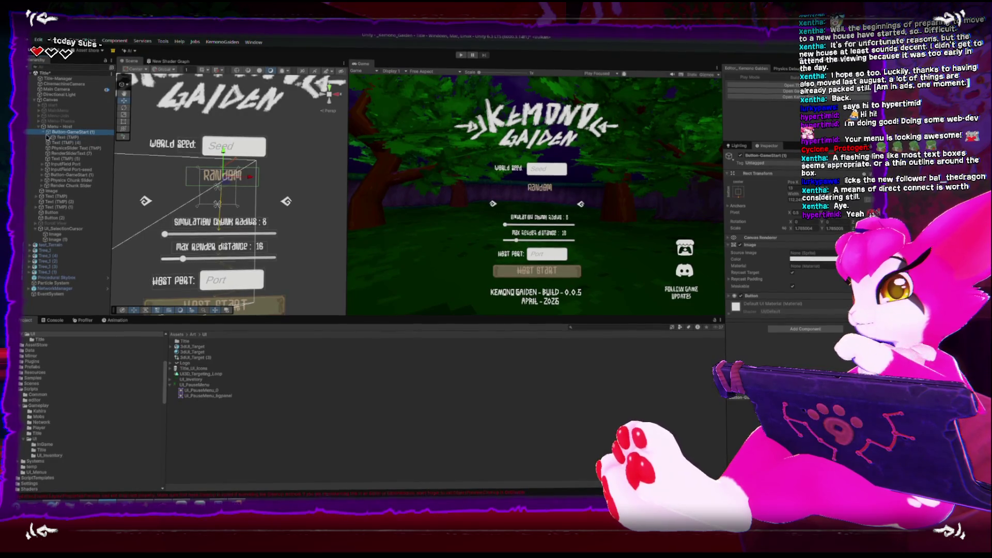
left_click(45, 137)
left_click(777, 271)
key("ctrl+a")
key("BackSpace")
type("eed")
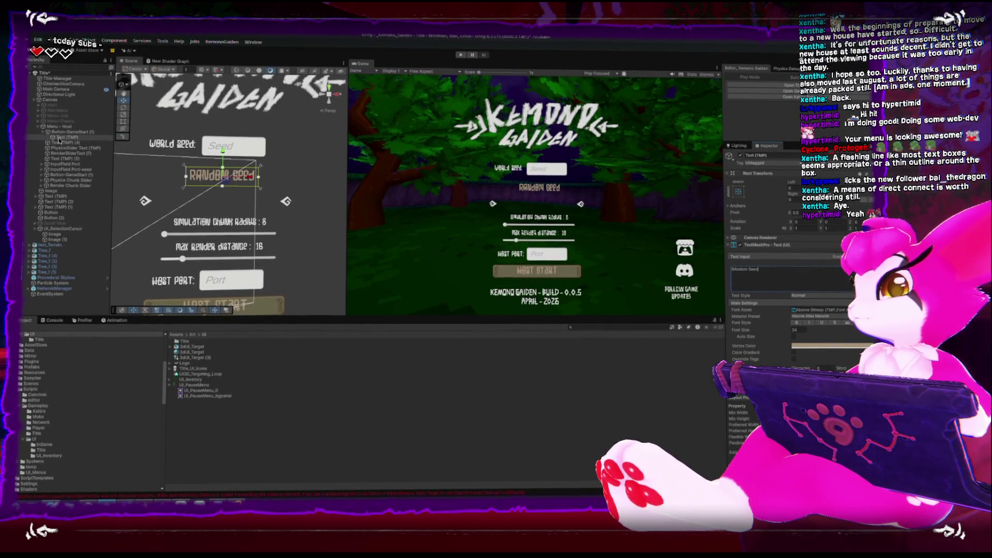
left_click(817, 344)
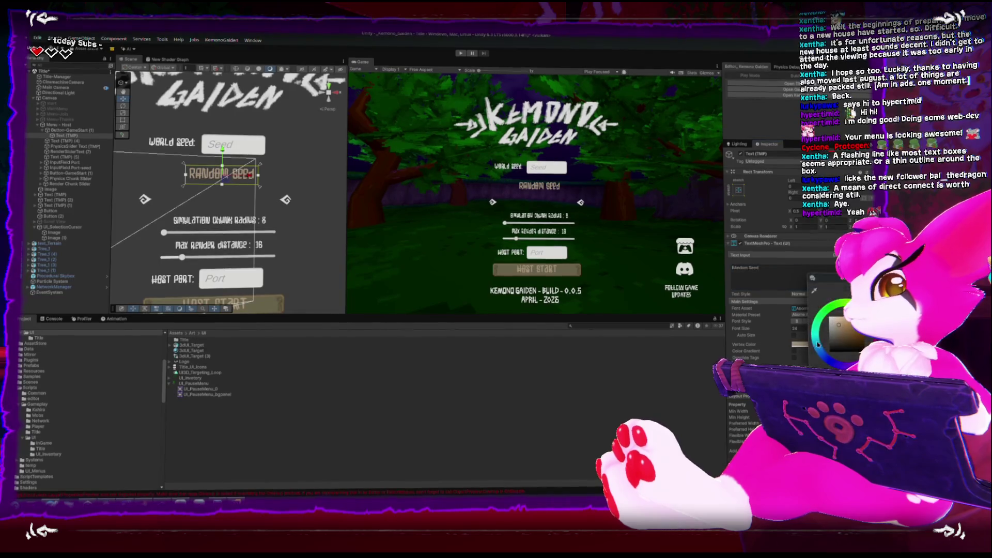
key("Escape")
Select the Simulation Chunk Radius and Max Render Distance labels and switch to the Scale tool.
left_click(218, 222)
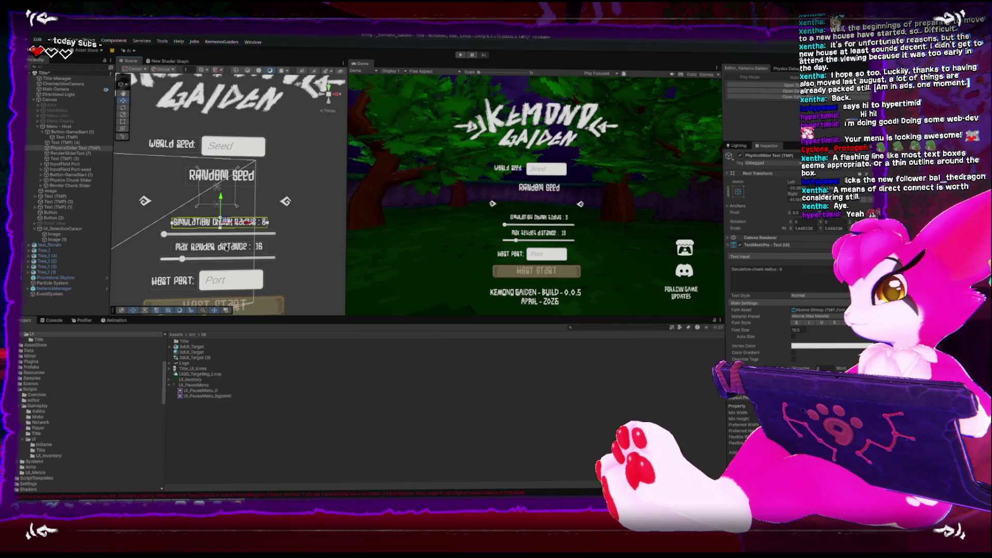
left_click(225, 247)
key("r")
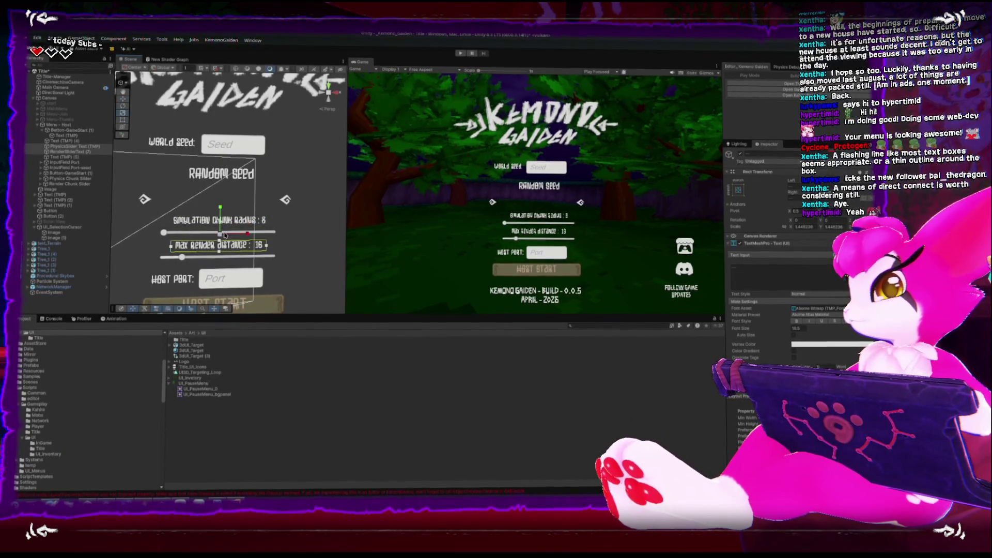
Scale up the Max Render Distance label slightly and nudge the Simulation Chunk Radius slider upward.
left_click_drag(219, 246, 220, 249)
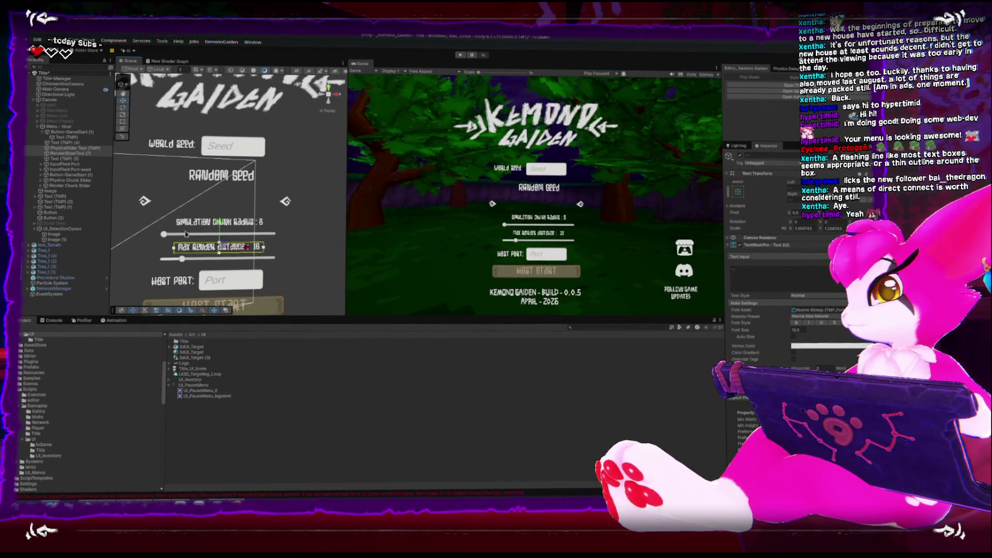
left_click(186, 233)
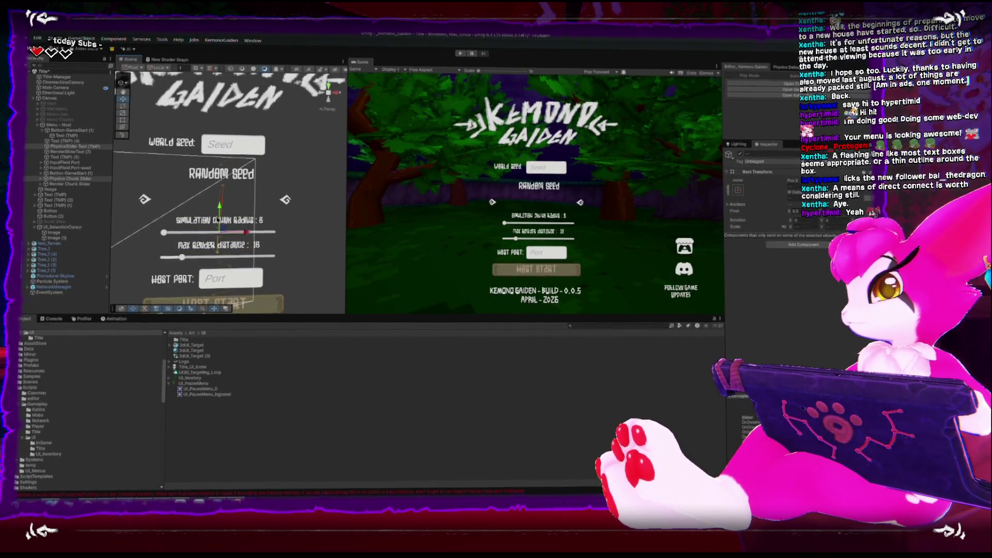
left_click_drag(220, 190, 221, 188)
left_click(197, 253)
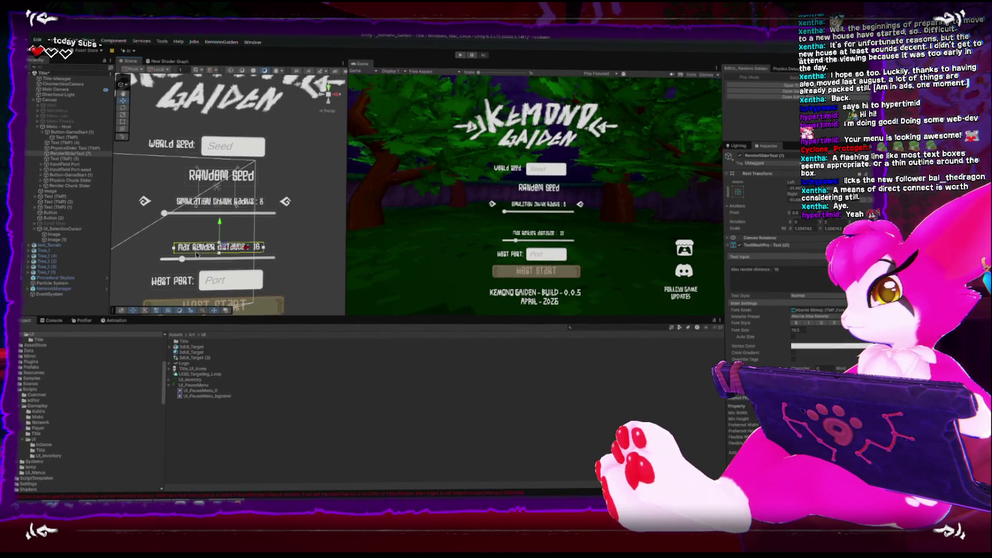
left_click(182, 259, "shift")
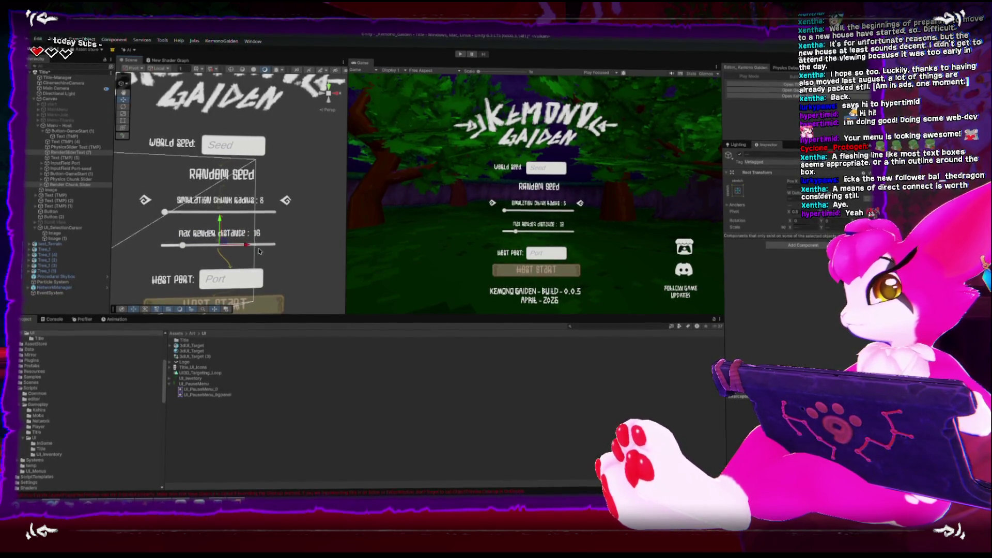
scroll(259, 251, "down", 3)
left_click(237, 233)
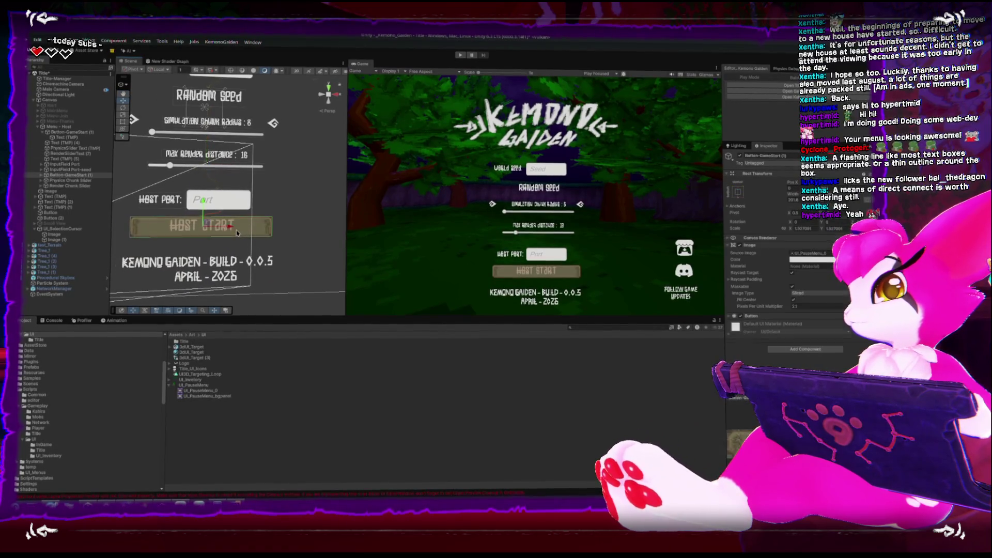
Raise the Host Start button above the Port field and frame it in the Scene view.
left_click_drag(209, 183, 226, 213)
left_click(207, 201)
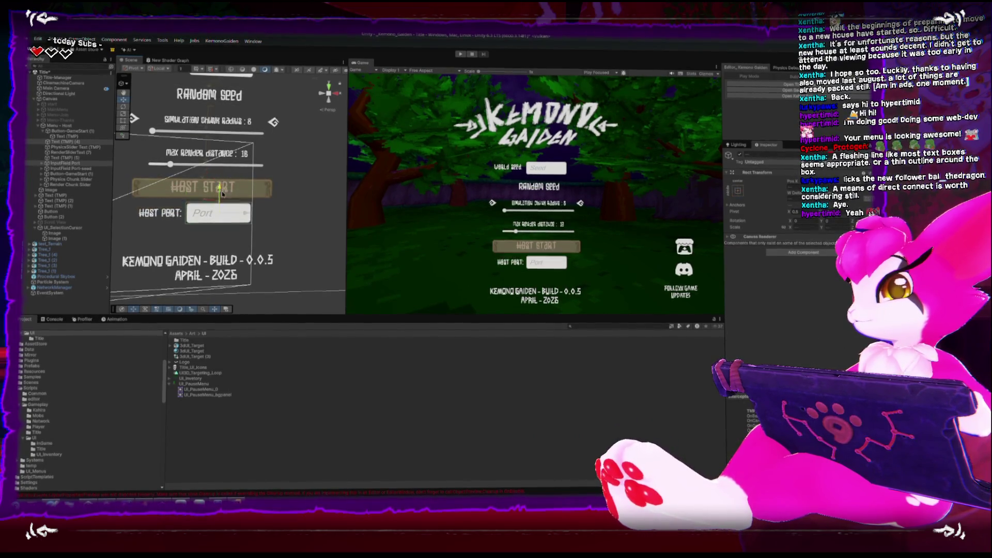
left_click(206, 193)
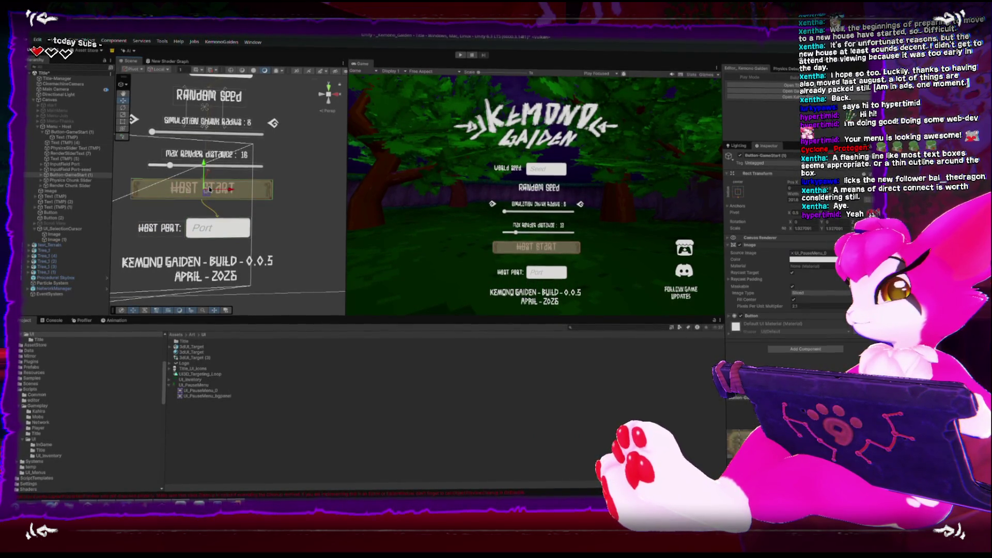
scroll(207, 191, "down", 2)
scroll(219, 175, "down", 2)
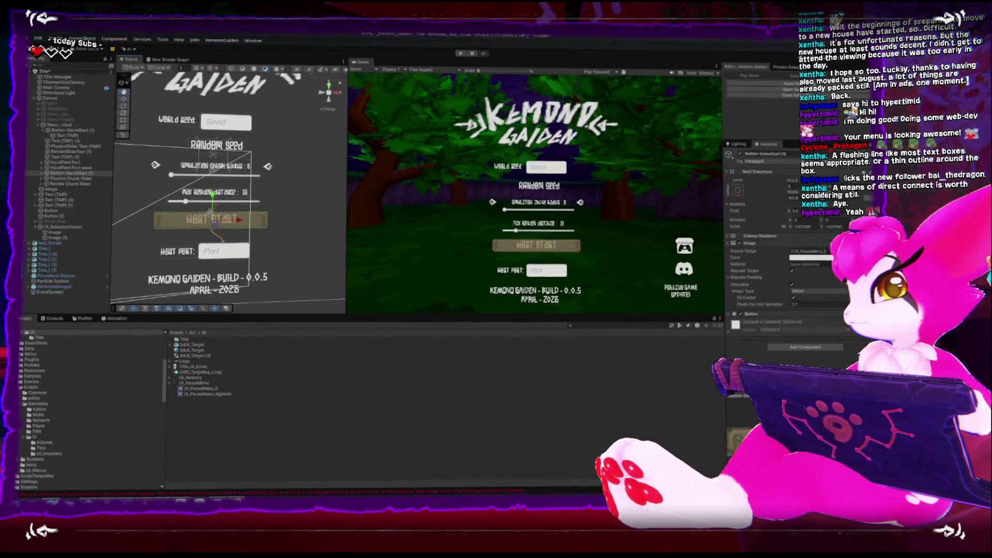
scroll(220, 207, "up", 2)
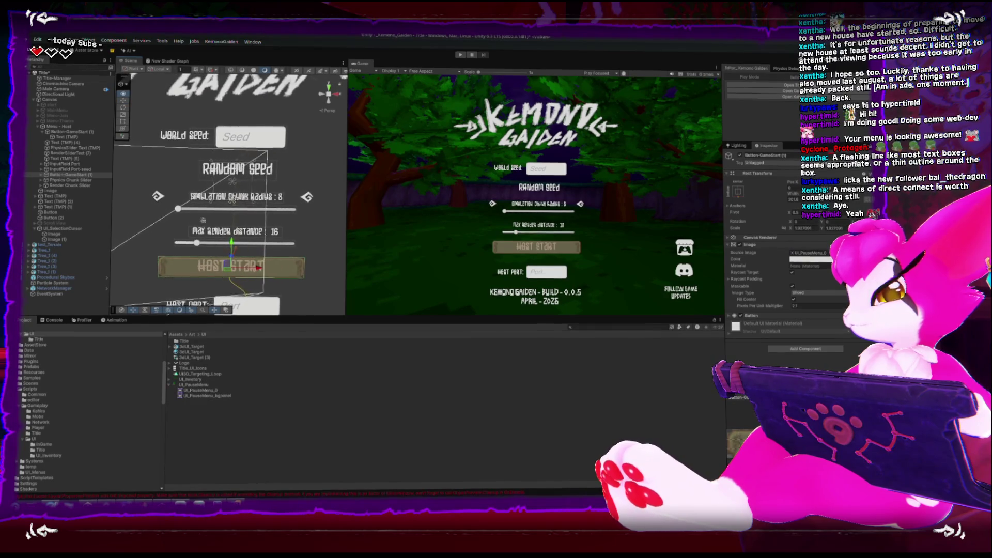
left_click(206, 210)
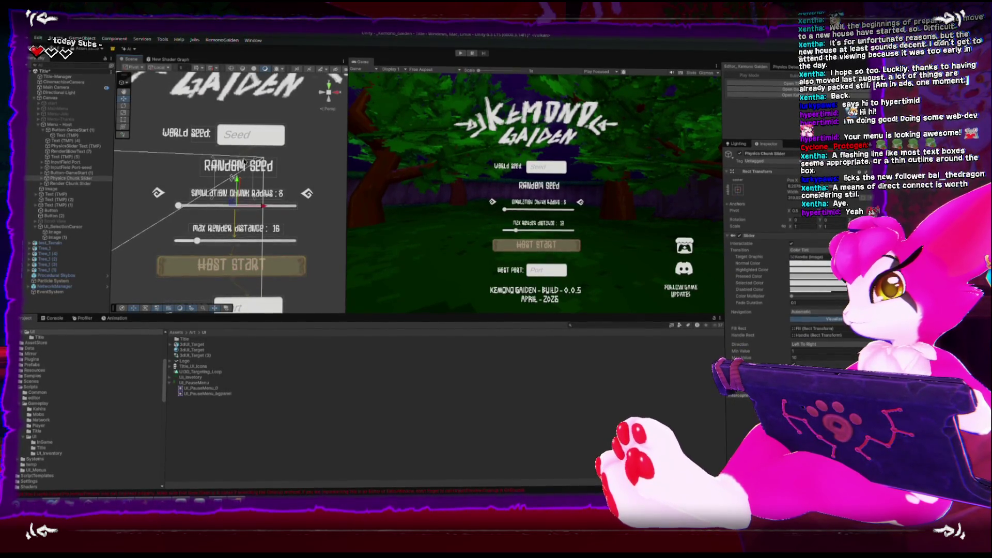
left_click(243, 134)
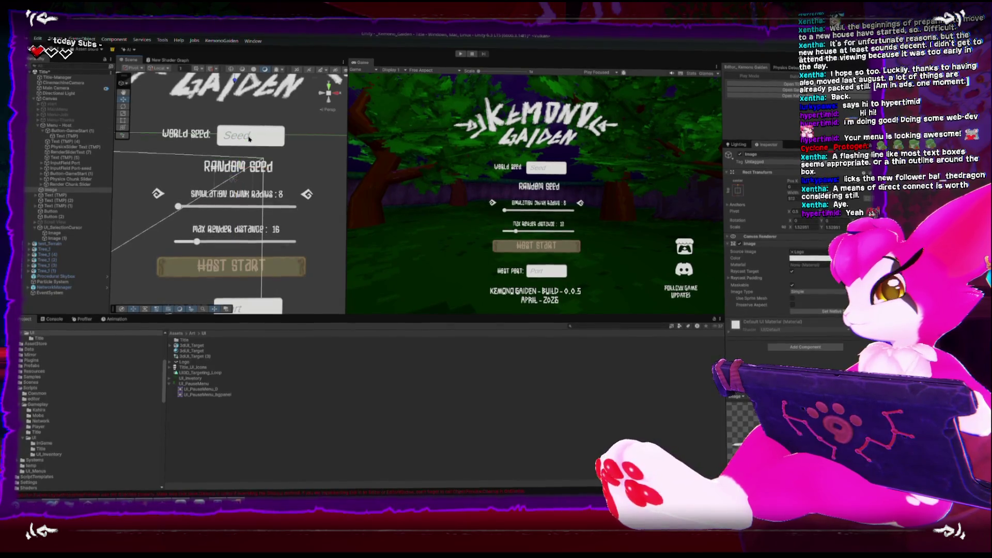
left_click(206, 264)
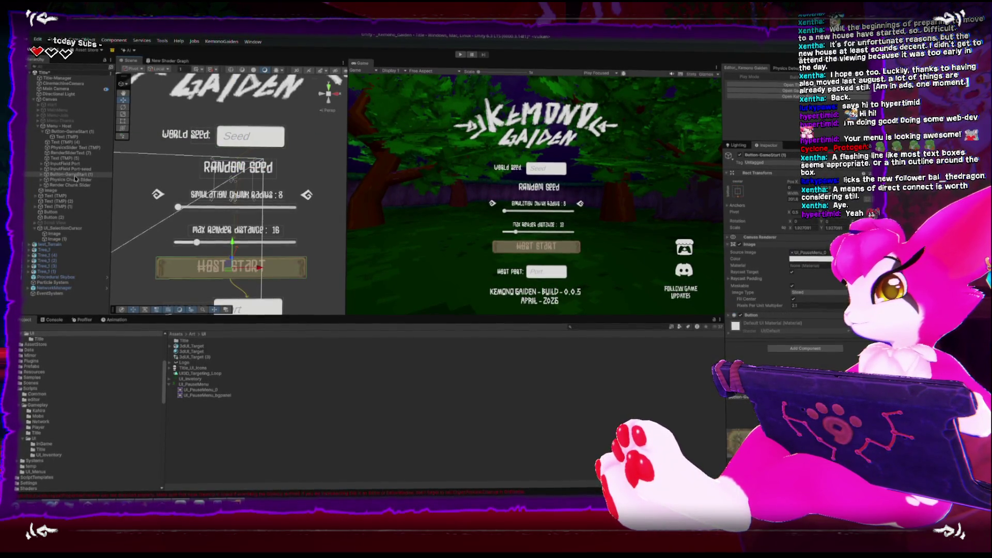
key("f")
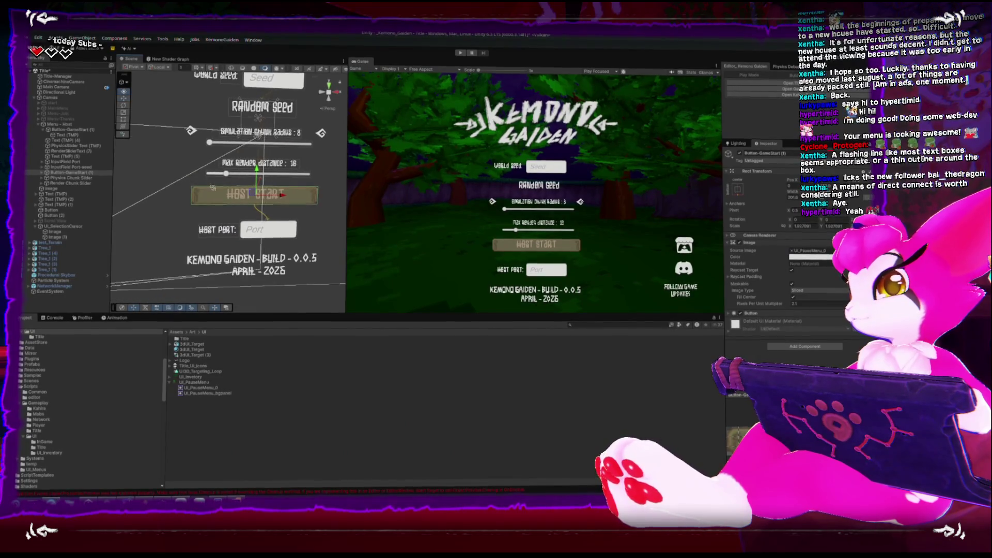
left_click(51, 98)
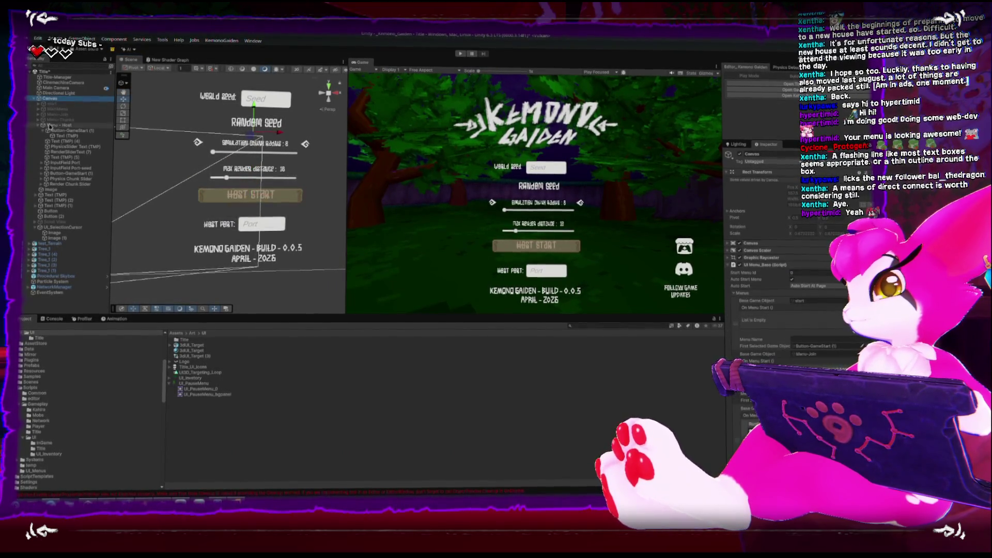
left_click(36, 168)
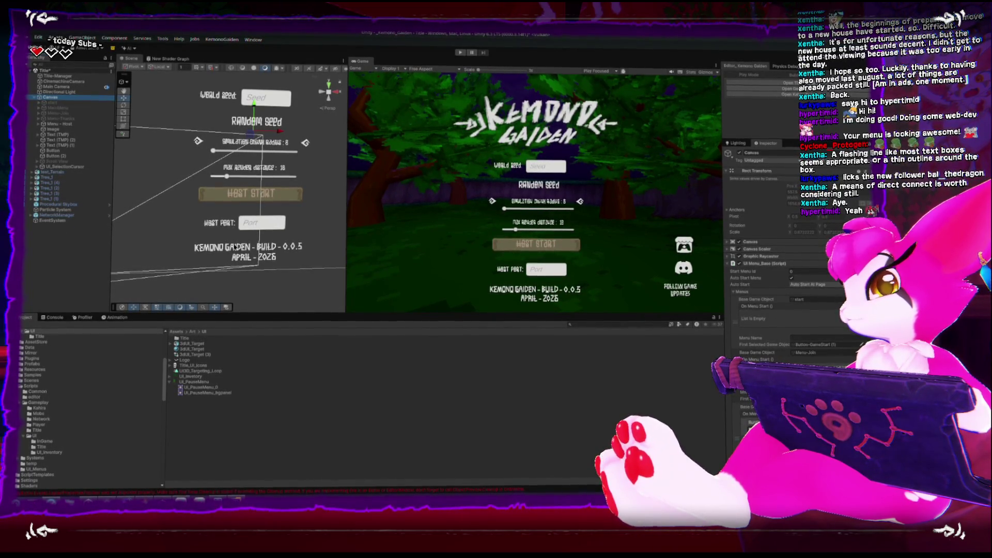
left_click(236, 249)
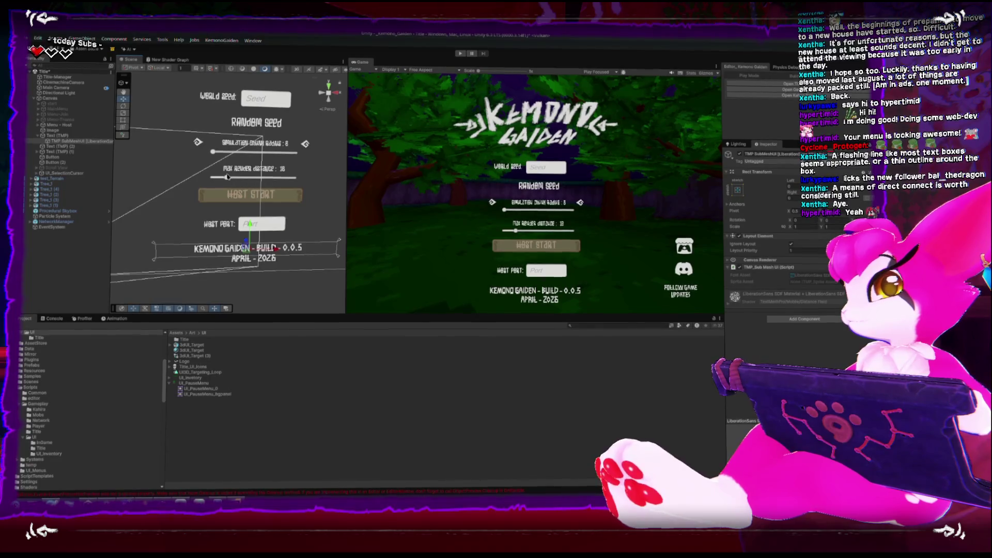
left_click_drag(245, 258, 216, 200)
scroll(217, 200, "up", 5)
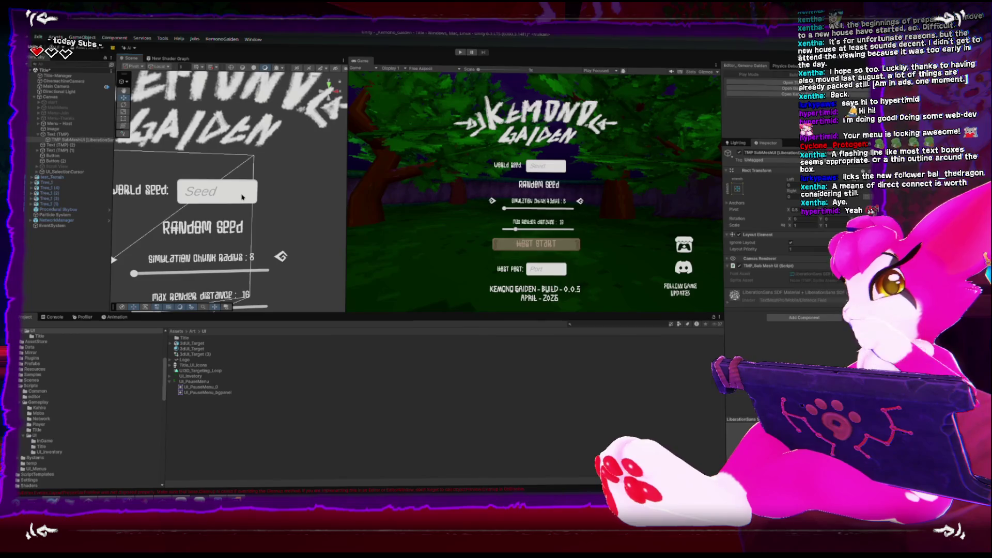
left_click(242, 197)
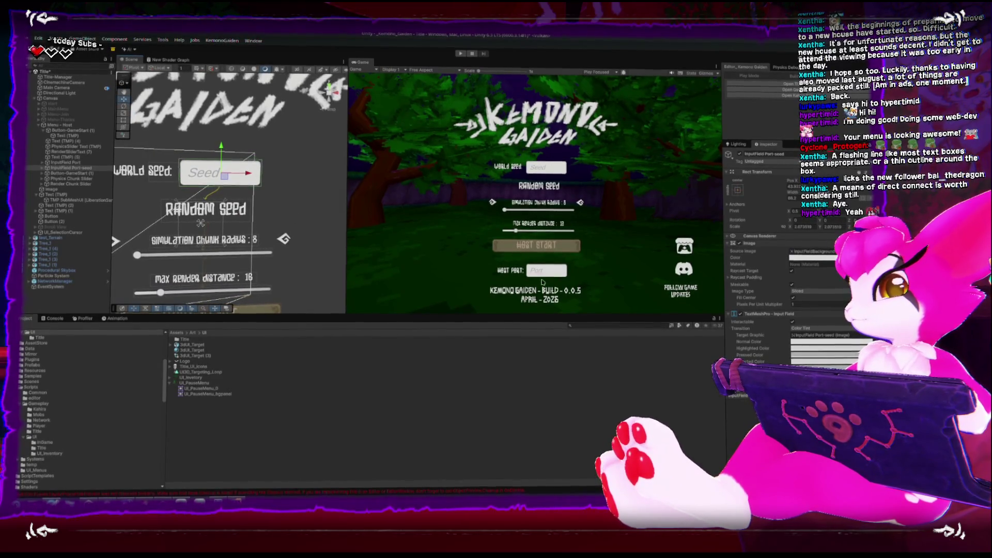
Shift the World Seed label and field to the left.
left_click_drag(209, 193, 216, 170)
left_click(222, 85)
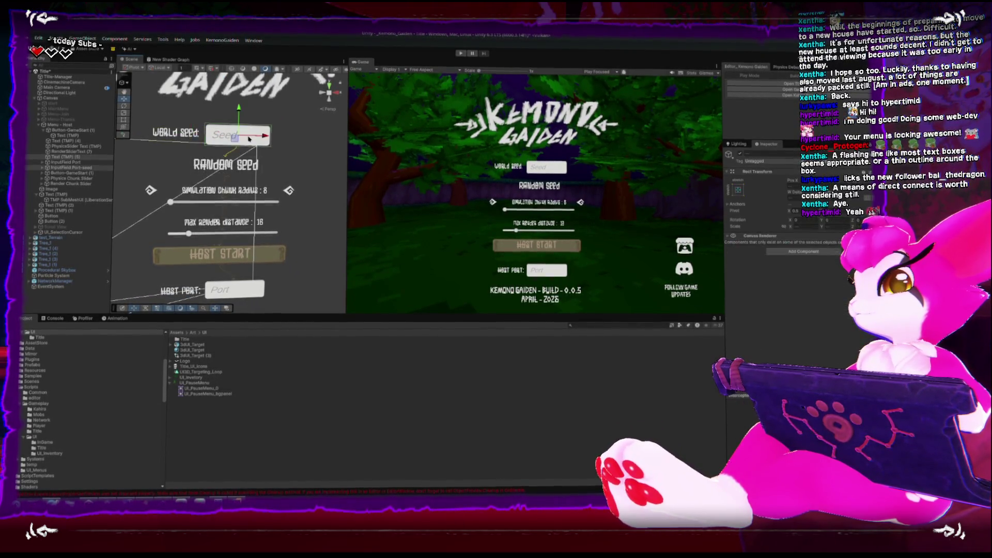
left_click_drag(256, 142, 218, 140)
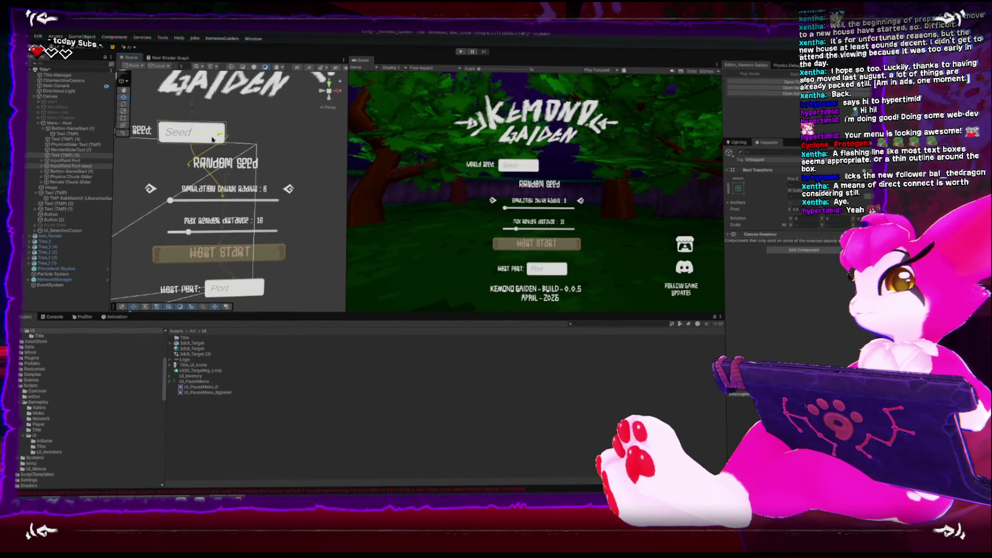
Move the Host Port label and Port field up beside the Seed field, adjusting the label slightly.
left_click(225, 290)
left_click(224, 292, "shift")
left_click_drag(234, 278, 275, 133)
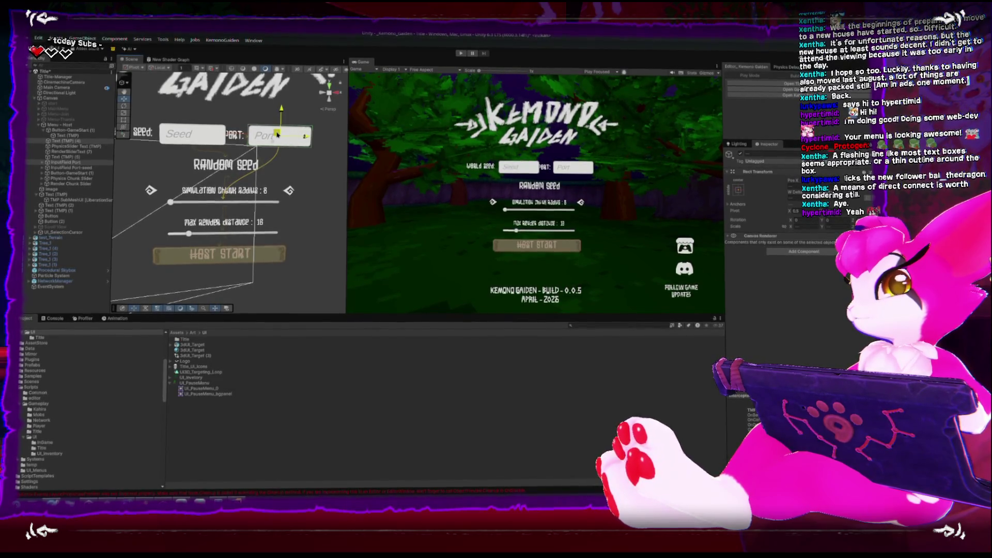
left_click(233, 135)
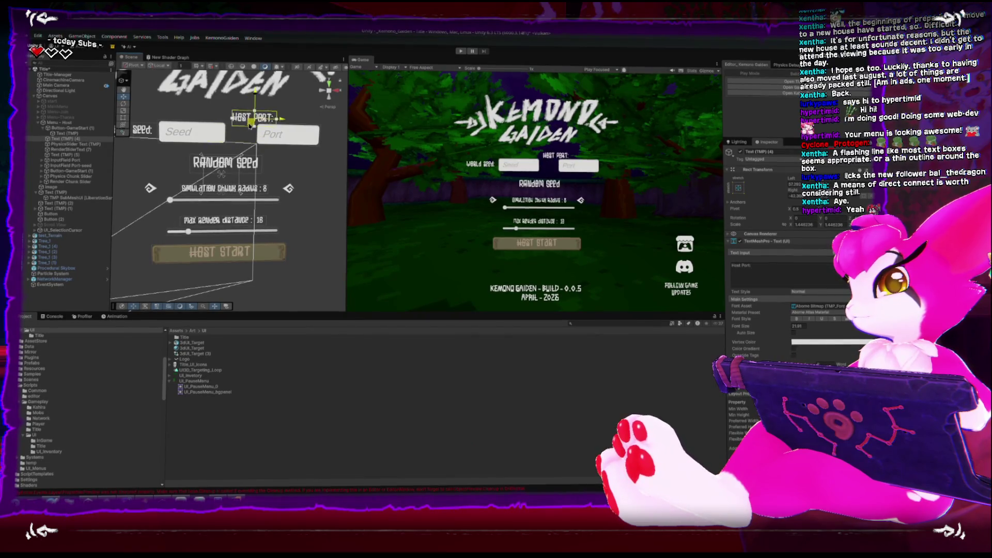
left_click_drag(263, 123, 260, 127)
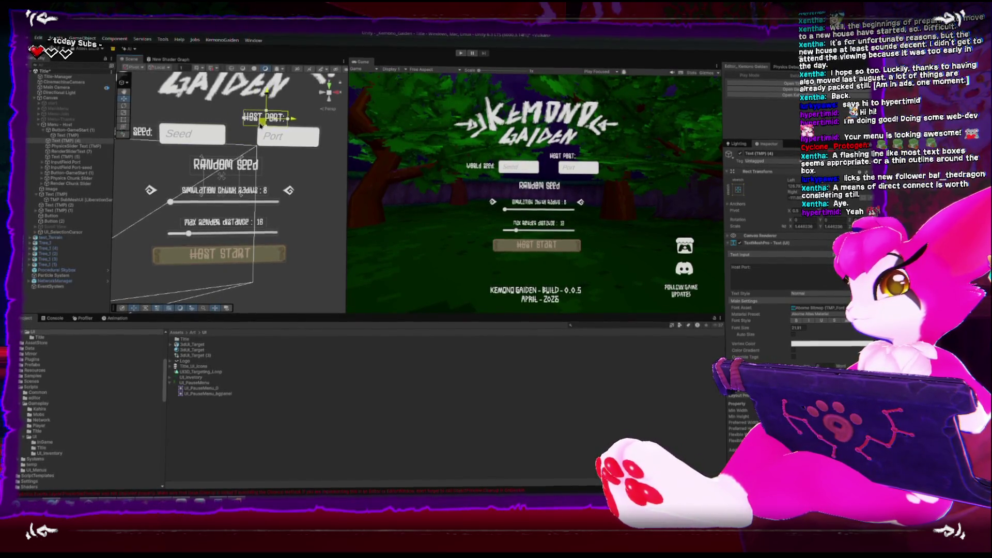
left_click_drag(153, 138, 199, 184)
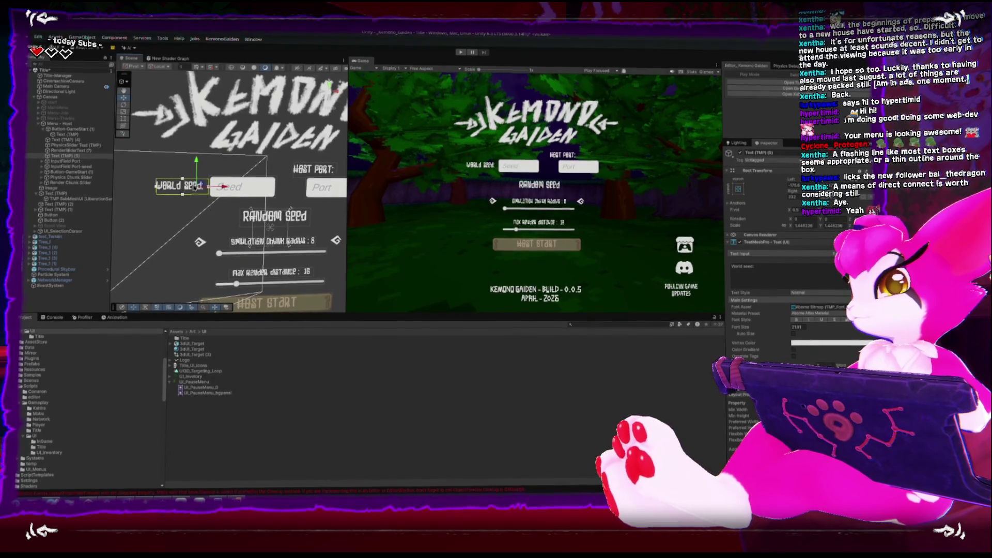
Check the World Seed label, Seed field and Host Port objects in the seed row.
left_click(196, 184)
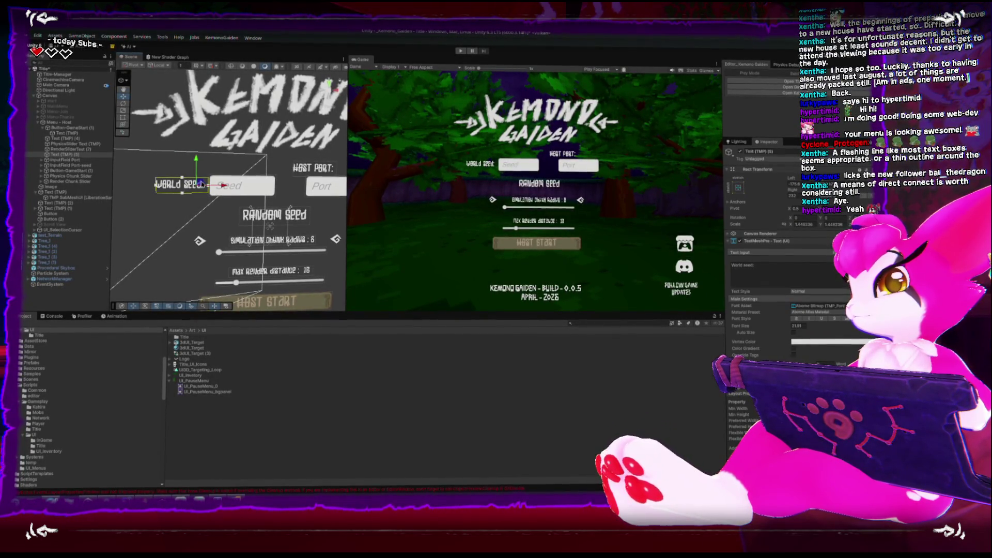
scroll(232, 188, "up", 1)
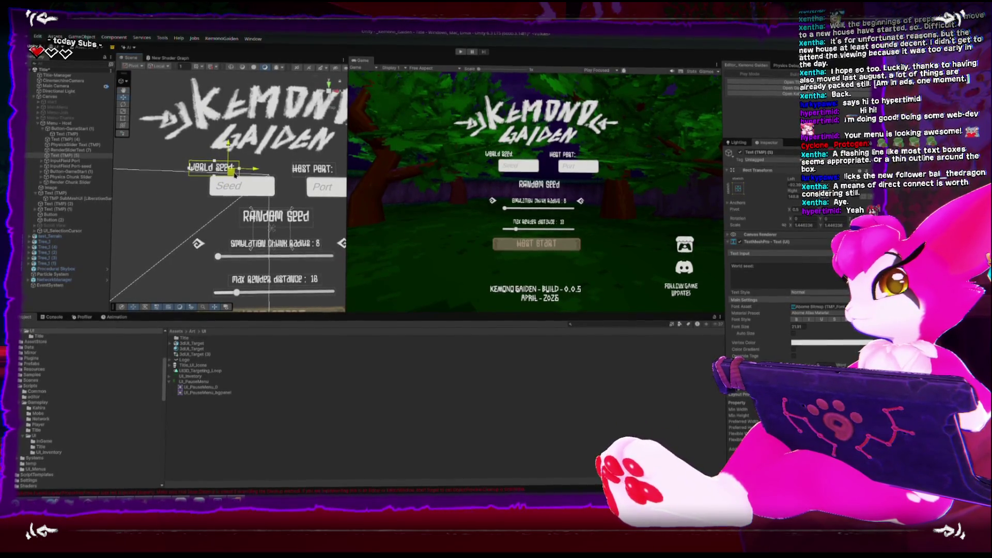
left_click(261, 185)
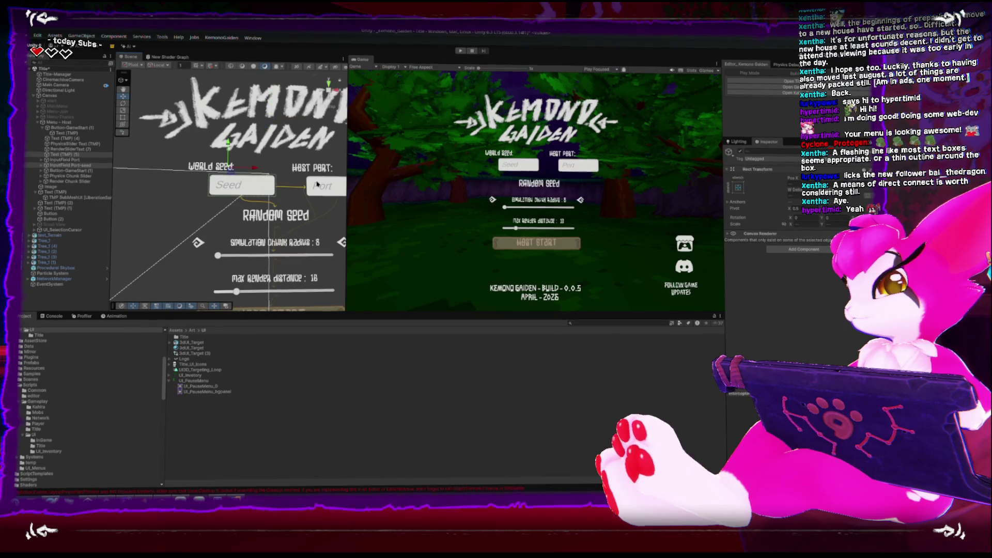
left_click(289, 187)
left_click(292, 192)
left_click(207, 191, "ctrl")
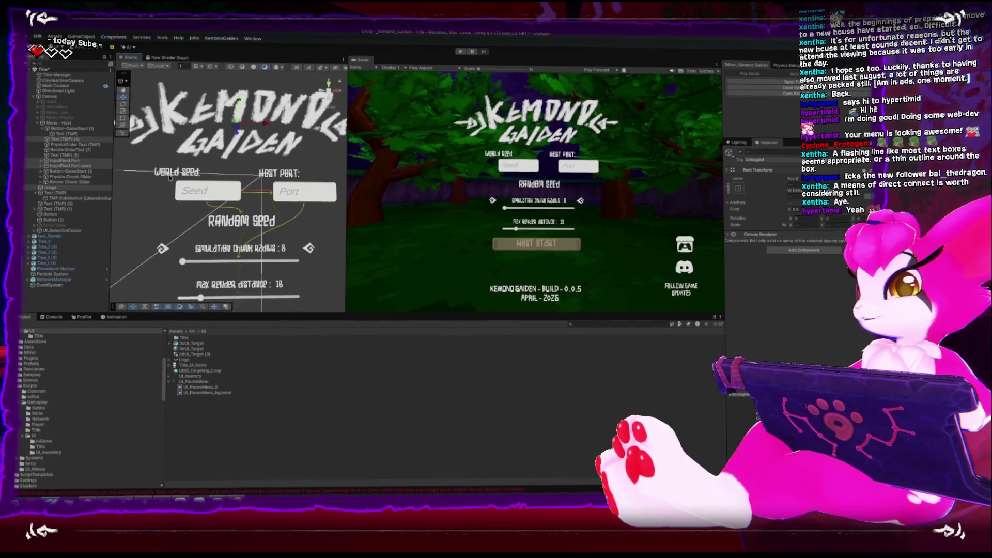
left_click(170, 175)
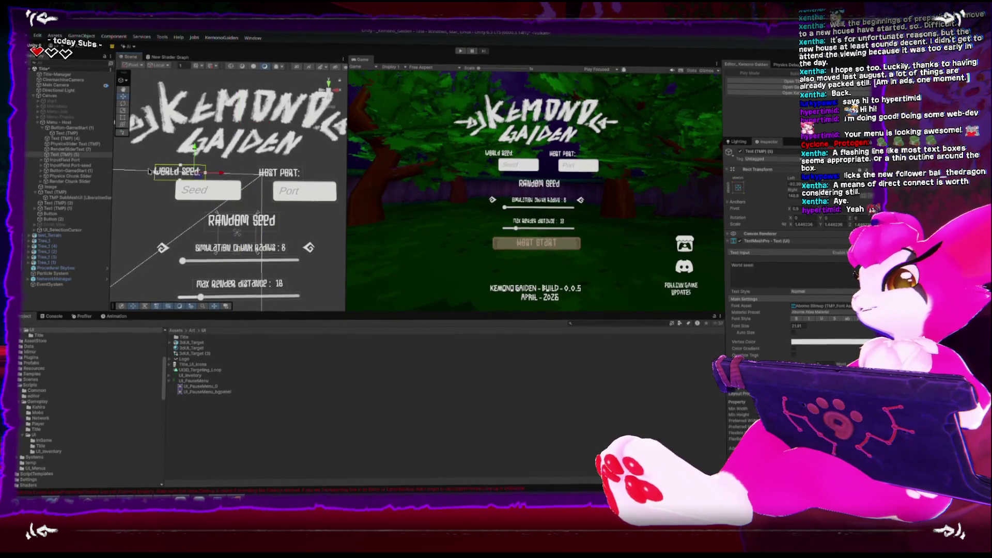
left_click(285, 177)
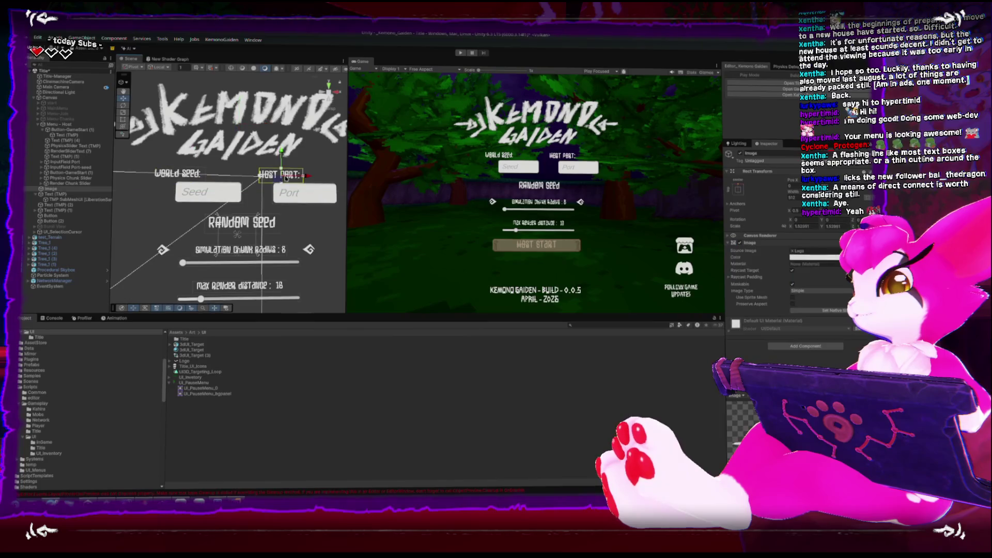
Check the Random Seed button, then drag the Simulation Chunk Radius slider and label down.
left_click(61, 129)
left_click(67, 133)
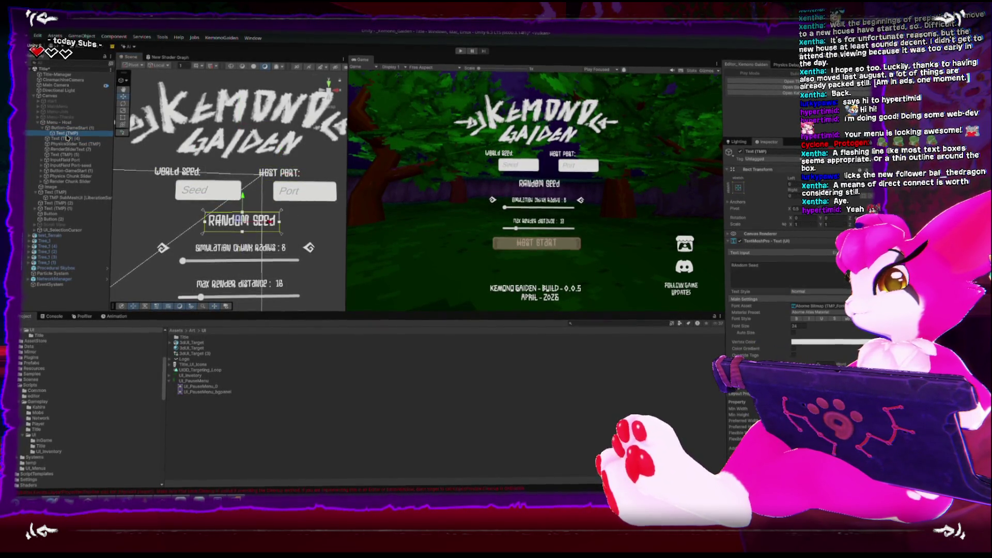
left_click(243, 205)
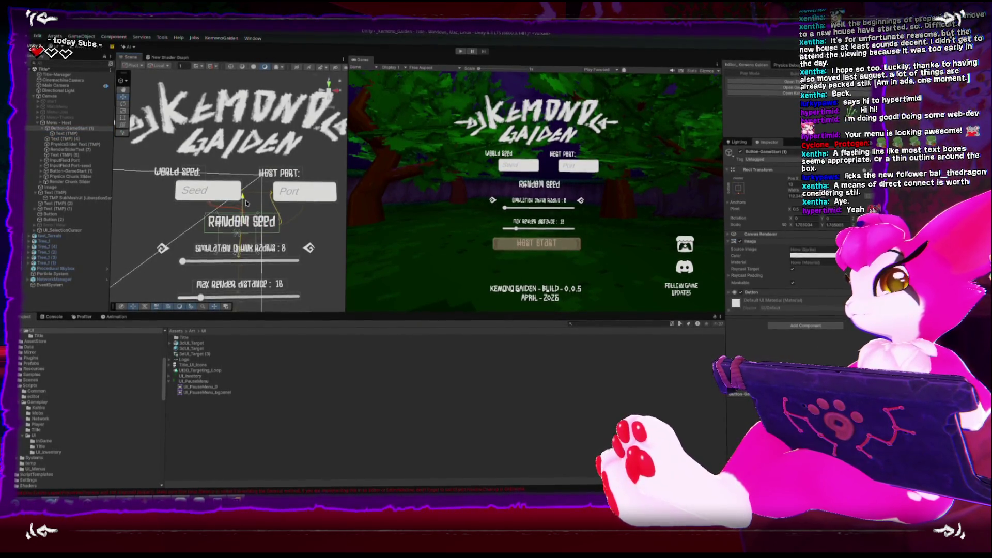
left_click(212, 250)
left_click(240, 246, "shift")
left_click_drag(241, 243, 241, 251)
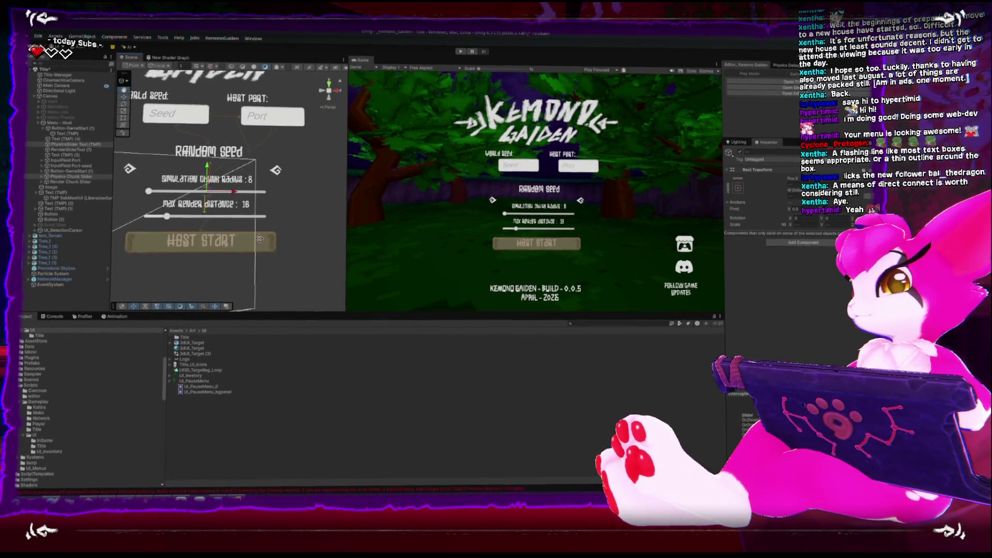
Lower the Host Start button and the Max Render Distance slider with its label.
left_click(246, 233)
scroll(233, 228, "down", 2)
left_click_drag(206, 204, 207, 228)
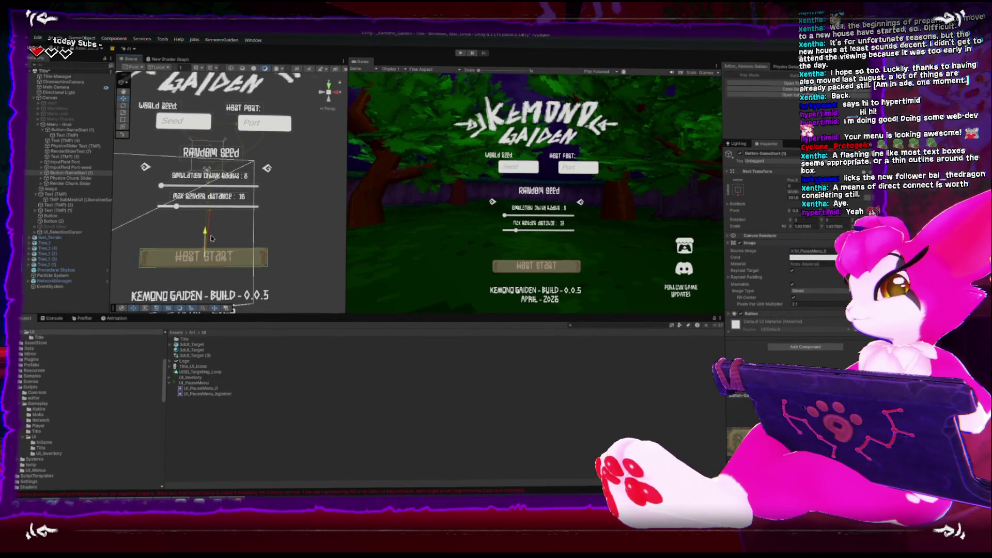
left_click(209, 204)
left_click(212, 191, "shift")
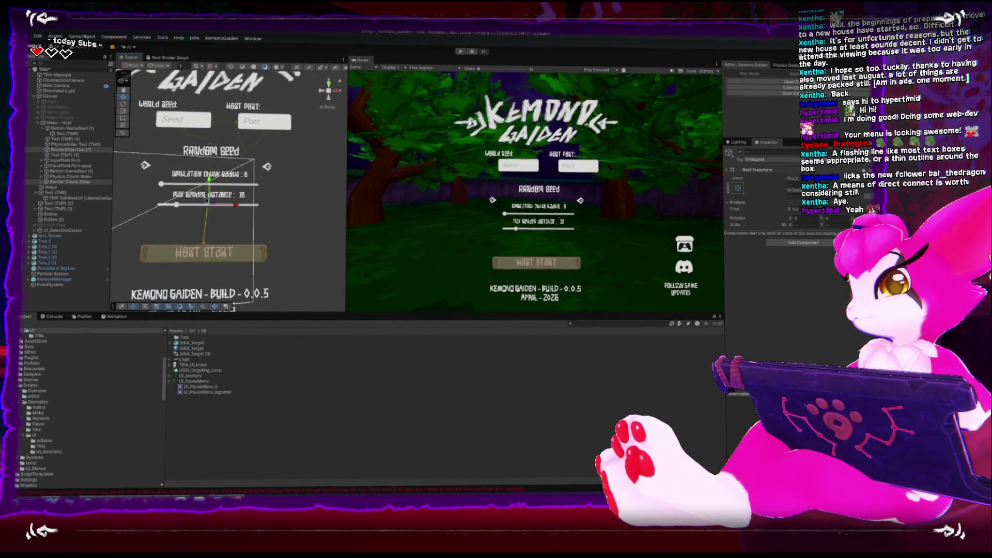
left_click_drag(212, 189, 209, 211)
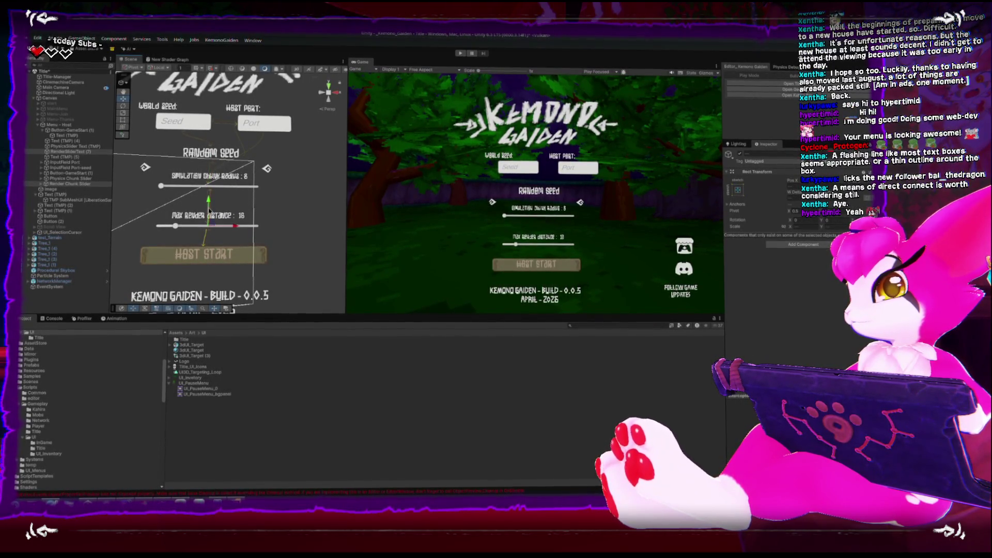
Resize both sliders with the Rect tool, widening them and then narrowing slightly.
left_click(205, 176)
left_click(211, 184, "shift")
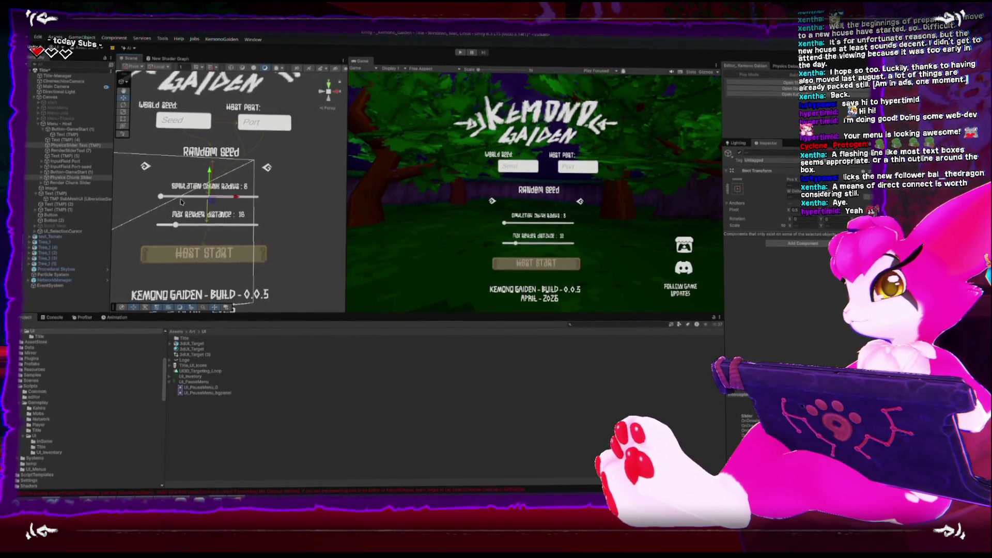
left_click(191, 227)
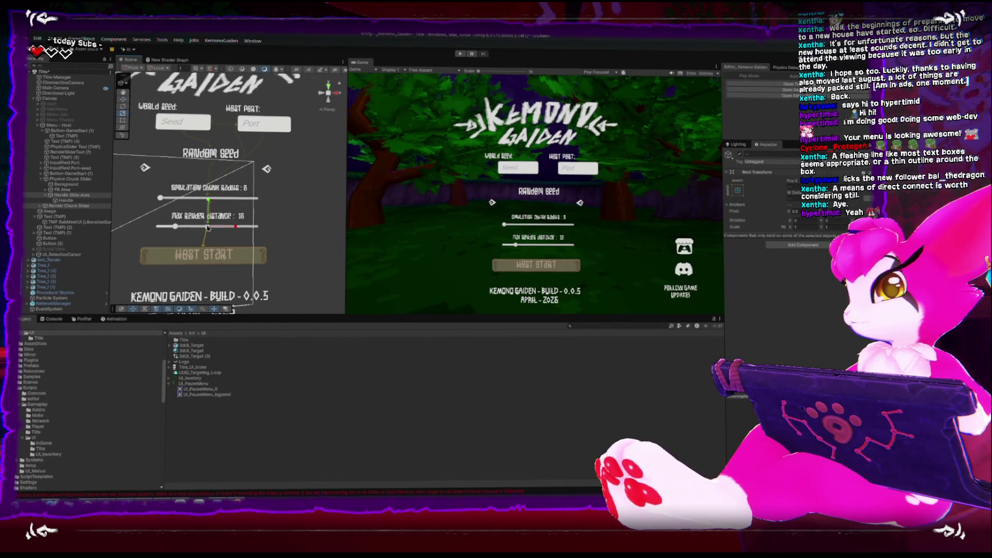
key("ctrl+z")
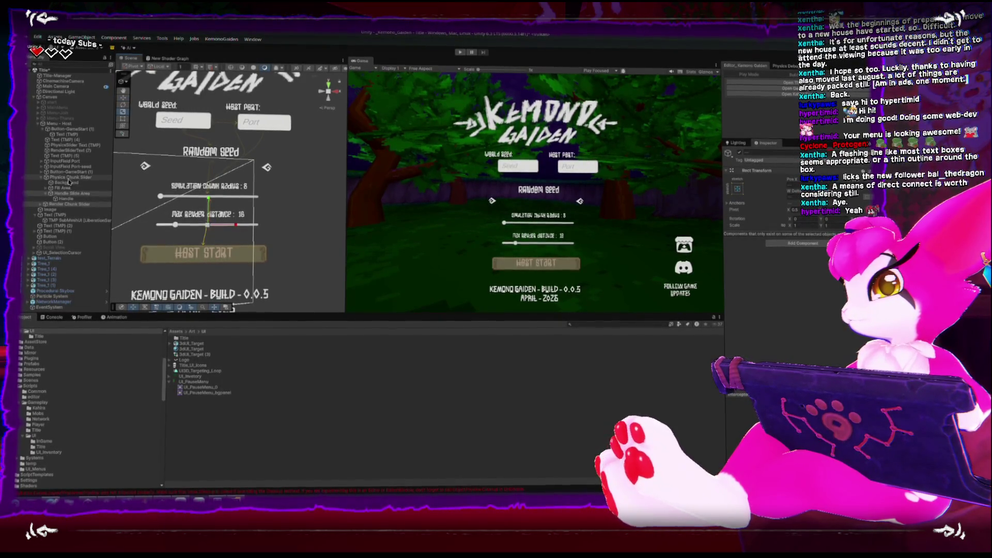
left_click(71, 177)
left_click_drag(207, 225, 236, 230)
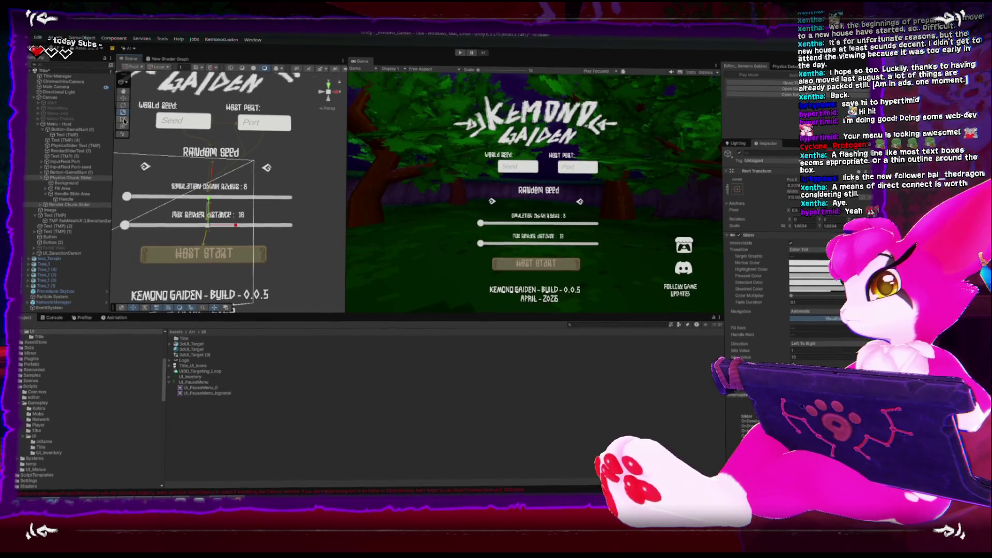
left_click_drag(286, 211, 261, 211)
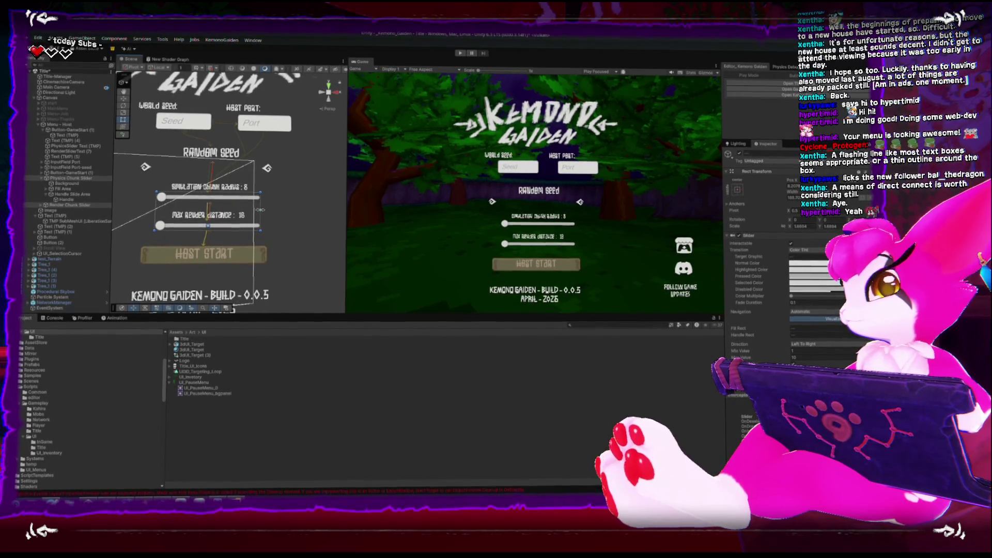
Remove Host Start's white background, move the Random Seed text down, and nudge Host Start right.
left_click(43, 174)
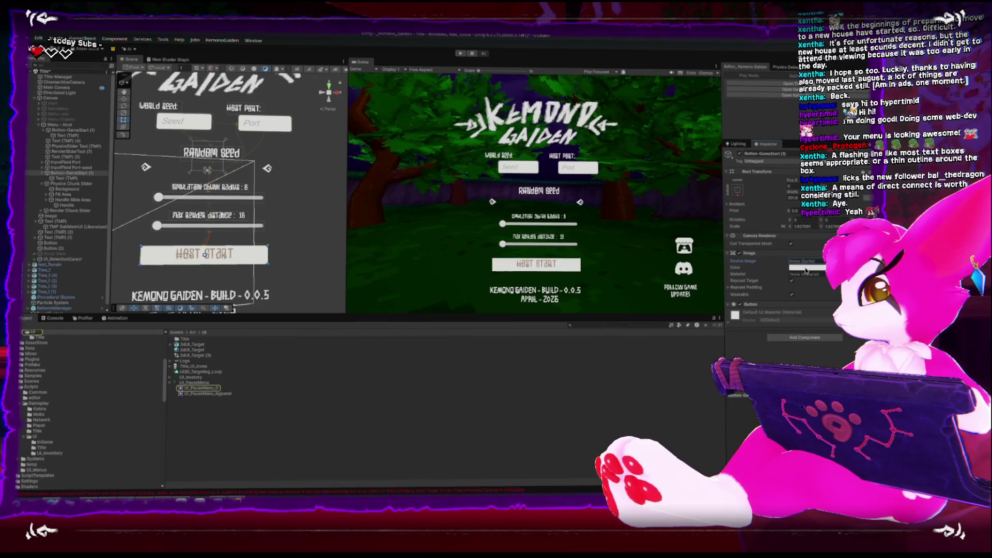
left_click(739, 254)
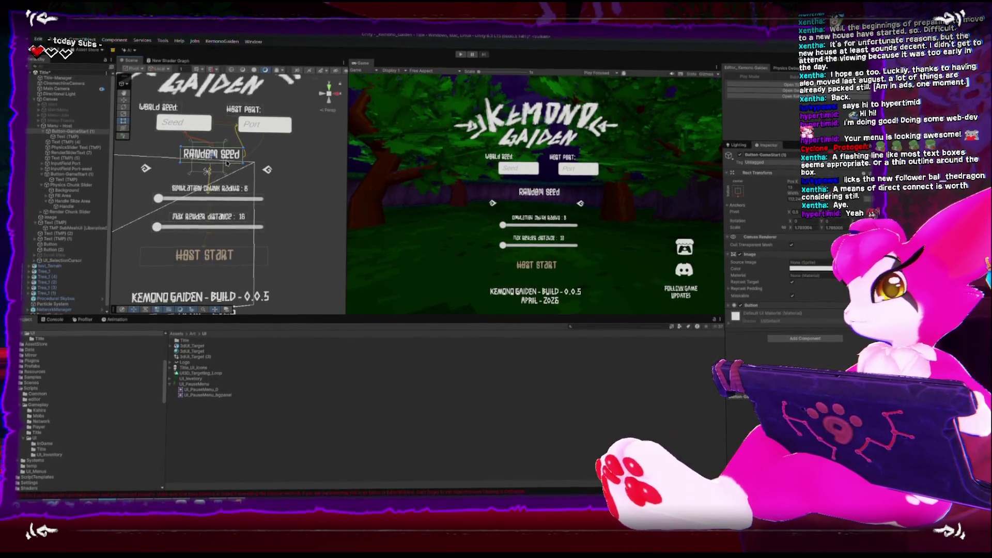
left_click_drag(214, 148, 239, 172)
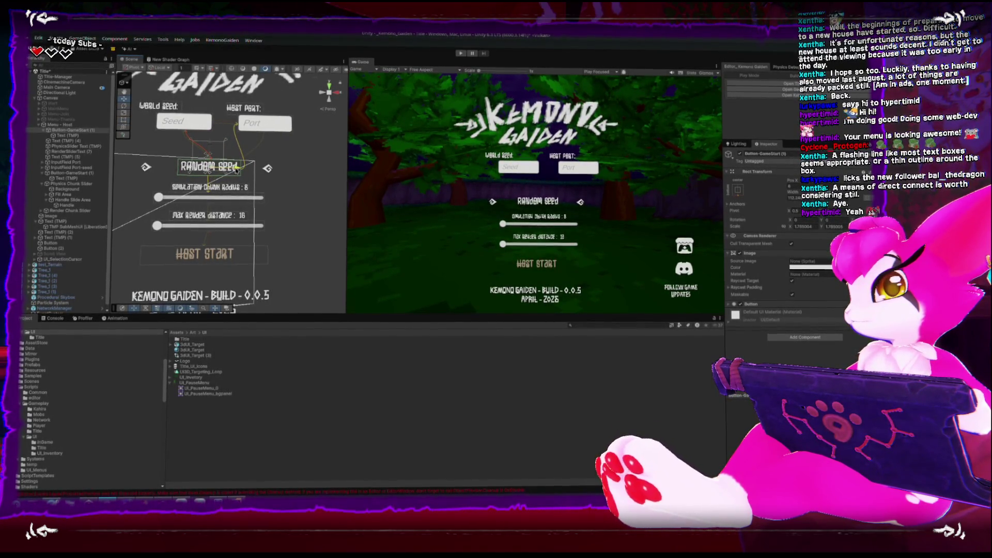
left_click_drag(231, 254, 234, 255)
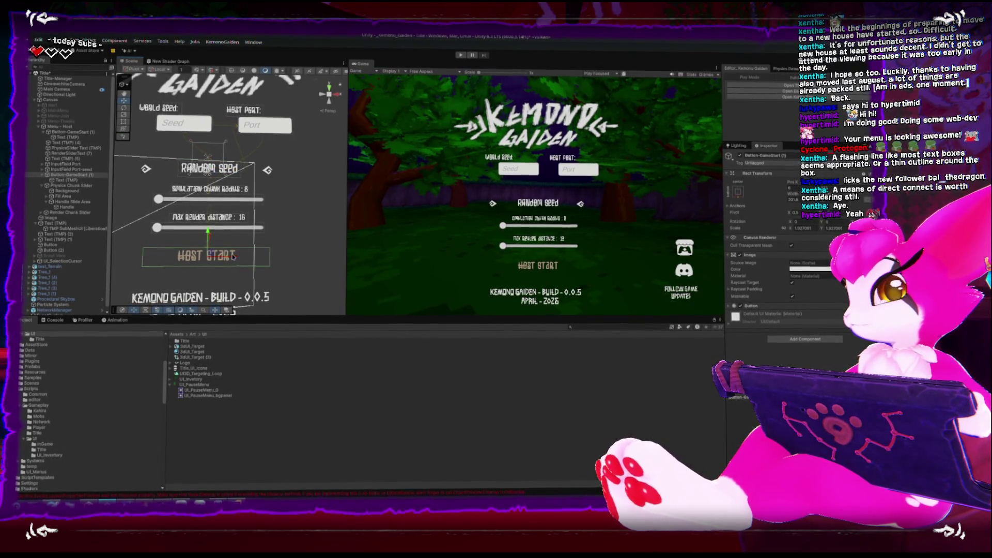
scroll(207, 207, "down", 3)
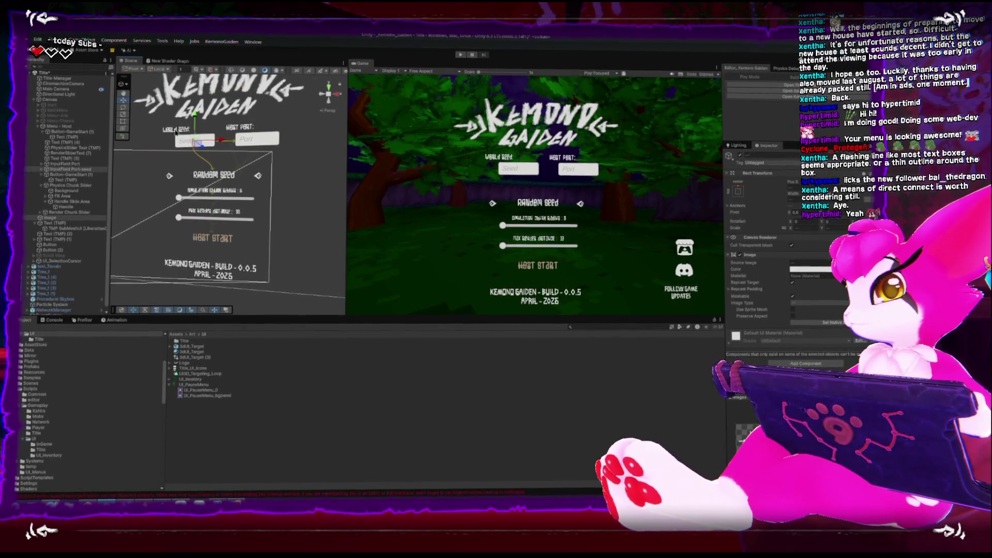
scroll(267, 236, "up", 1)
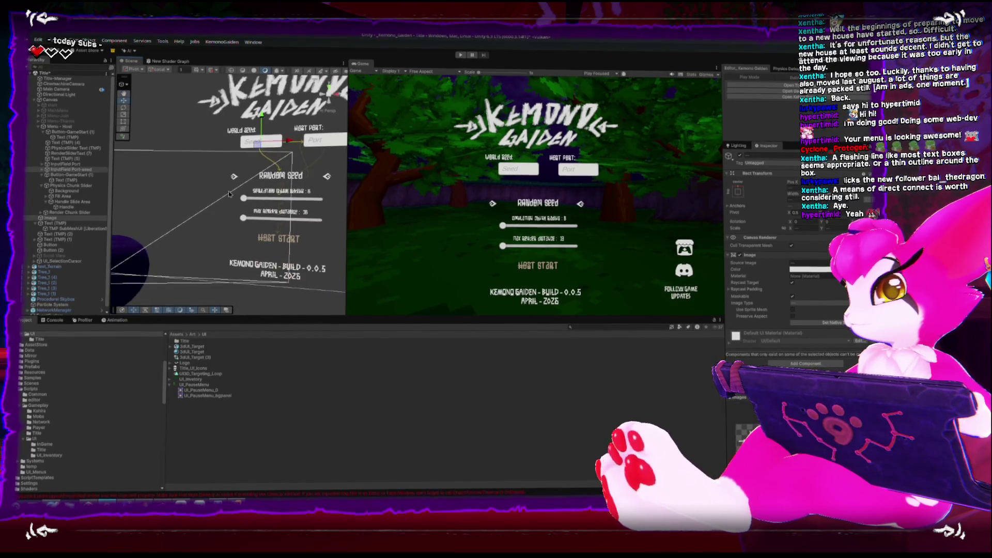
Inspect the Host Start button's text and its vertex colour.
left_click(280, 238)
left_click(277, 223)
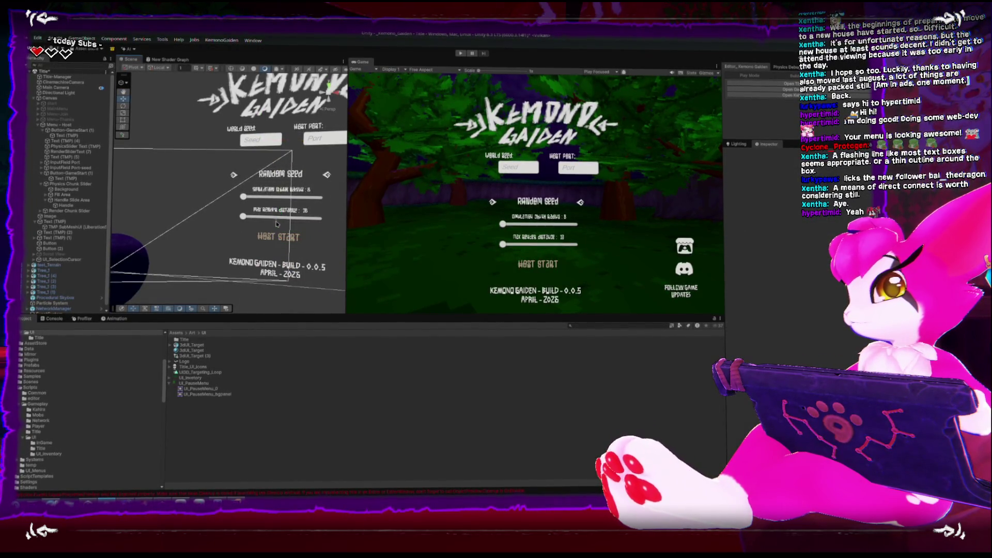
left_click(279, 221)
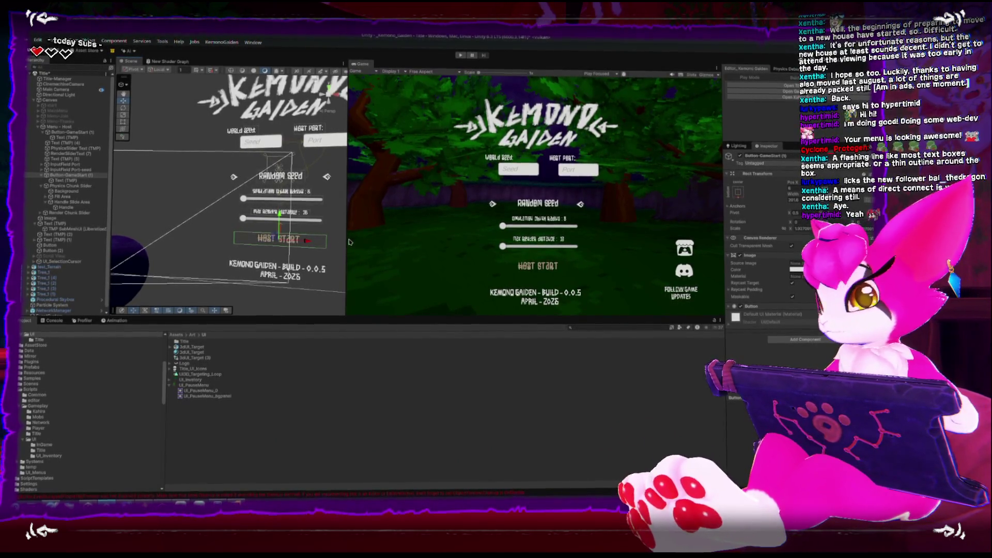
left_click(278, 237)
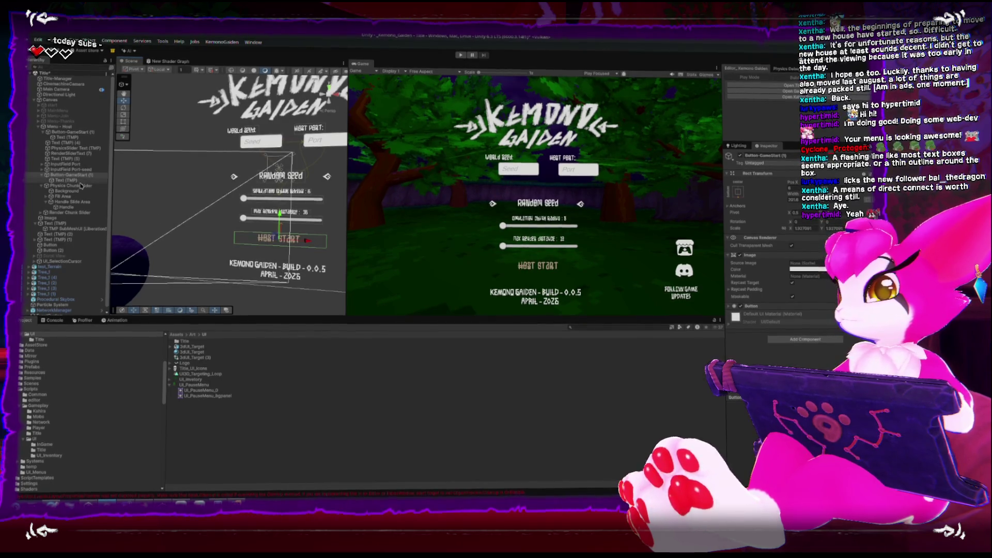
left_click(828, 356)
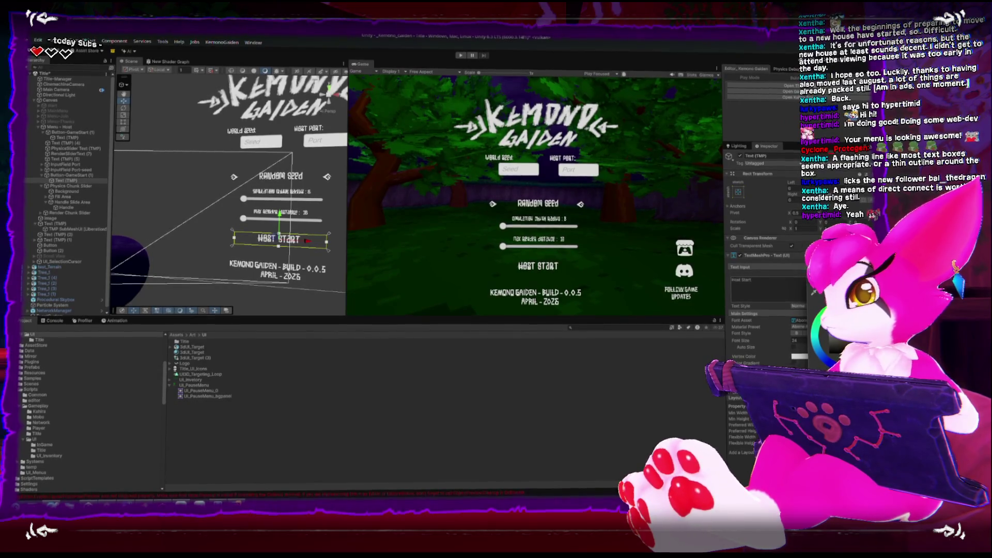
Rename the Random Seed button object to Button-RandomSeed and maximise the game preview.
left_click(86, 176)
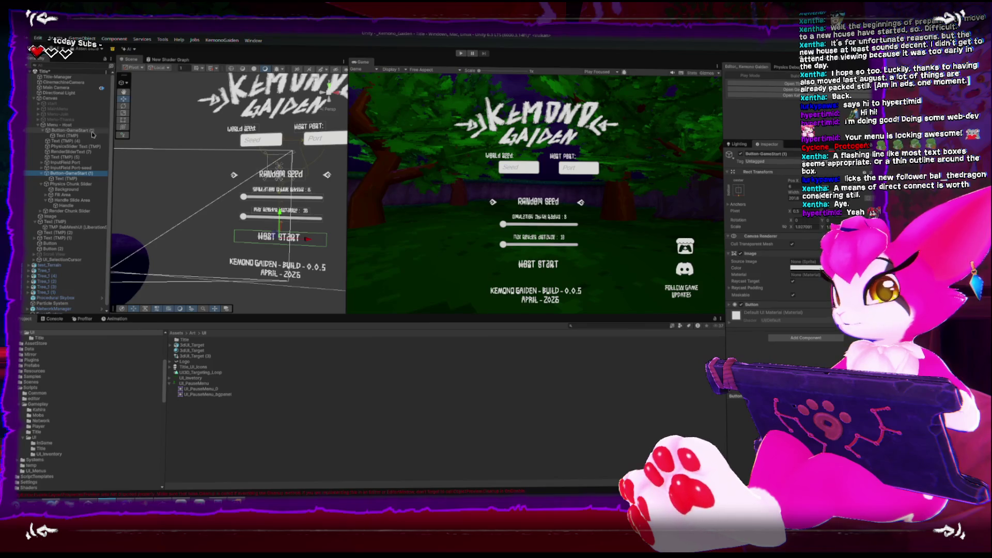
double_click(764, 154)
type("Random")
key("Return")
mouse_move(235, 232)
left_mouse_down()
mouse_move(253, 222)
mouse_move(164, 248)
left_mouse_up()
key("shift+space")
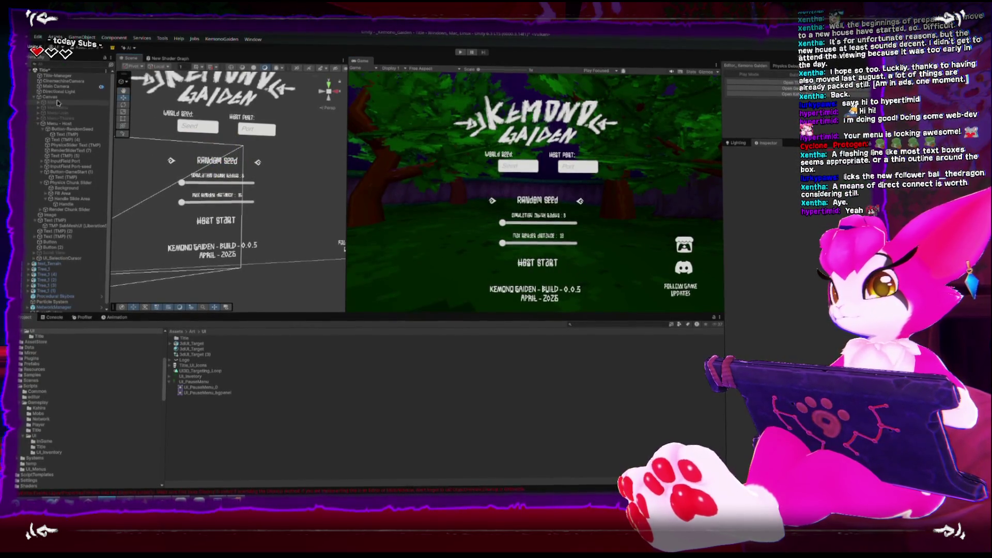
Lower the Max Render Distance slider, Simulation Chunk Radius slider and Random Seed button slightly.
left_click(56, 98)
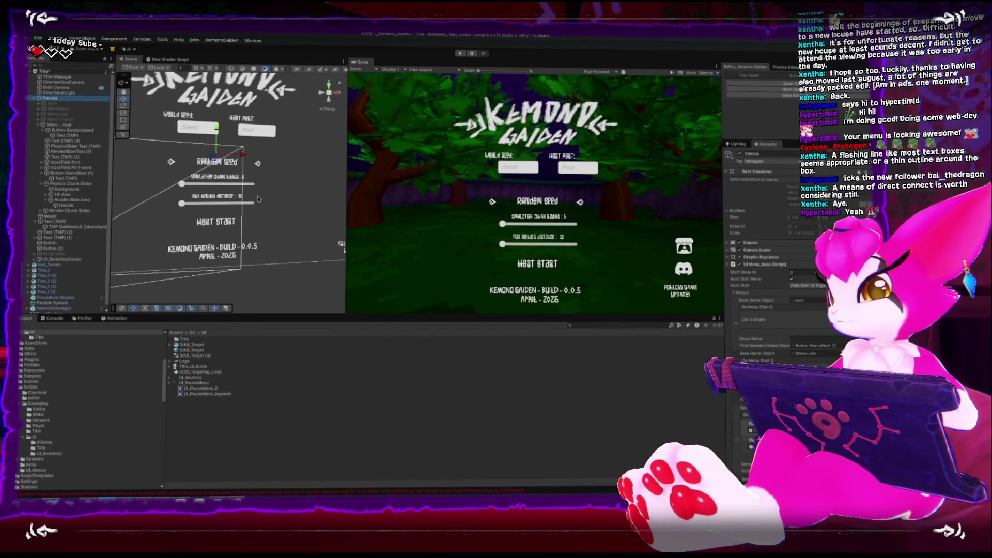
scroll(761, 318, "down", 5)
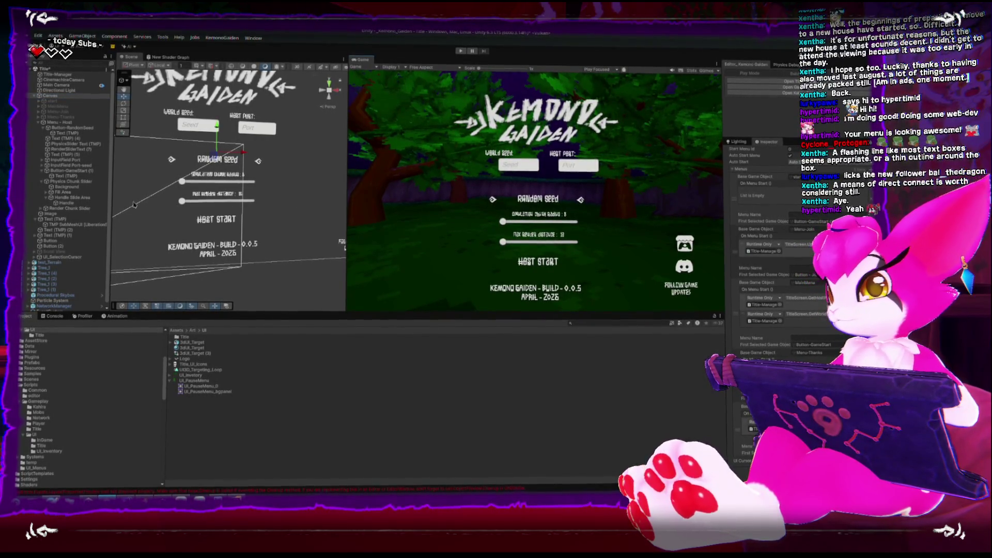
left_click(65, 171)
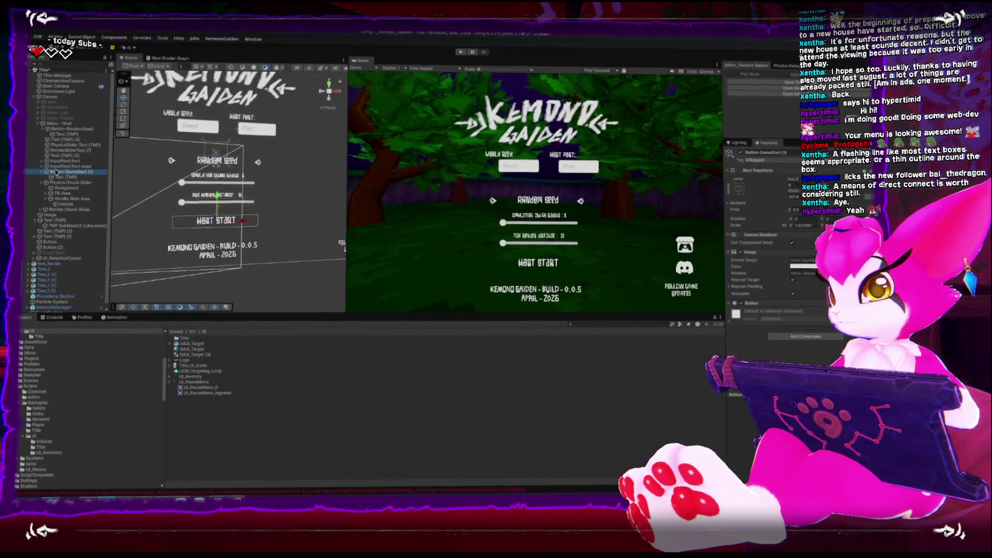
left_click(69, 130, "ctrl")
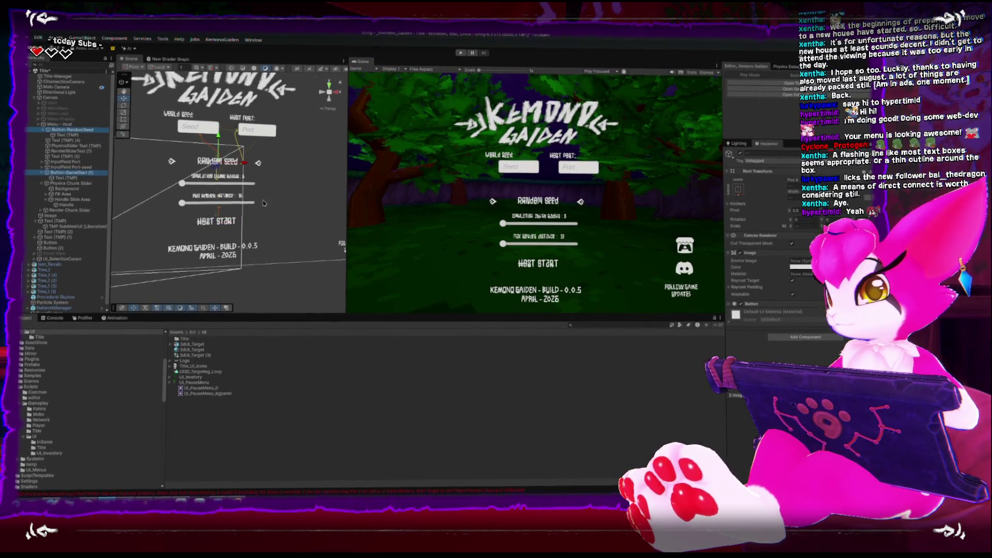
left_click(209, 222)
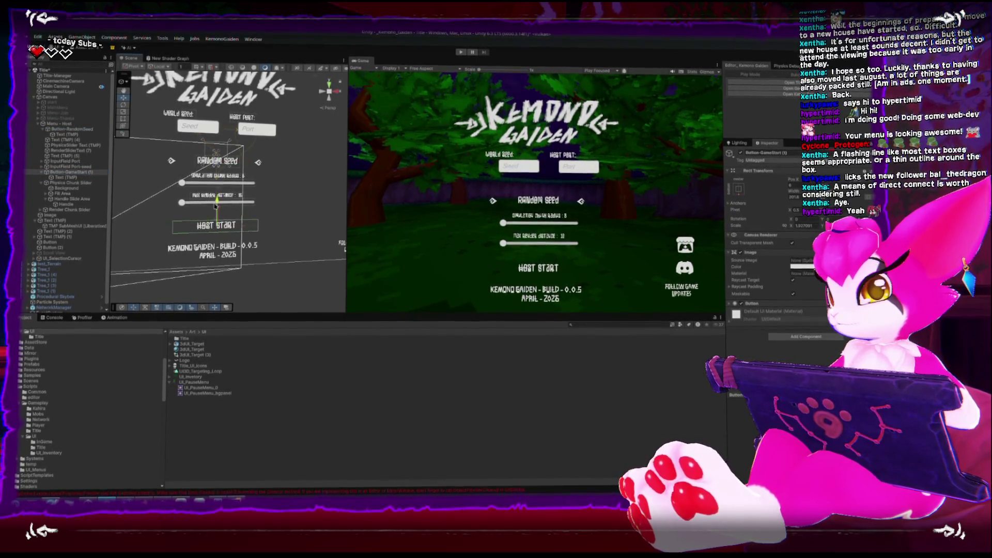
left_click(199, 198)
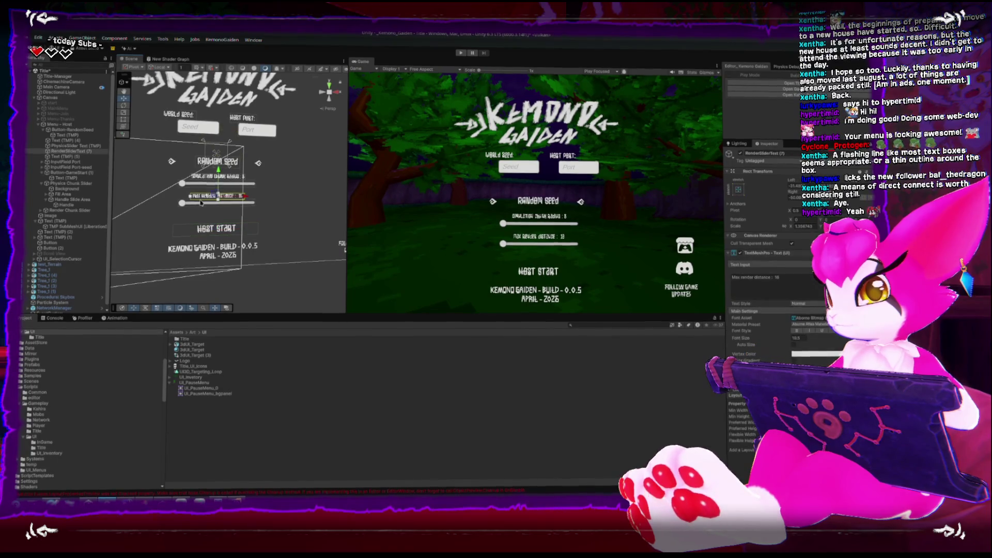
left_click_drag(217, 185, 217, 191)
left_click(211, 174)
left_click_drag(220, 161, 217, 168)
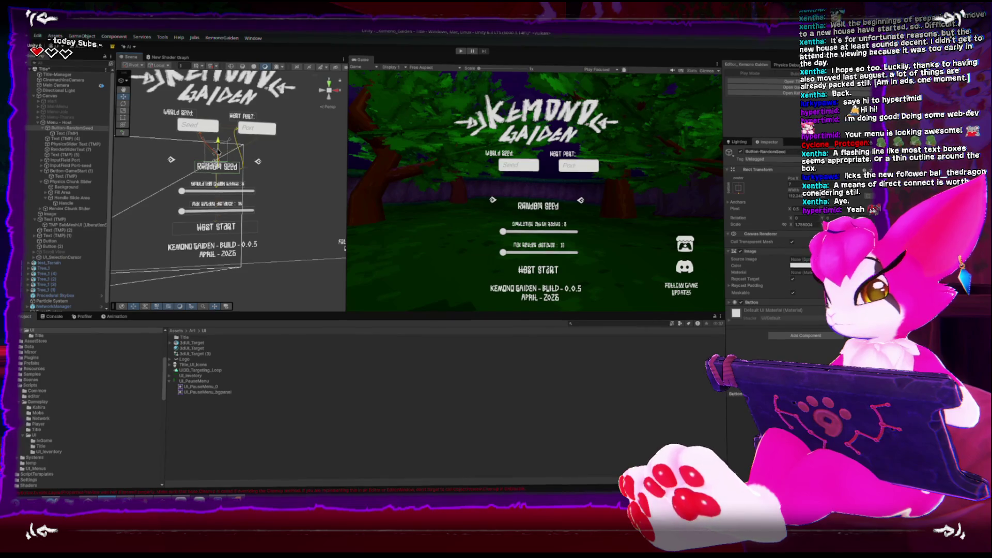
left_click_drag(218, 153, 218, 155)
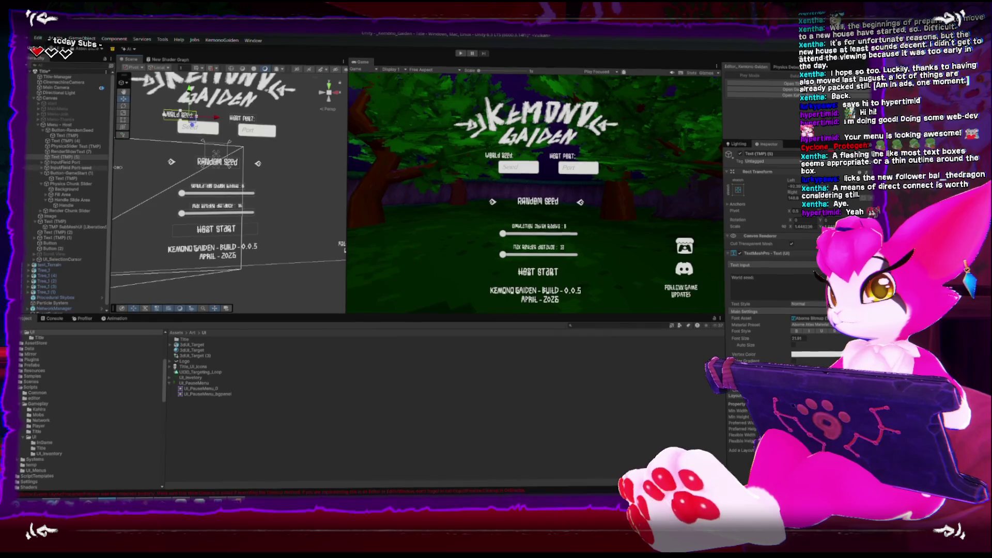
Rename the World Seed label object to 'Text - seed'.
left_click(44, 130)
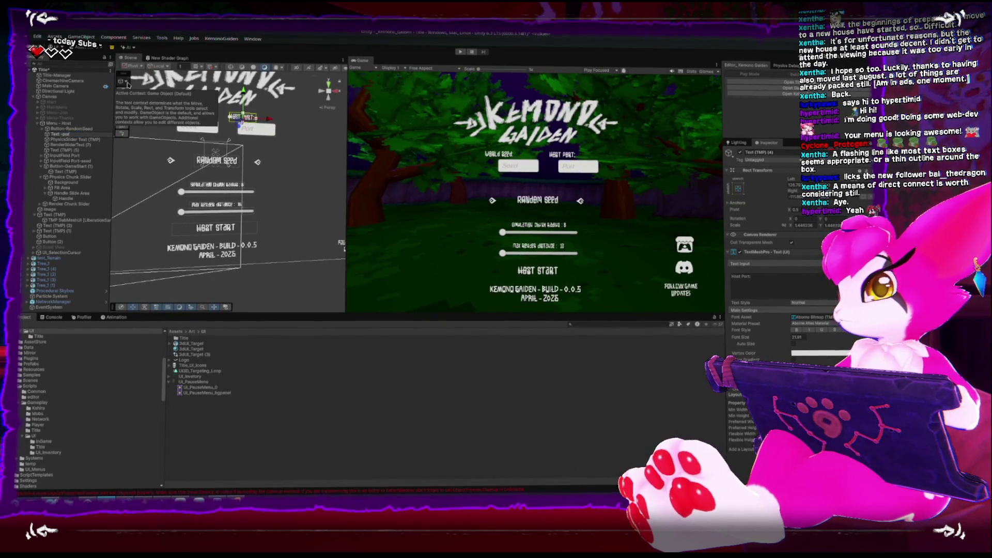
left_click(174, 117)
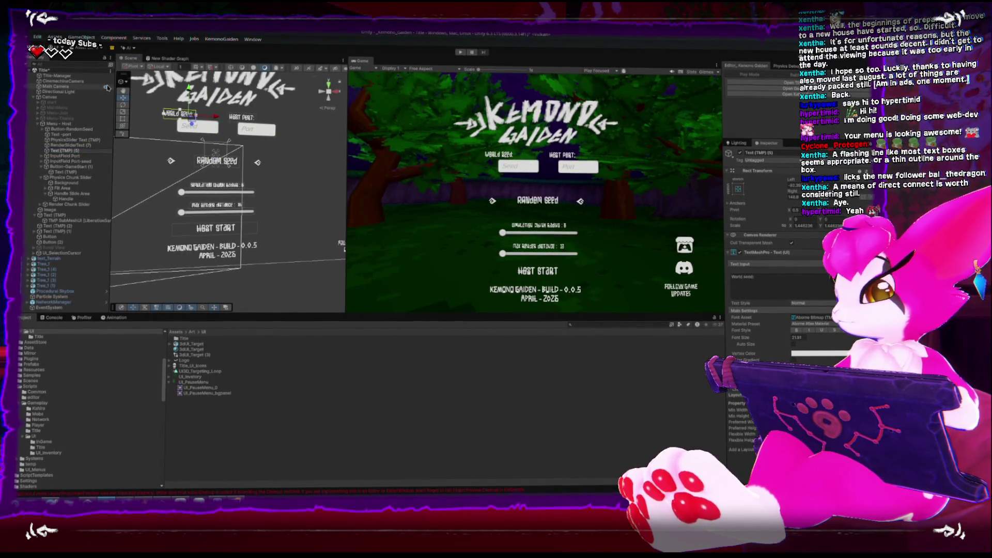
type("- seed")
key("Return")
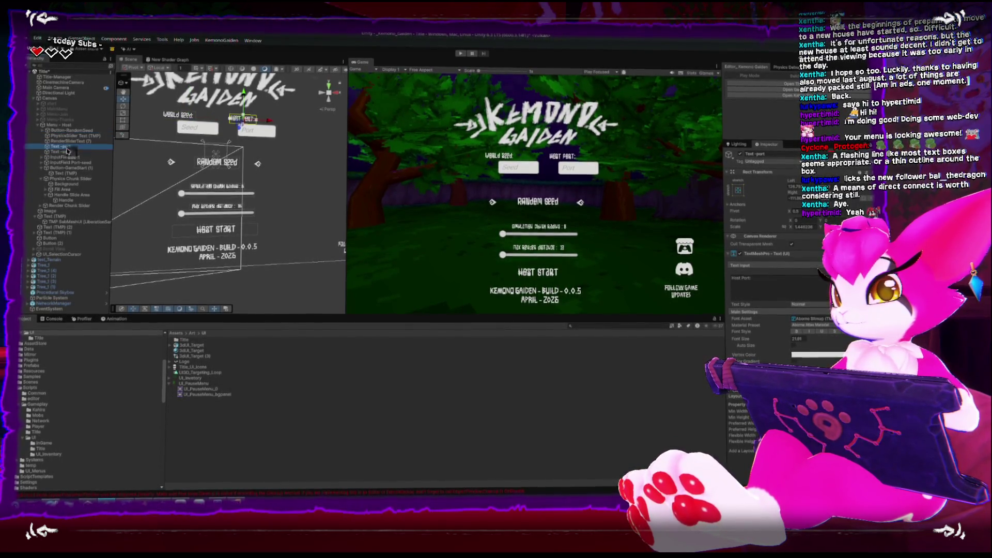
Move the seed and port labels and fields lower on the menu.
left_click(69, 162, "shift")
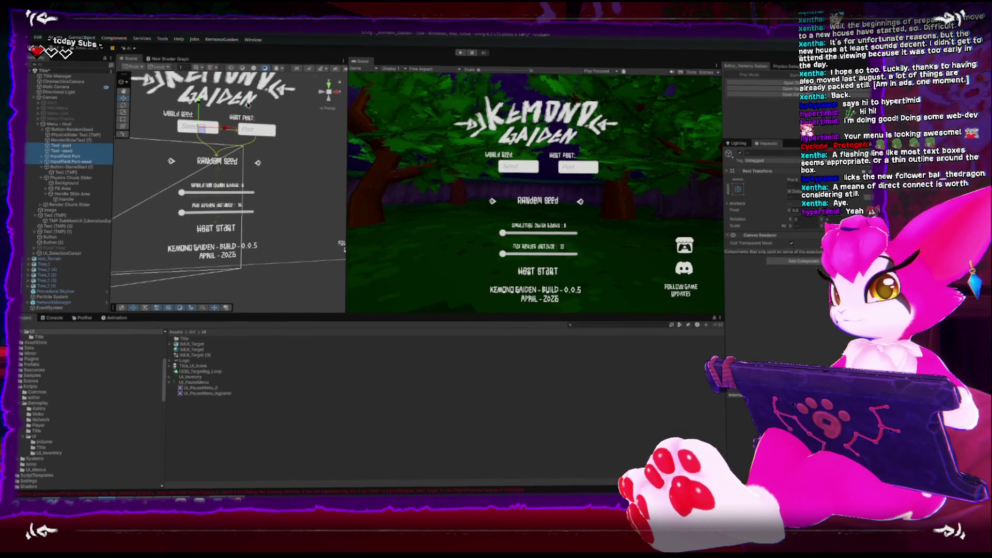
left_click_drag(198, 105, 197, 125)
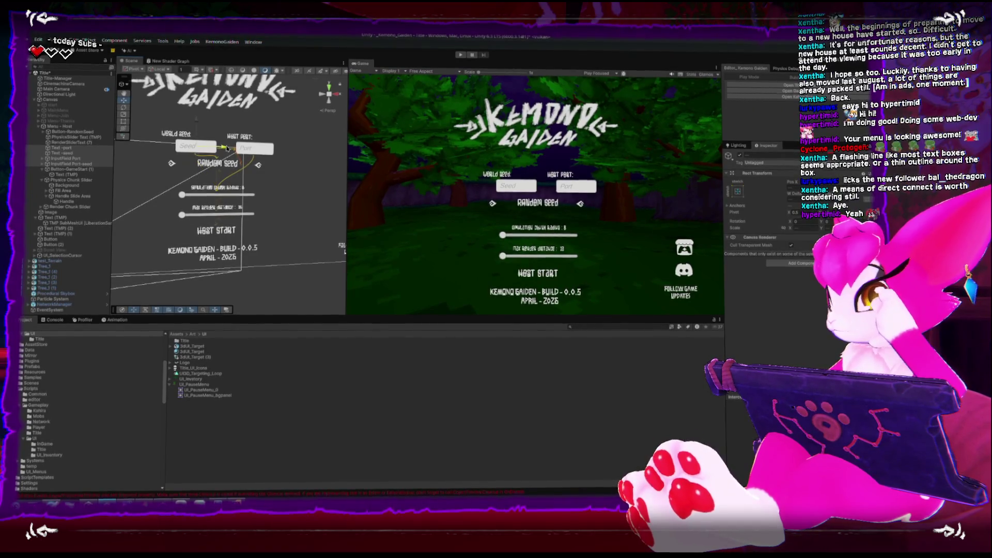
left_click(161, 140)
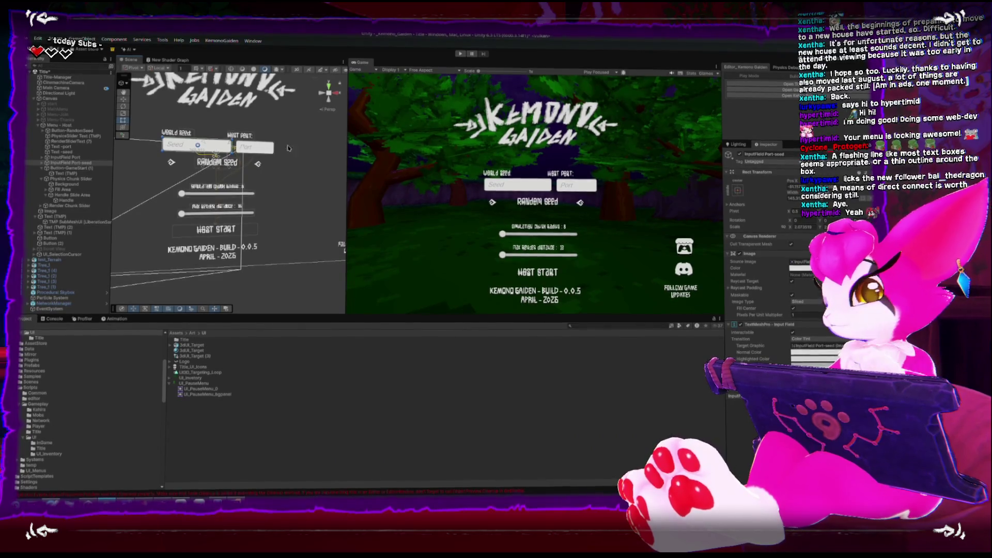
Select the Random Seed button and nudge it slightly upward.
scroll(290, 131, "down", 4)
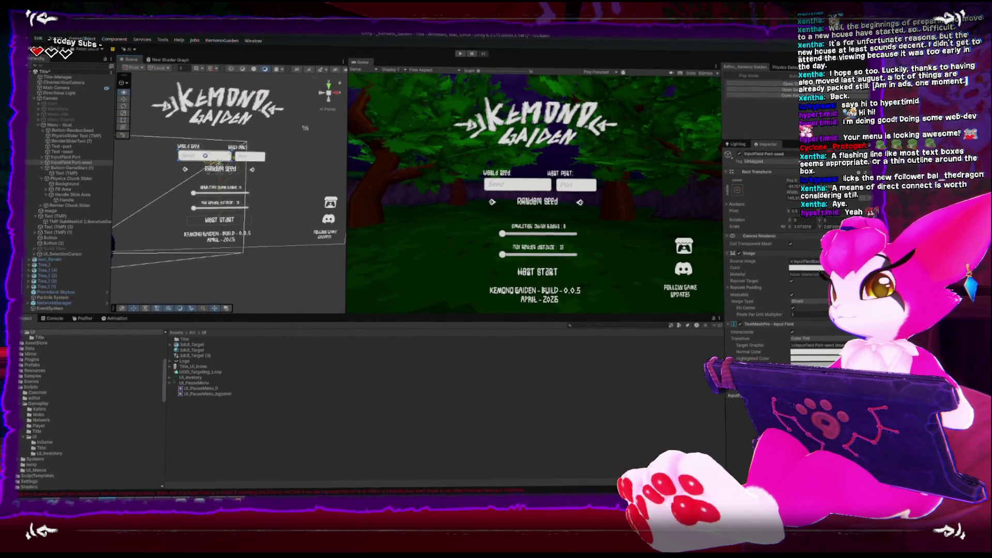
scroll(230, 184, "up", 3)
left_click(218, 161)
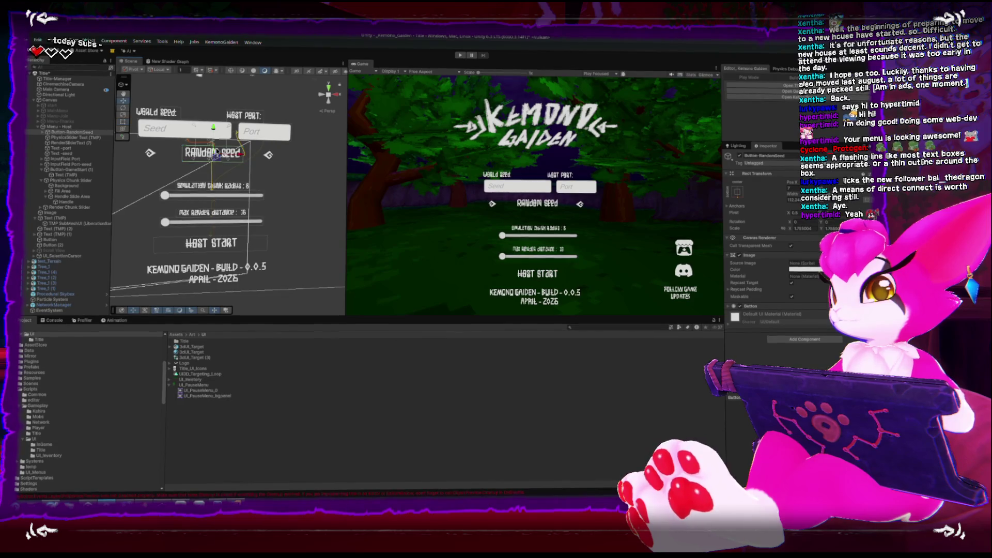
mouse_move(211, 154)
left_mouse_down()
mouse_move(258, 155)
mouse_move(299, 176)
mouse_move(206, 209)
mouse_move(247, 166)
left_mouse_up()
Widen the Random Seed button to about 154 with the Rect tool, then reselect the seed and port fields.
left_click(267, 146)
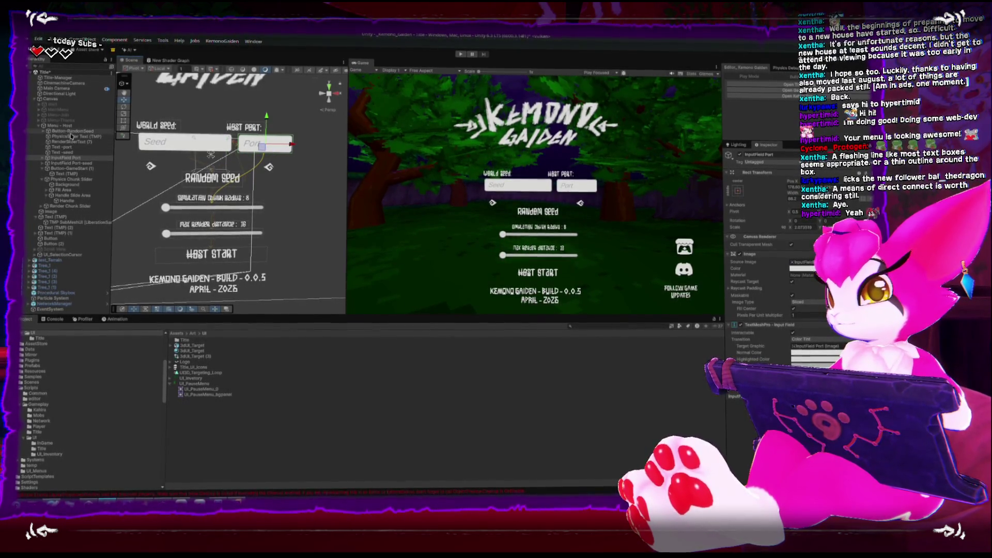
key("t")
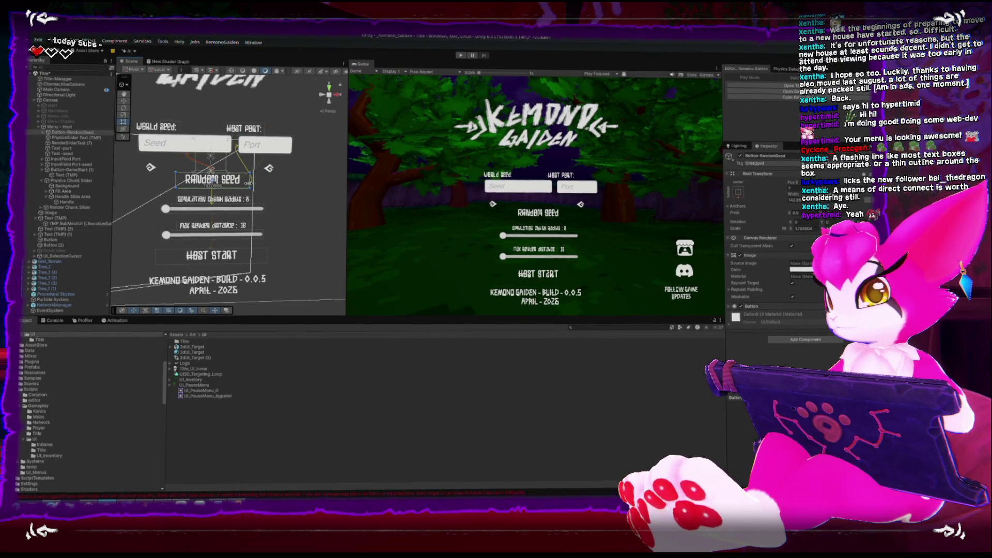
left_click_drag(247, 181, 253, 179)
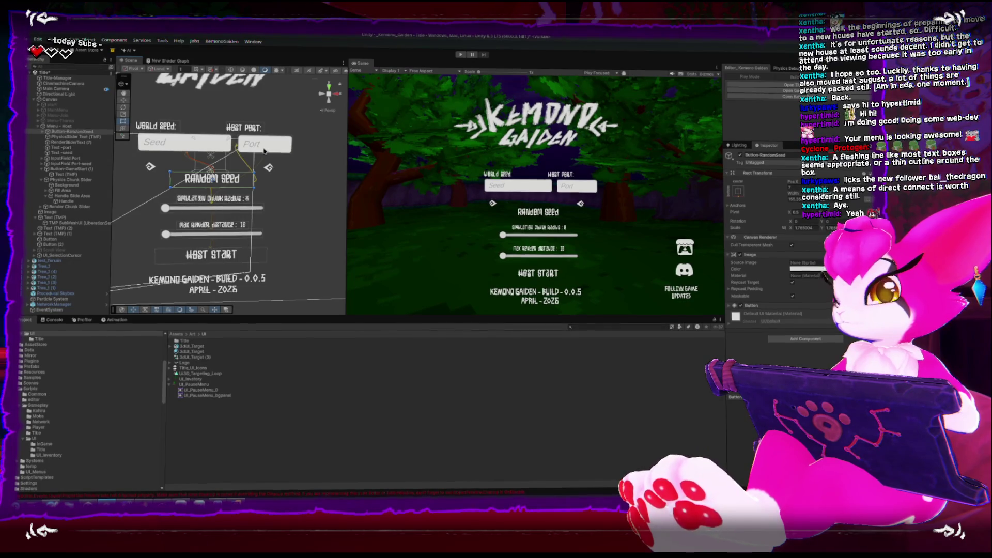
left_click(188, 141)
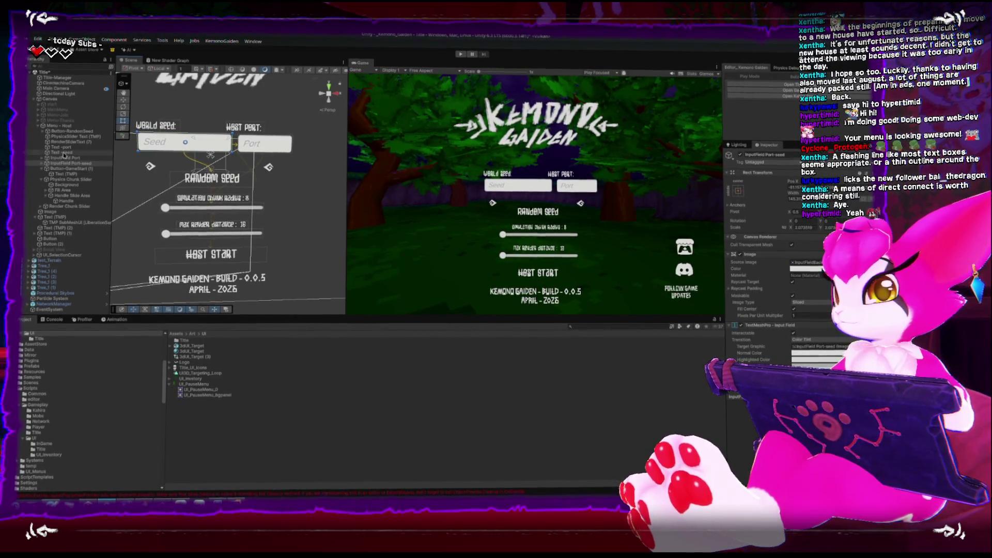
left_click(65, 158, "ctrl")
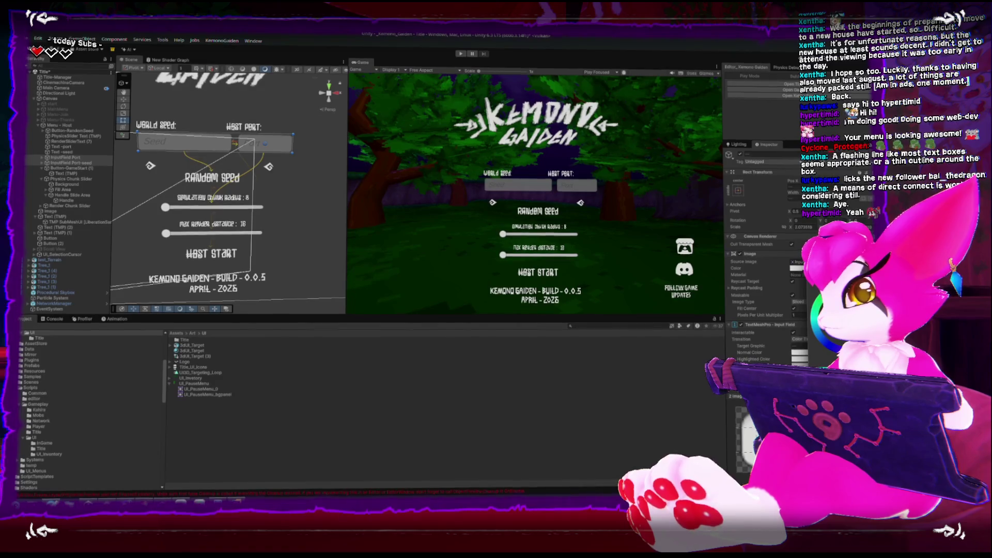
left_click(318, 226)
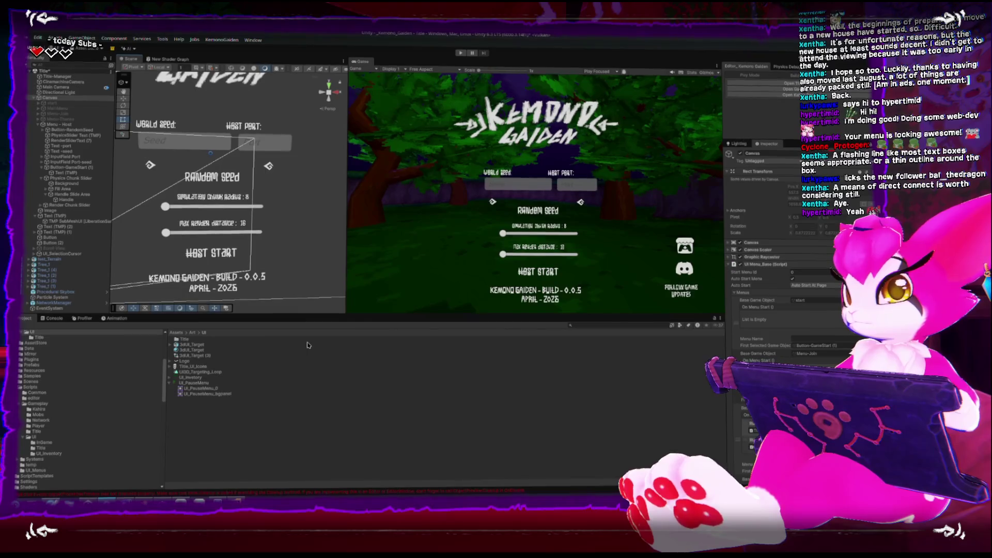
Attach the UI_Extended Functions and UI_TitleButton scripts to both Host Start and Random Seed buttons.
left_click(78, 168)
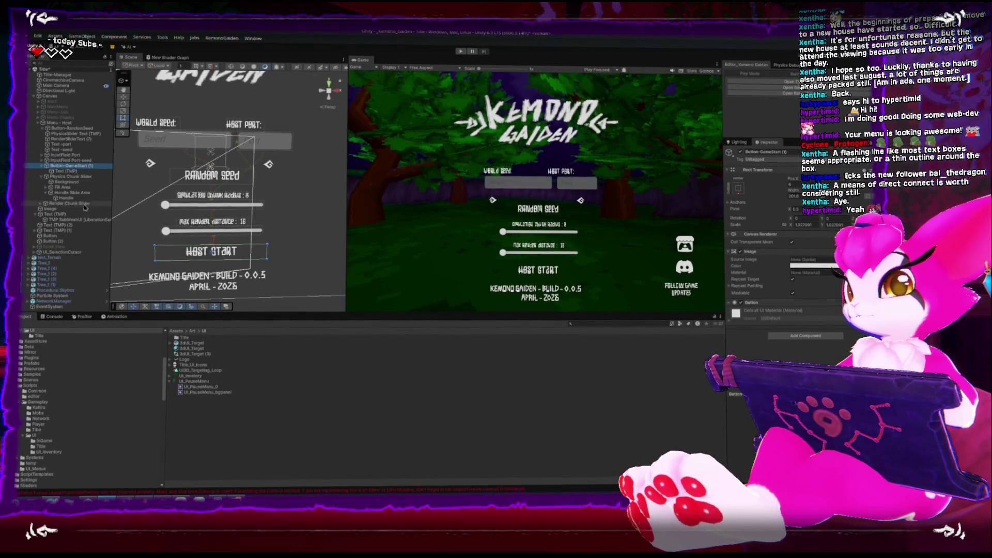
left_click_drag(86, 180, 79, 135)
left_click(78, 132, "ctrl")
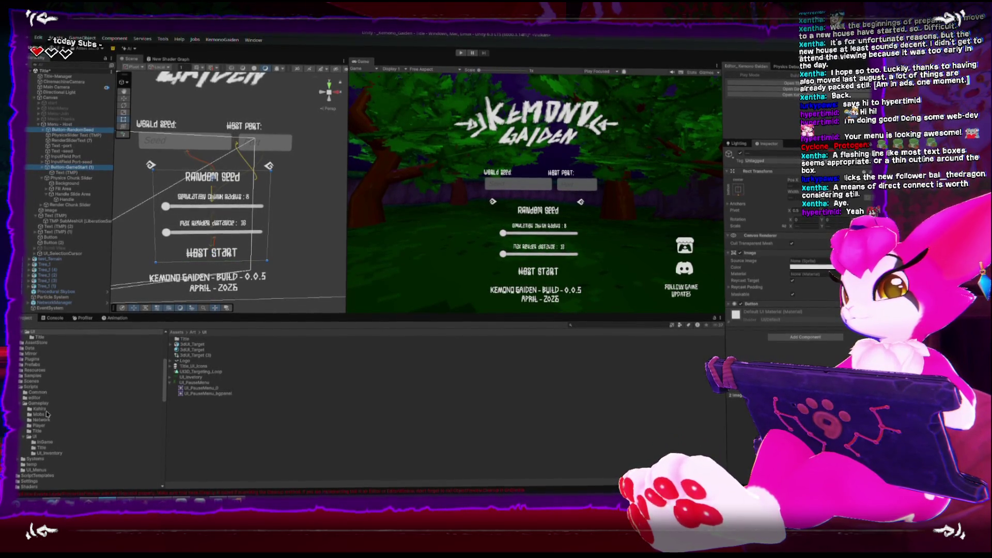
left_click(34, 436)
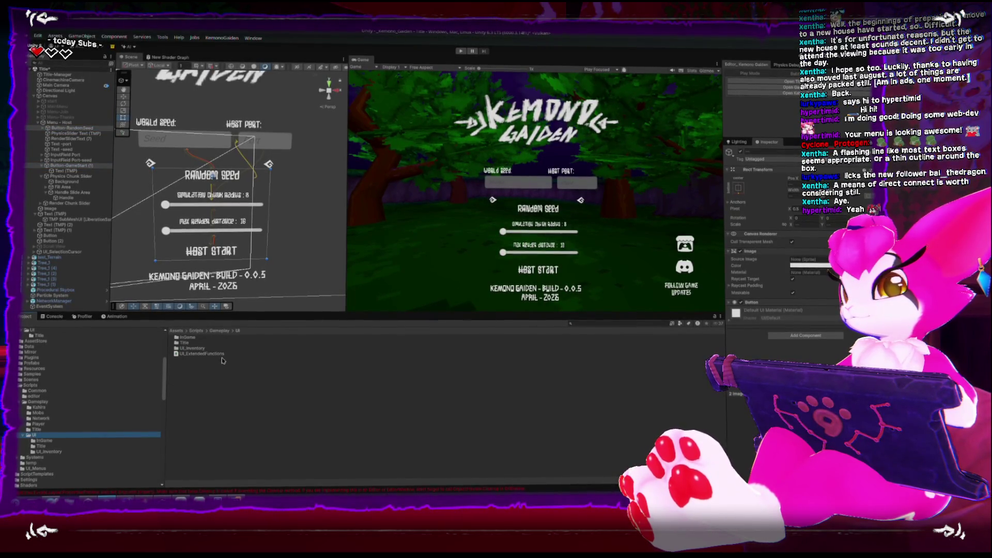
left_click_drag(215, 355, 785, 336)
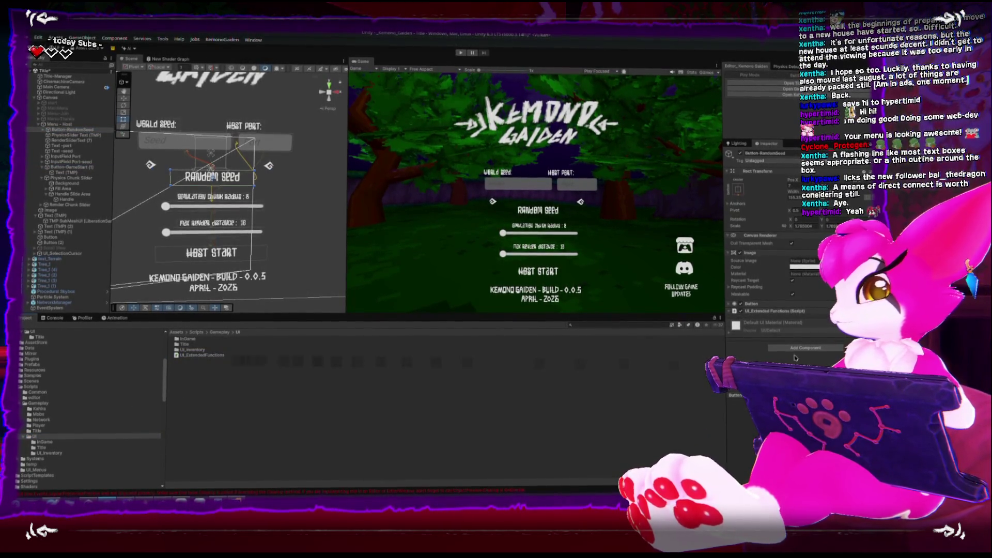
left_click(41, 448)
left_click_drag(195, 338, 807, 360)
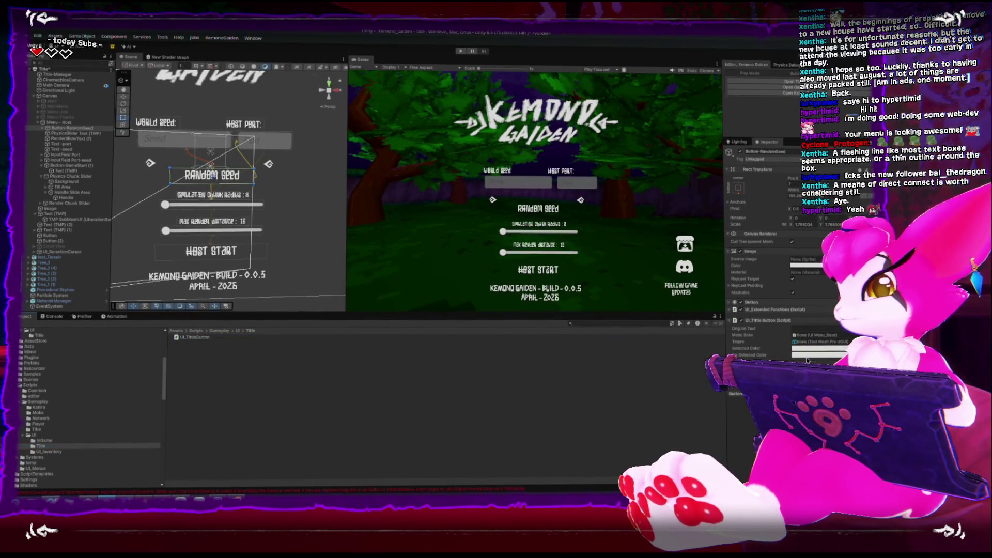
Link each button's Text (TMP) child into its UI_TitleButton text reference field.
left_click(43, 128)
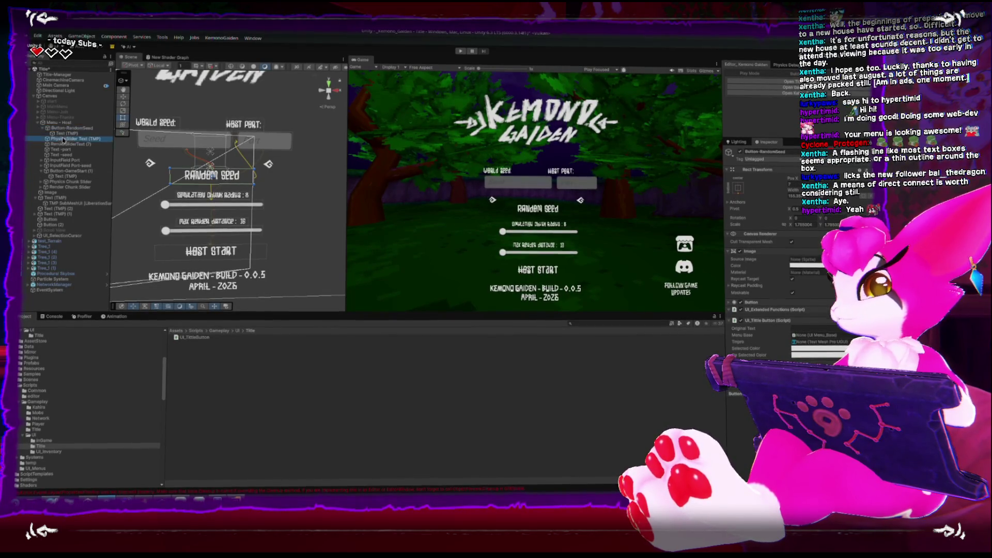
left_click_drag(61, 139, 818, 341)
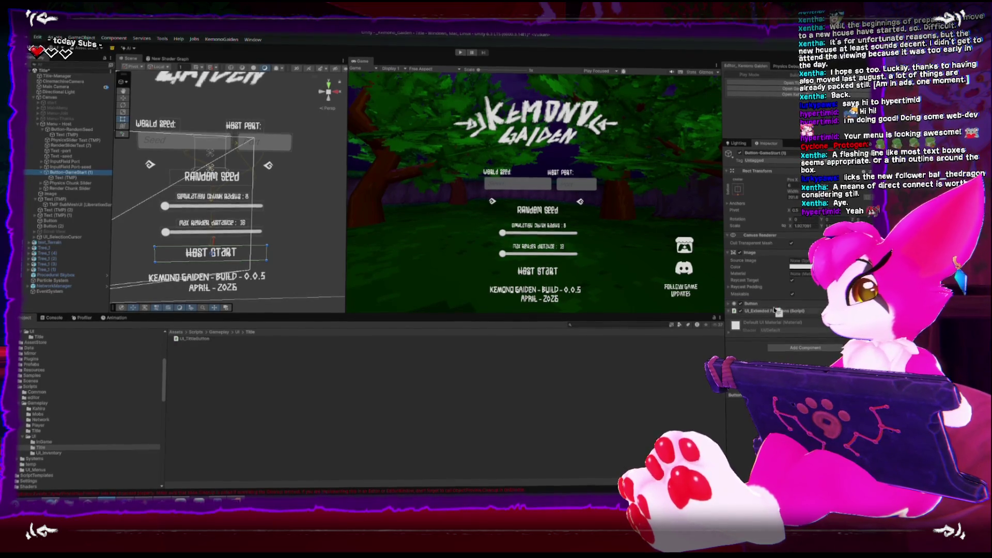
left_click_drag(191, 338, 78, 172)
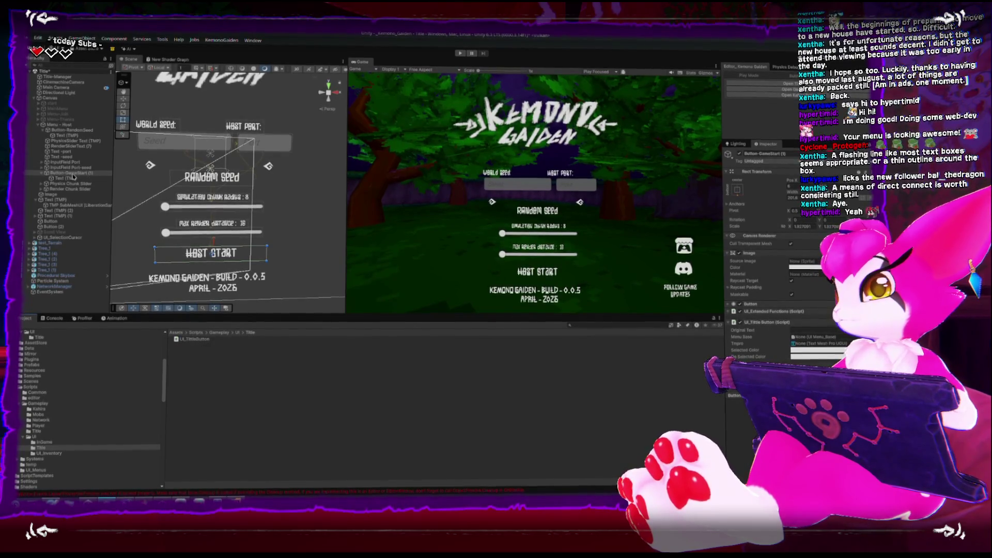
left_click_drag(831, 344, 826, 344)
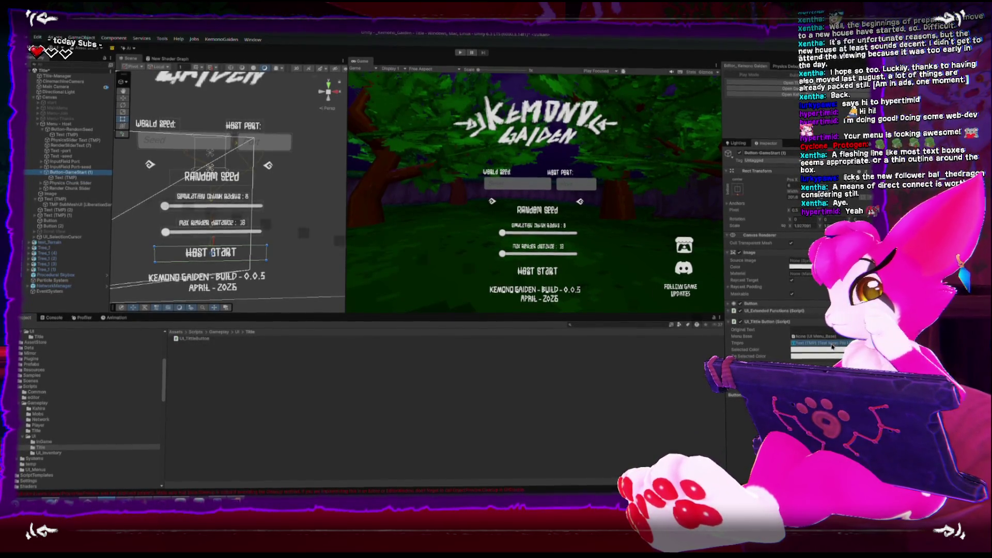
left_click_drag(59, 133, 807, 337)
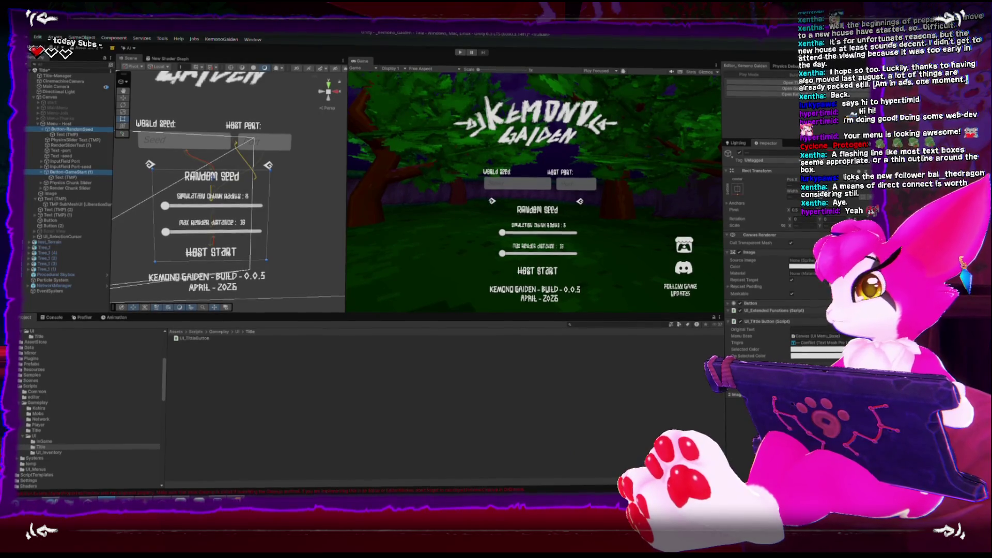
left_click(826, 356)
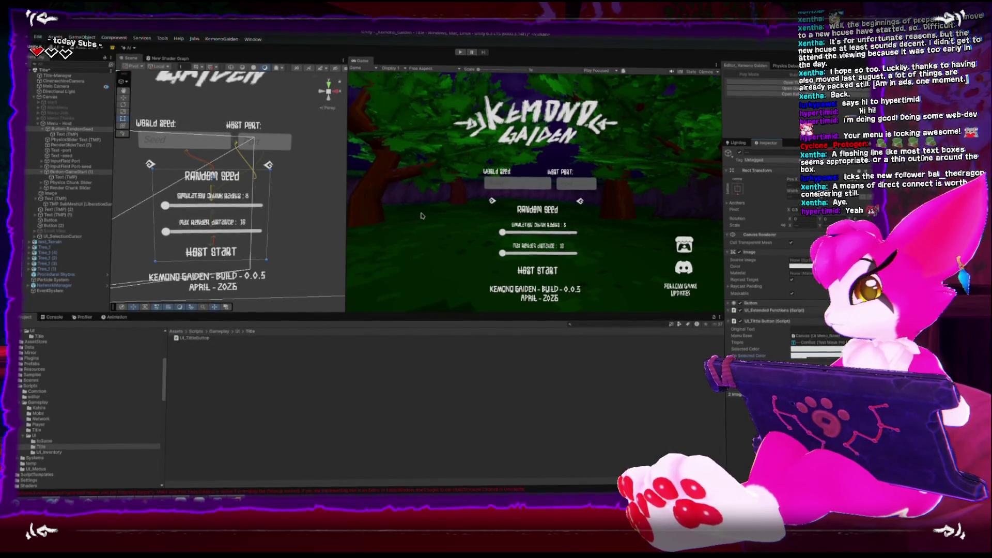
left_click(219, 204)
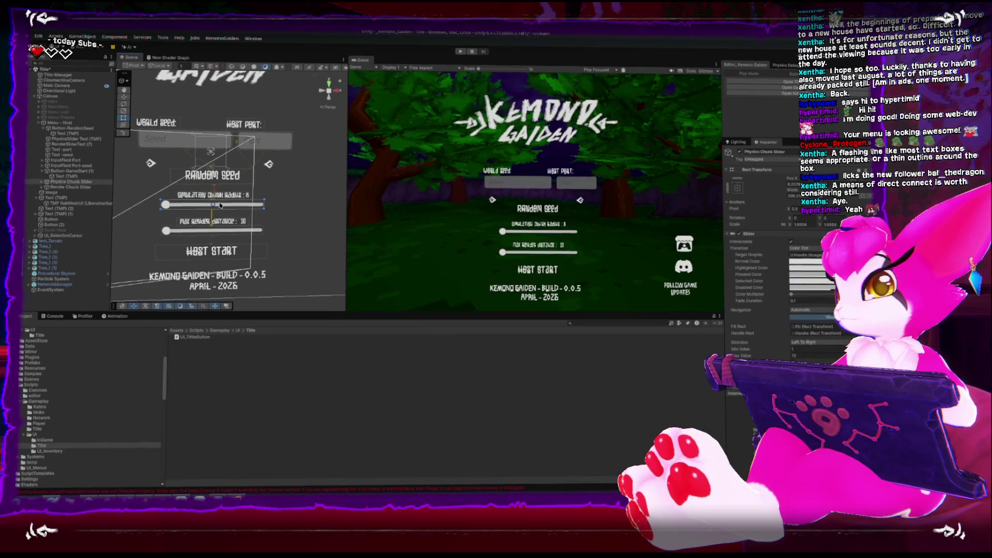
Attach UI_Extended Functions to the Render Chunk Slider, then enter Play mode with the Console shown.
left_click(729, 235)
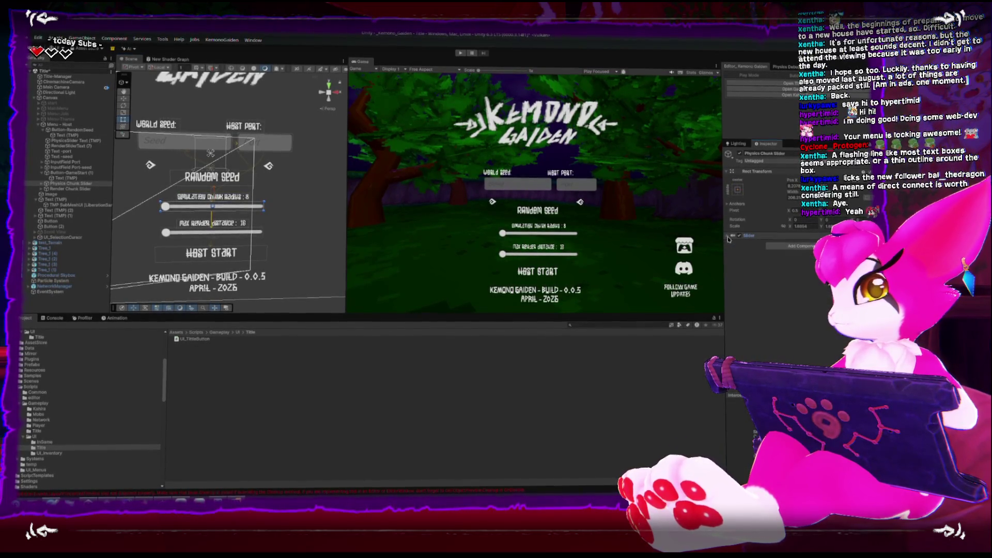
left_click(39, 402)
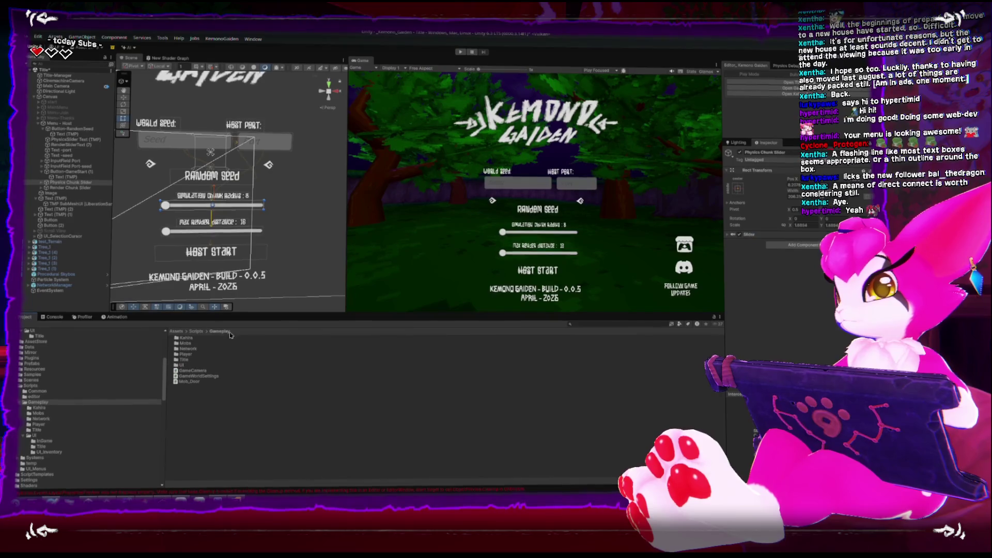
left_click(31, 435)
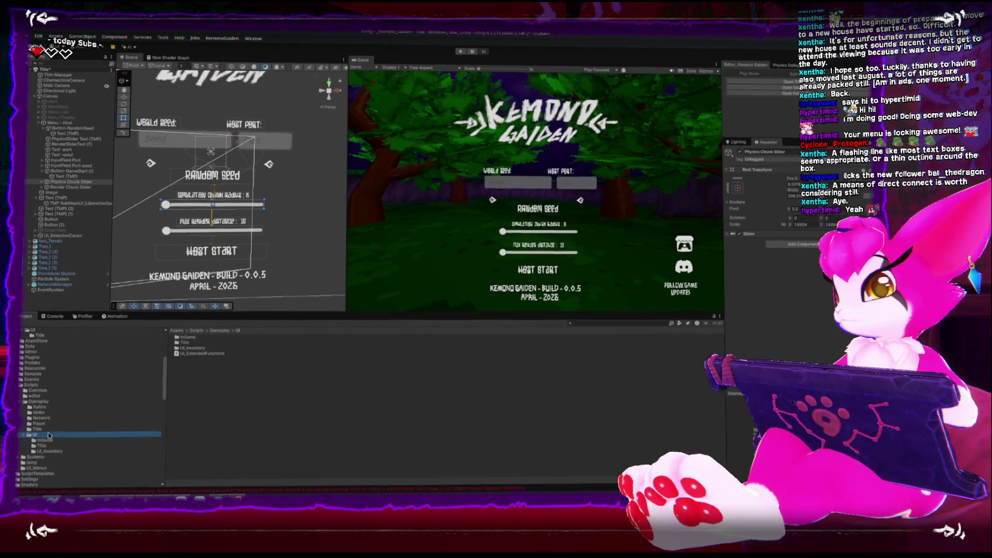
left_click(71, 188, "ctrl")
left_click_drag(202, 355, 71, 187)
left_click(68, 319)
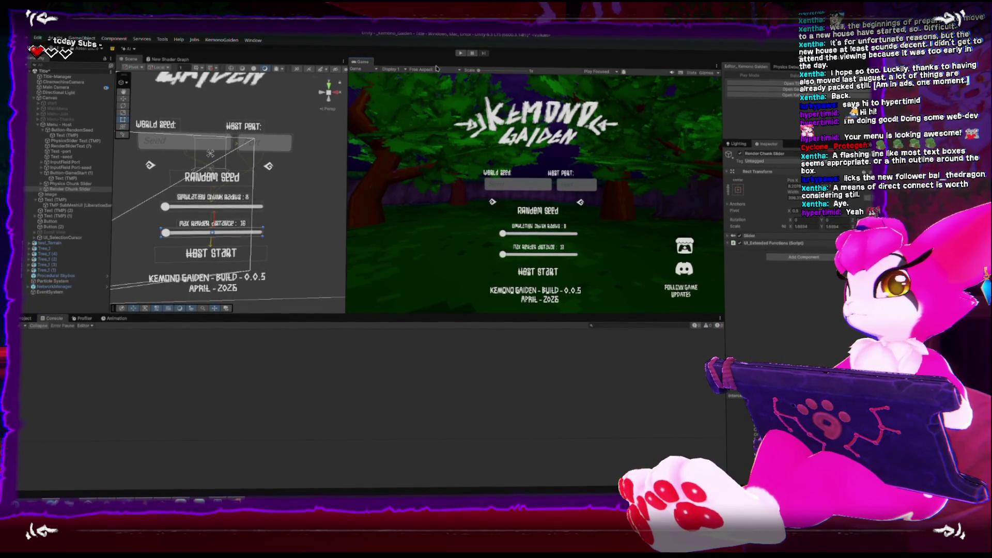
left_click(459, 54)
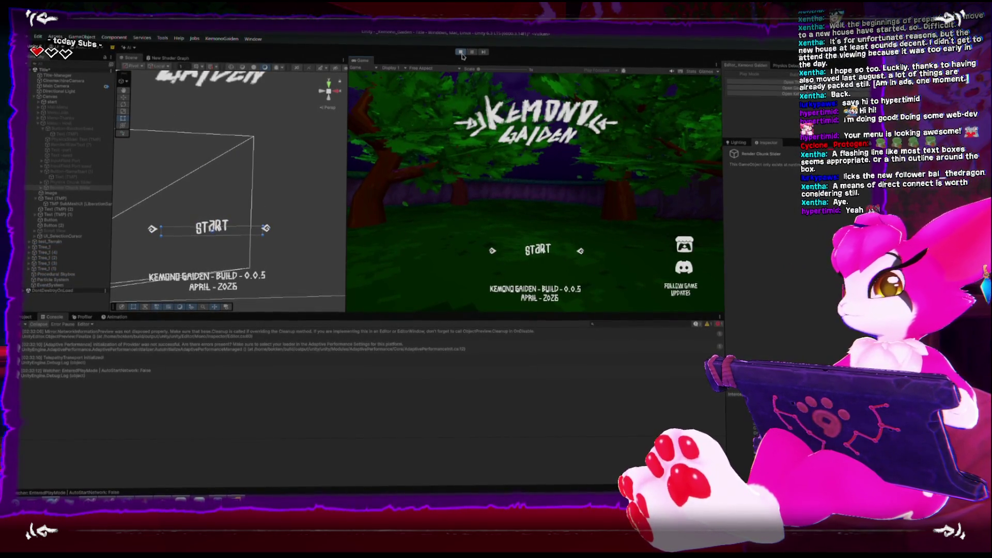
Enter the Host screen, nudge the chunk radius sliders, toggle Random Seed and Host Start, then stop Play.
key("Return")
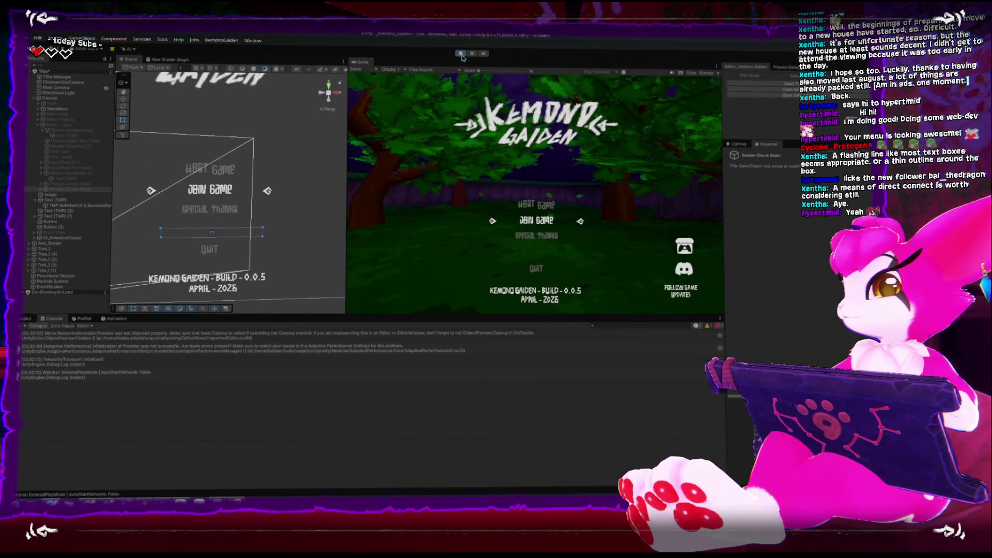
key("Return")
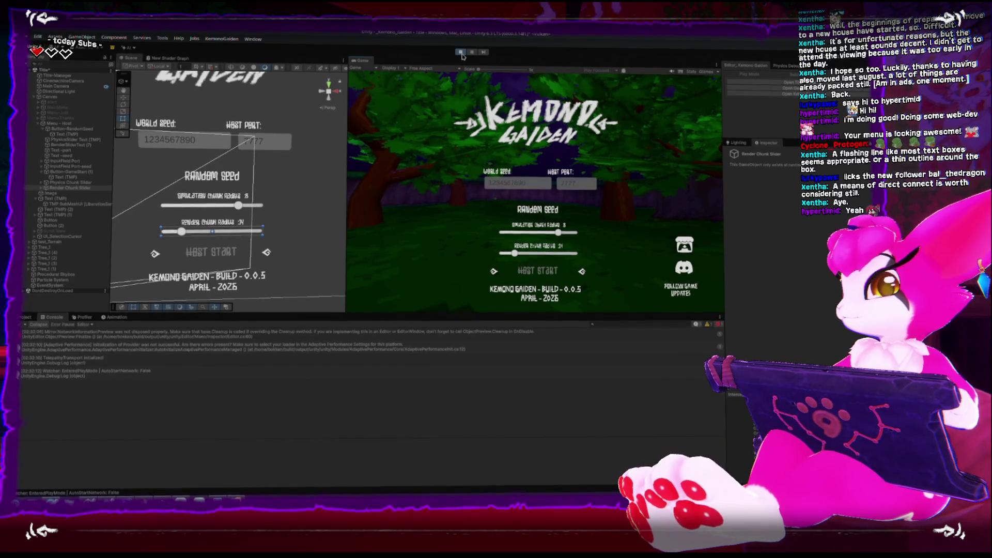
key("Right")
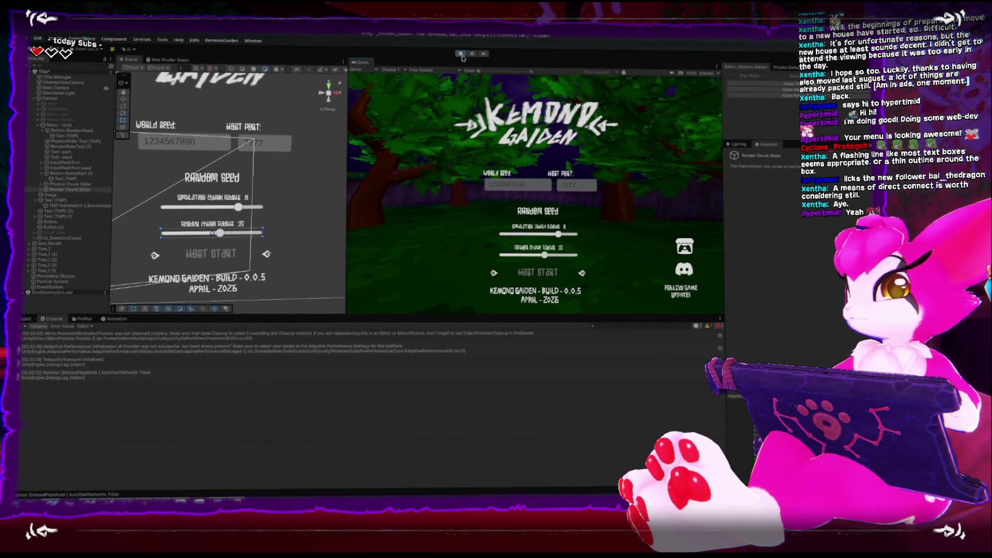
key("Left")
key("Up")
key("Right")
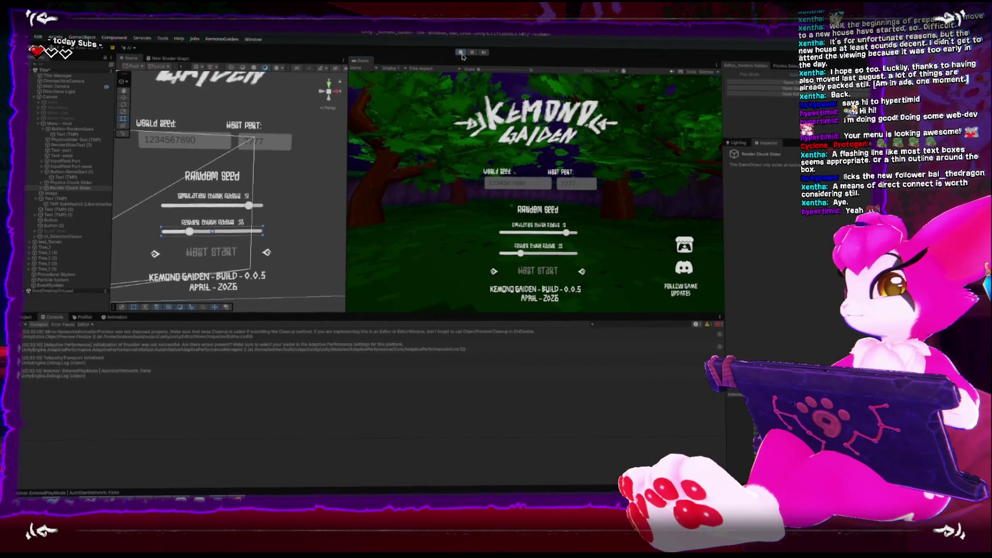
key("Up")
key("Up")
key("Right")
key("Up")
key("Up")
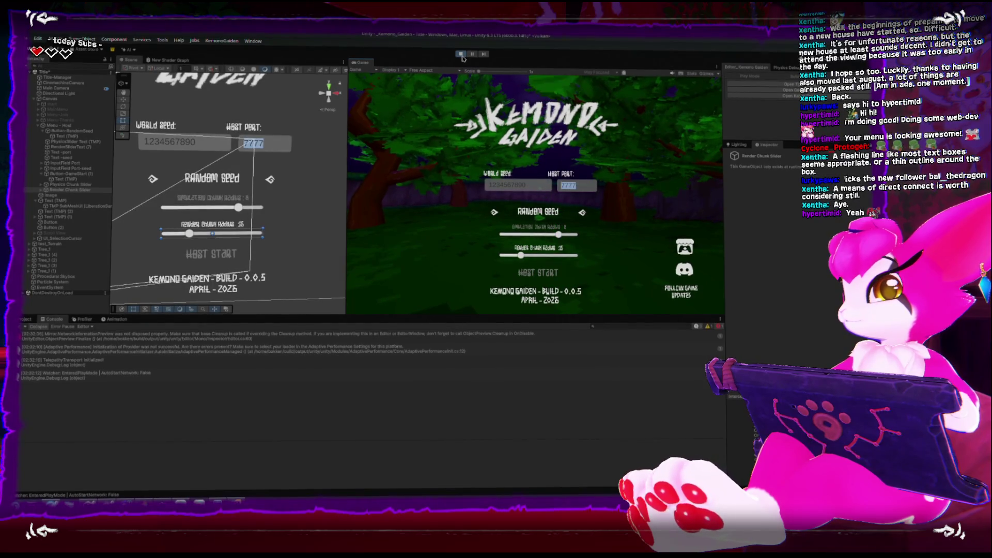
key("Down")
key("Down")
key("Down")
left_click(461, 53)
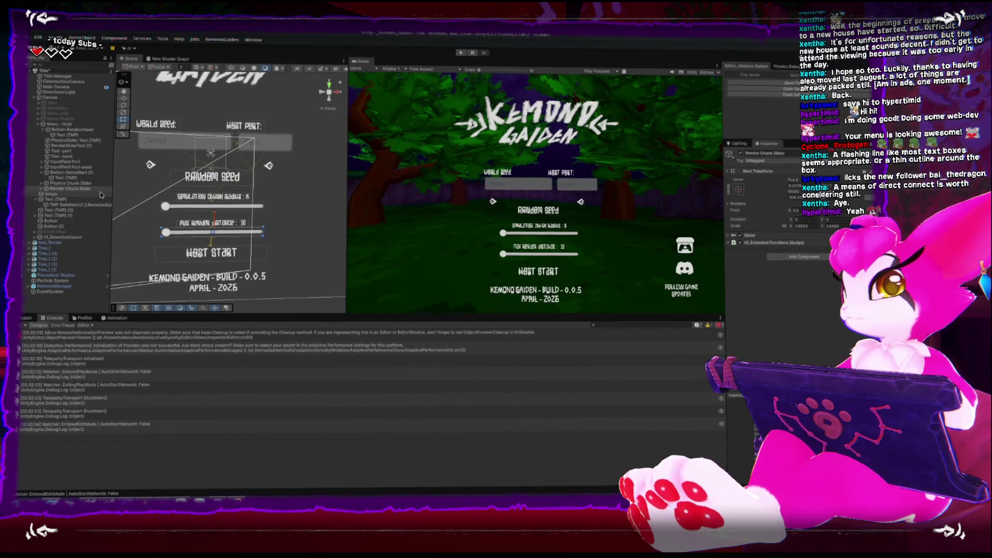
Add a Text Animator - Text Mesh Pro component to Button-GameStart's Text (TMP) object.
left_click(73, 178)
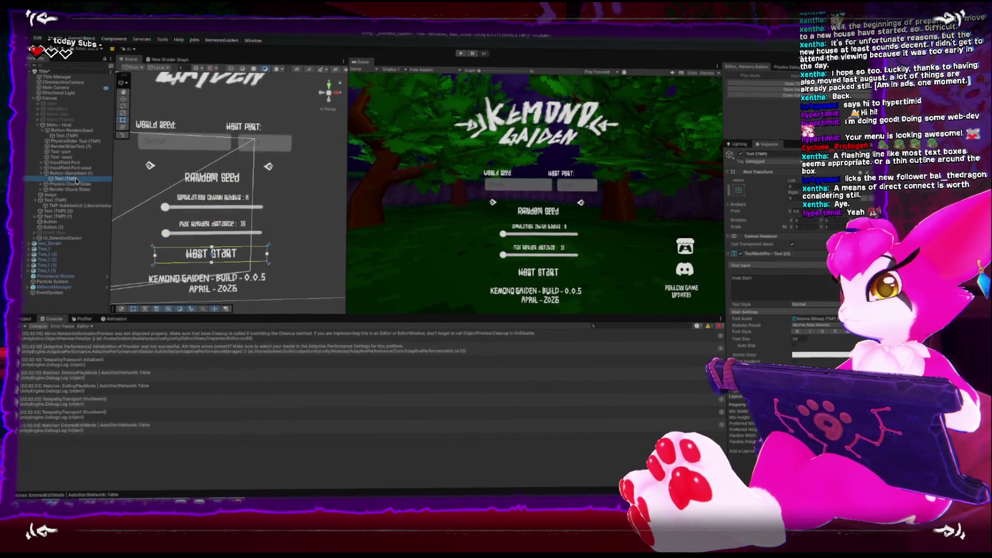
left_click(69, 206, "ctrl")
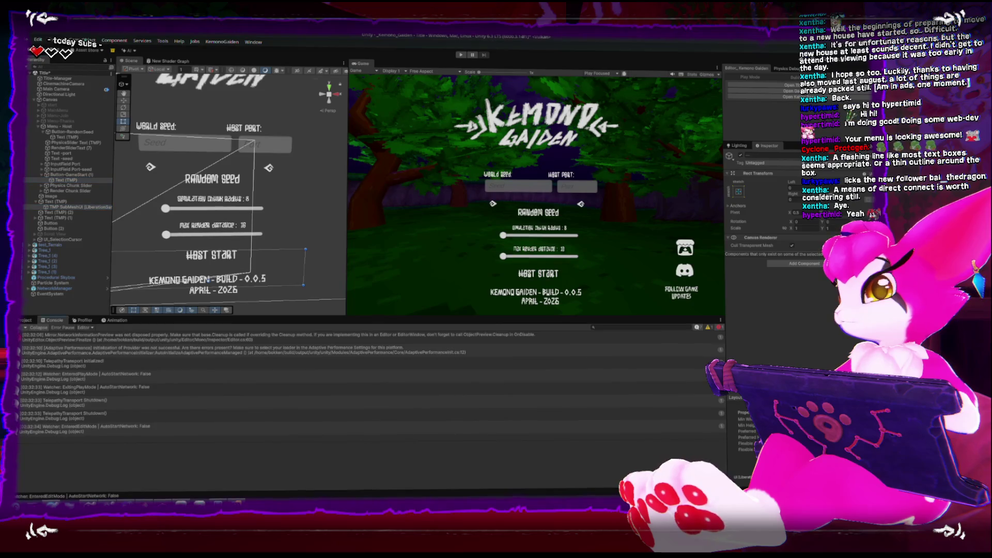
left_click(25, 320)
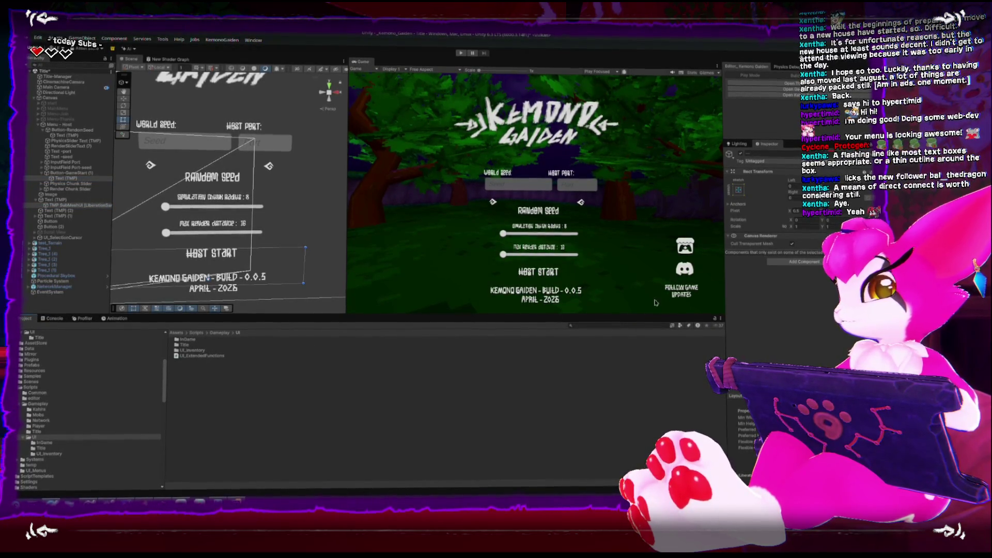
left_click(66, 178)
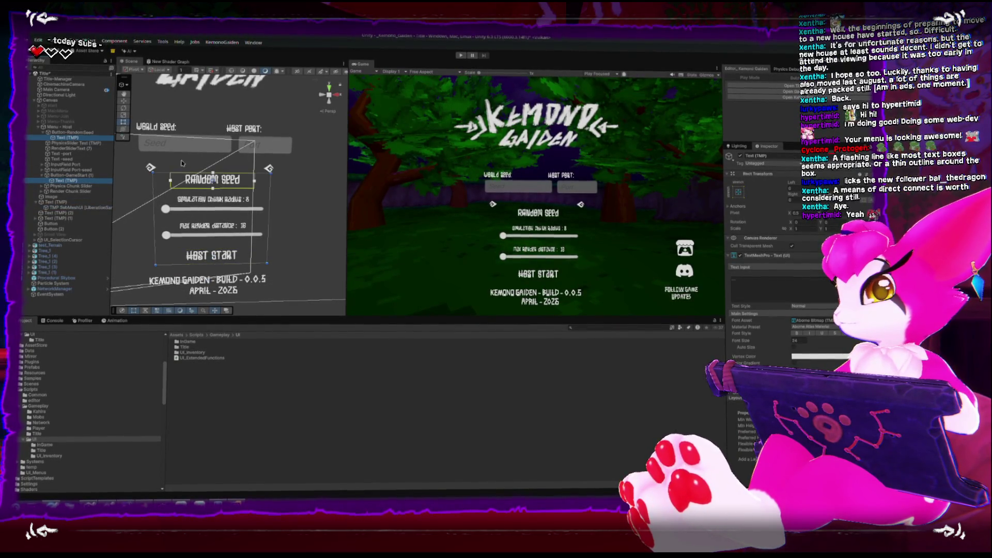
left_click(731, 255)
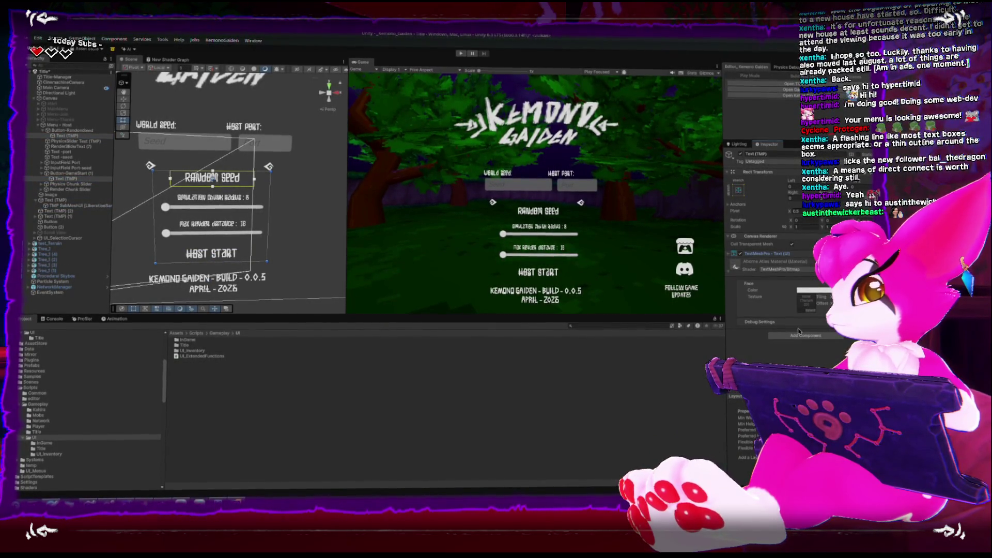
left_click(798, 358)
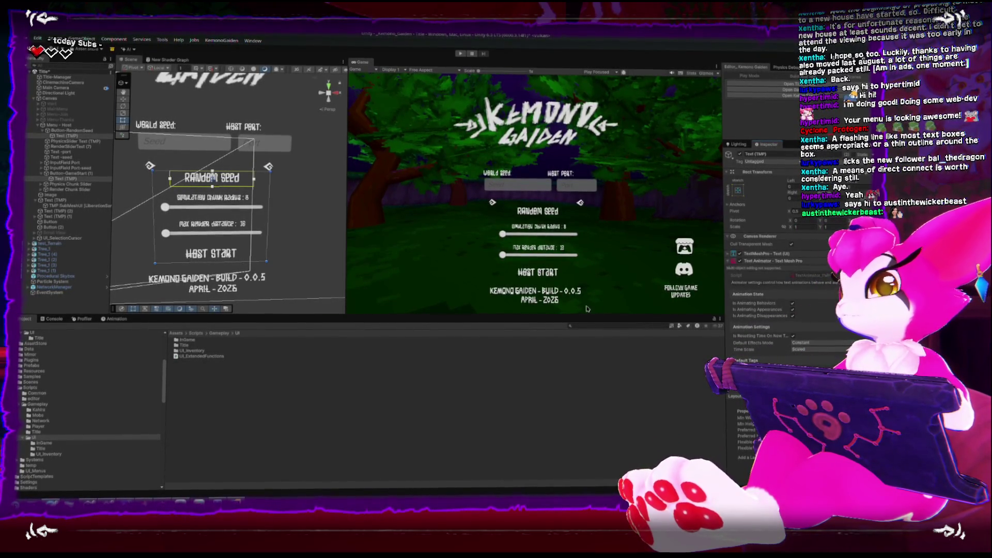
Select the Physics Chunk Slider and open the Title scripts folder.
left_click(231, 207)
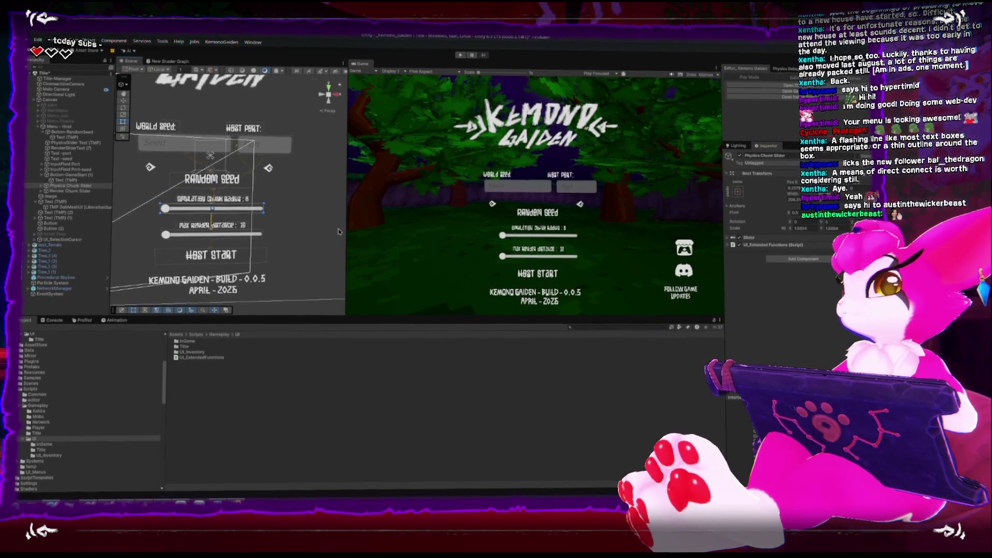
mouse_move(341, 279)
left_mouse_down()
mouse_move(299, 262)
mouse_move(312, 261)
left_mouse_up()
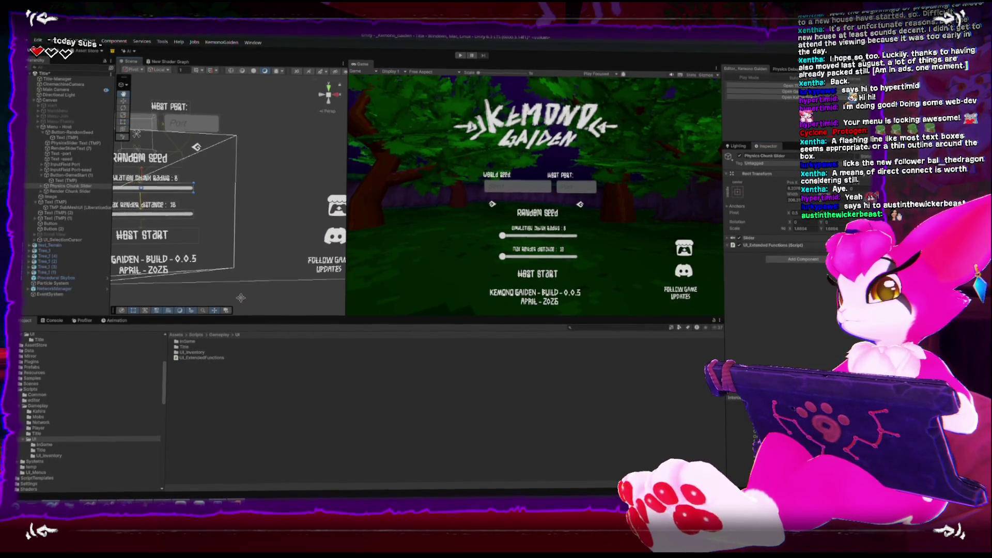
left_click(176, 347)
Create a MonoBehaviour script named UI_TitleSlider in the Title folder and open it in Rider.
right_click(189, 361)
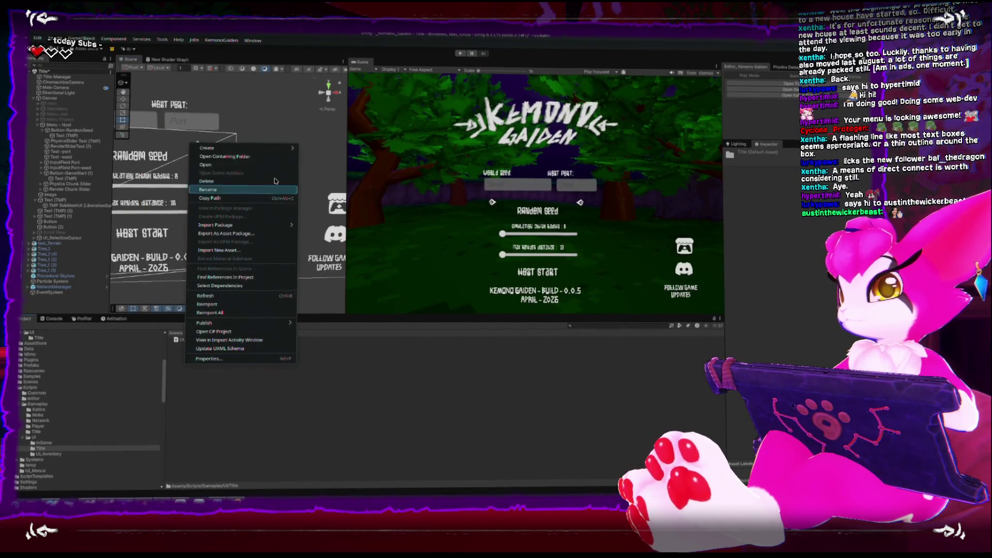
mouse_move(206, 148)
left_click(335, 166)
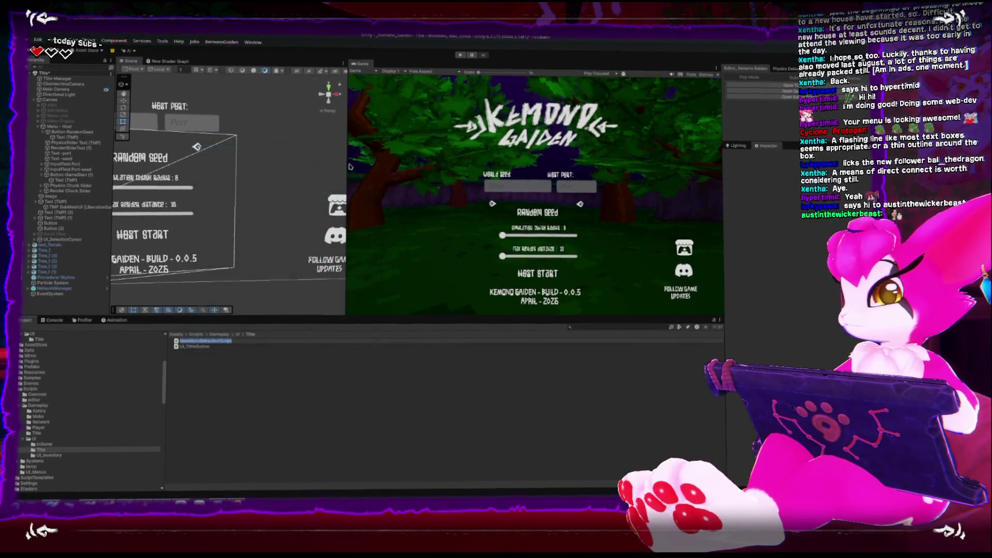
type("_TitleSc")
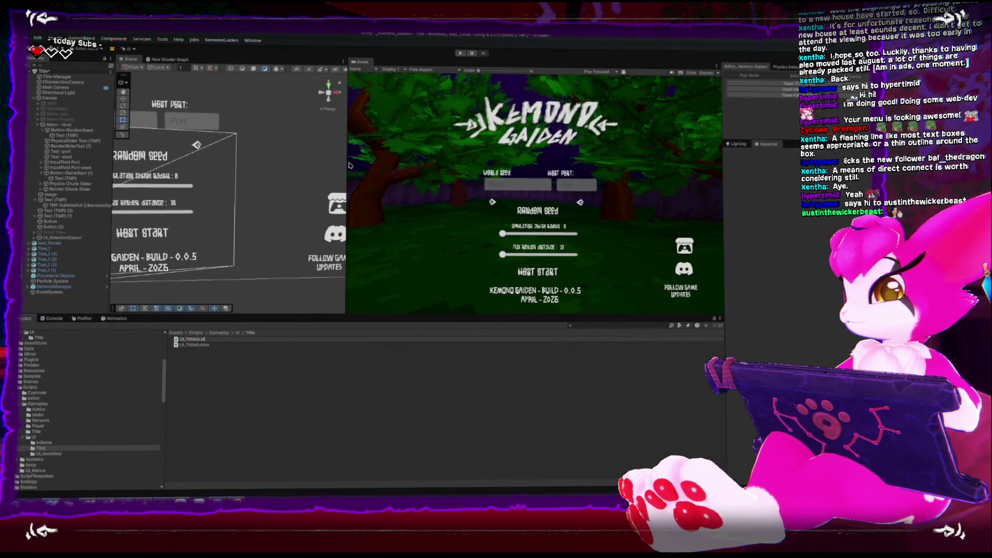
type("Slider")
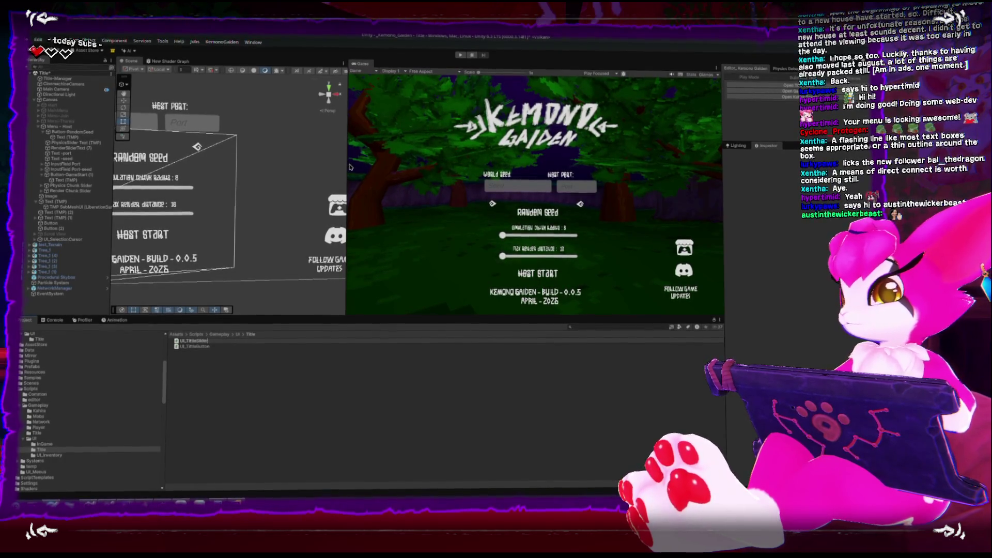
key("Return")
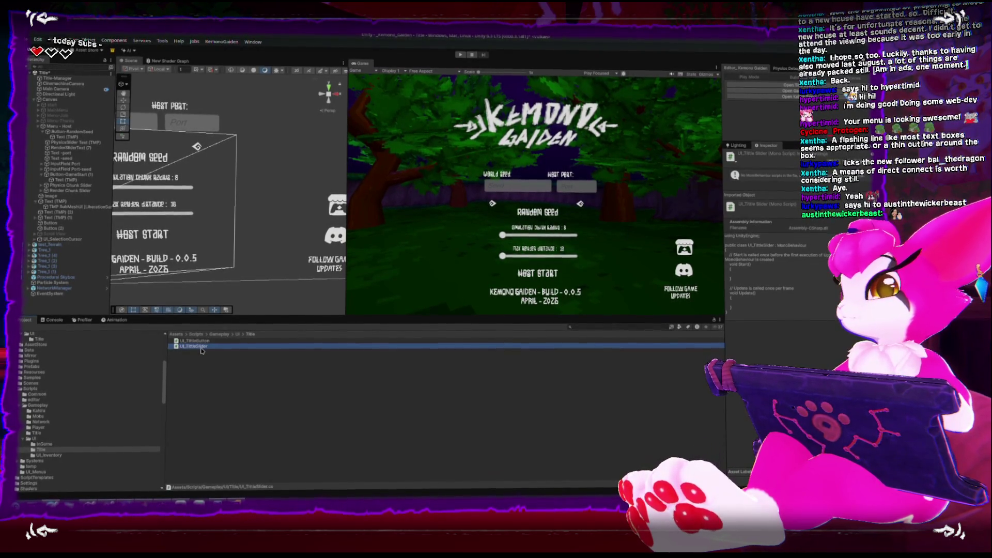
double_click(177, 346)
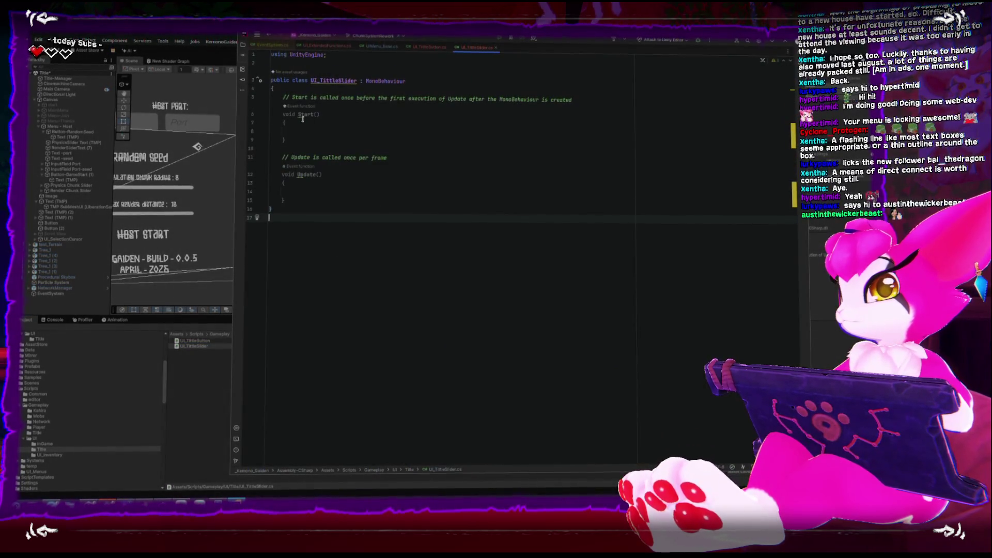
Delete UI_TitleSlider's Start and Update stubs and copy UI_TitleButton's fields and methods.
left_click_drag(271, 97, 327, 196)
key("BackSpace")
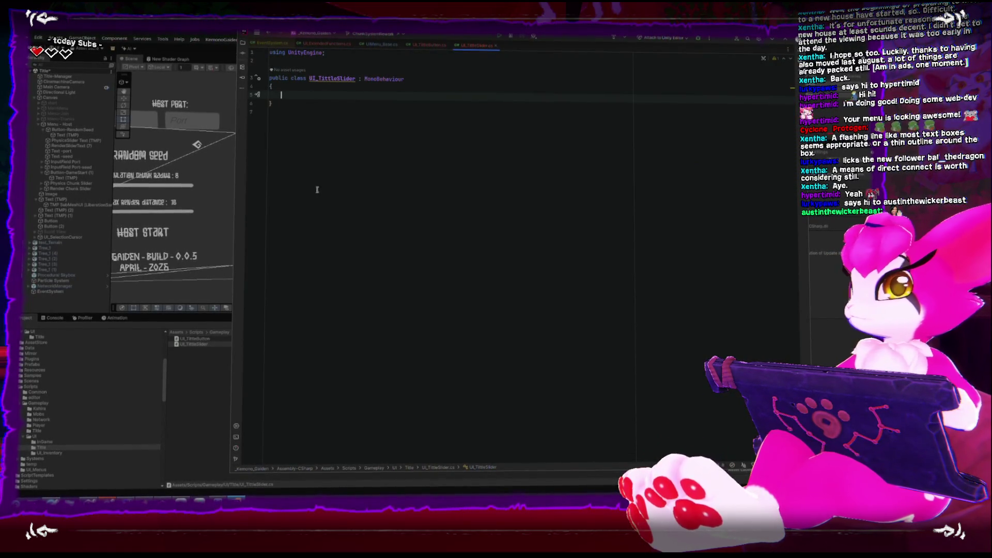
left_click(433, 46)
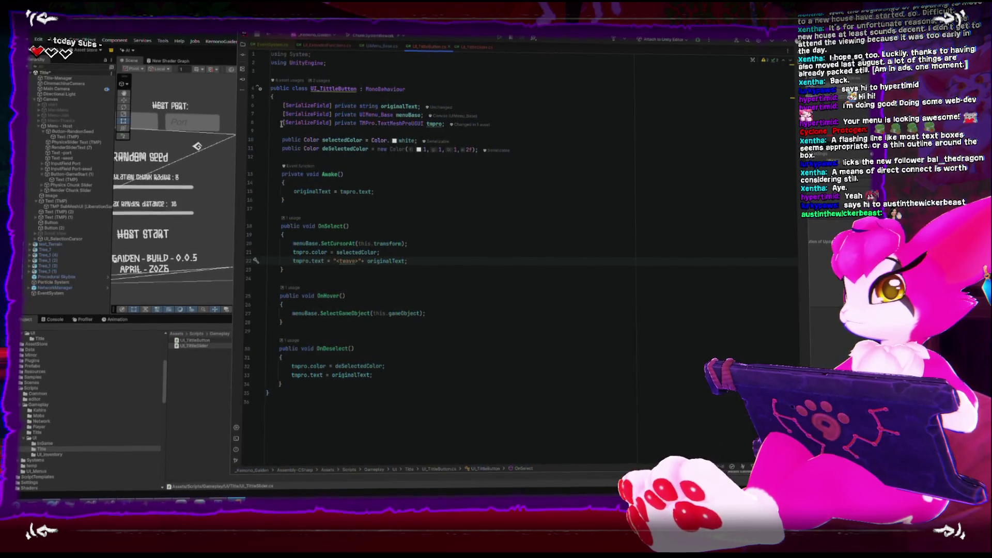
triple_click(304, 124)
mouse_move(283, 111)
left_mouse_down()
mouse_move(464, 155)
mouse_move(529, 378)
left_mouse_up()
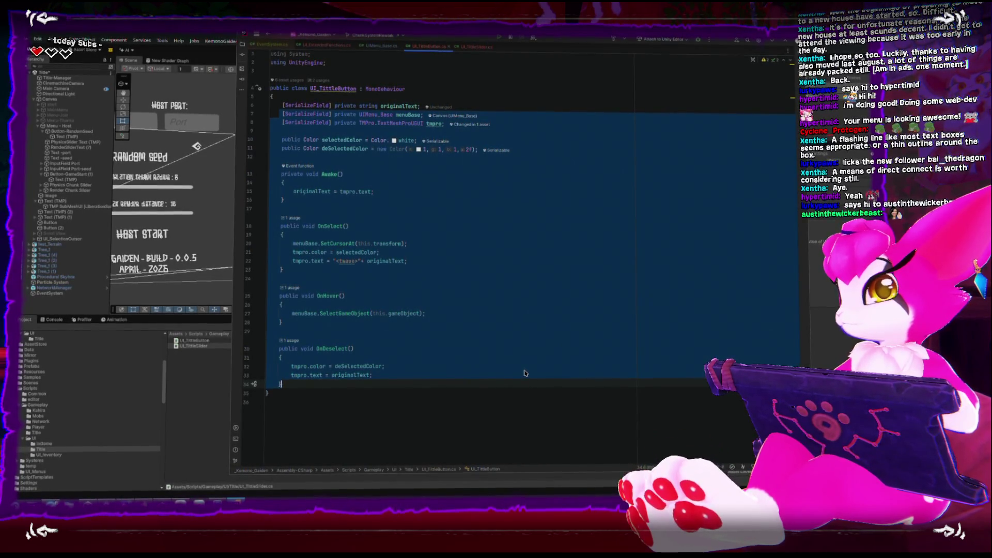
left_click(470, 47)
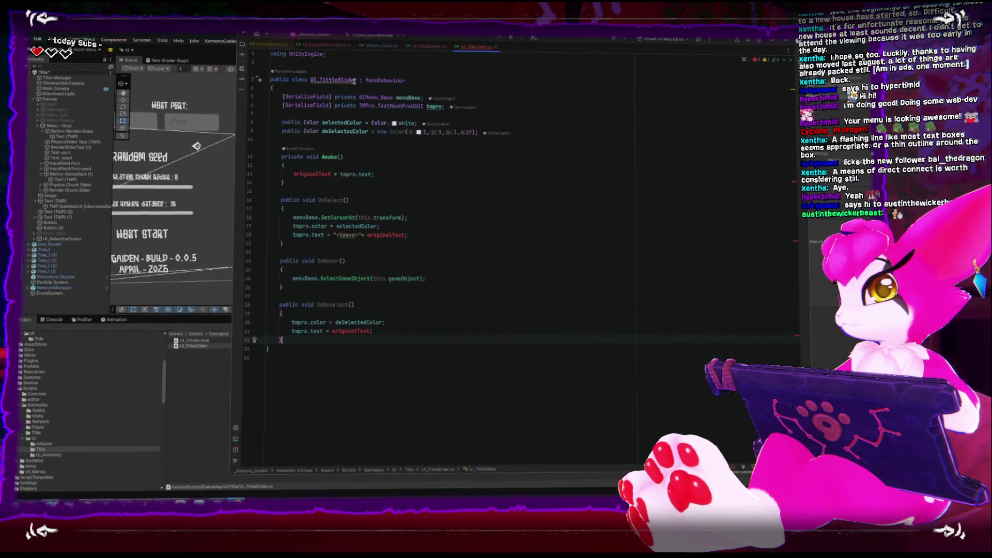
Paste the missing originalText field declaration into UI_TitleSlider, then return to Unity.
left_click(424, 47)
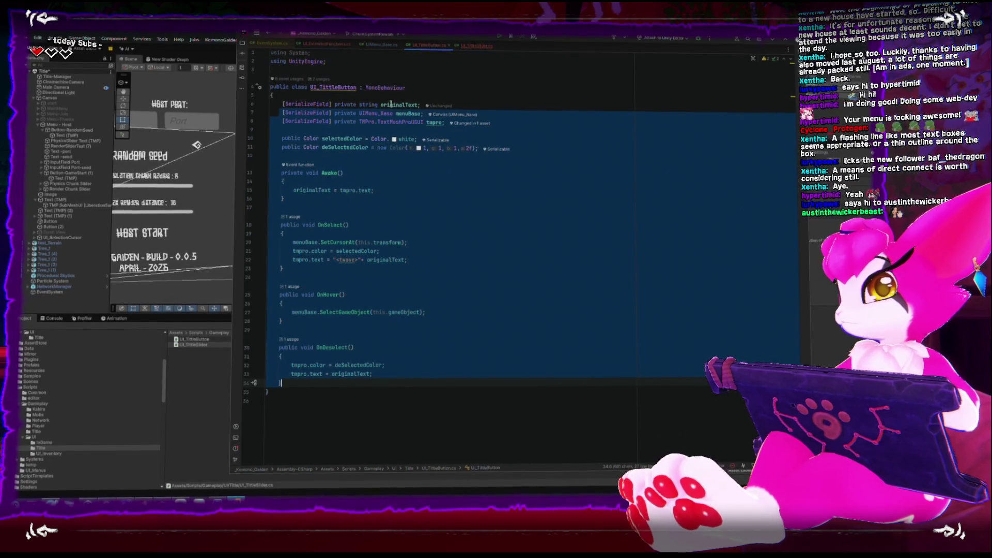
left_click(509, 99)
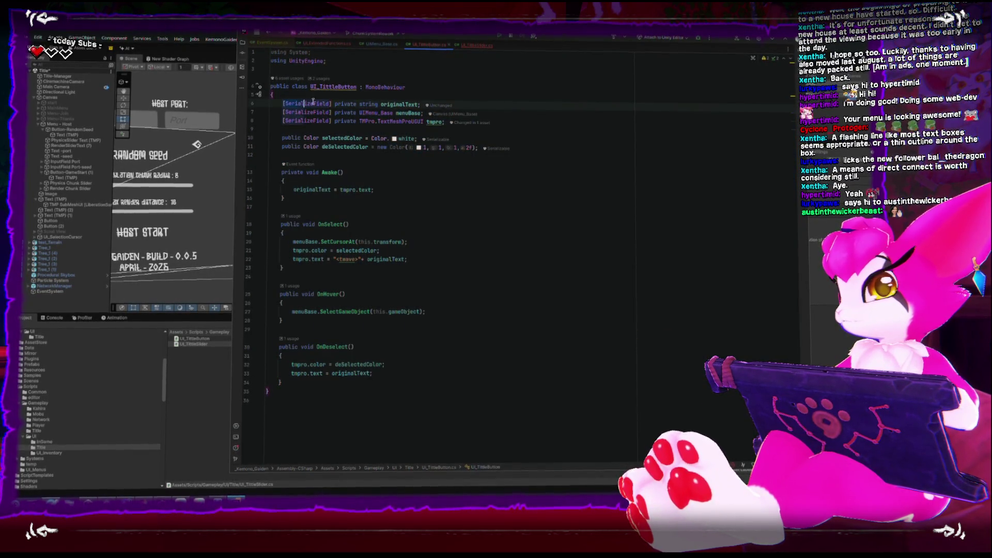
left_click(479, 49)
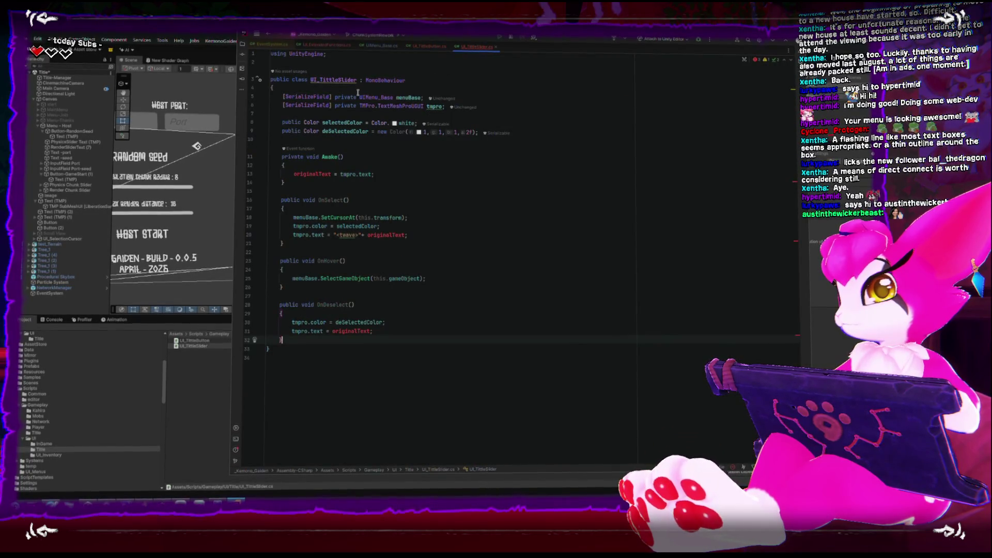
type("[SerializeField] private string originalText;")
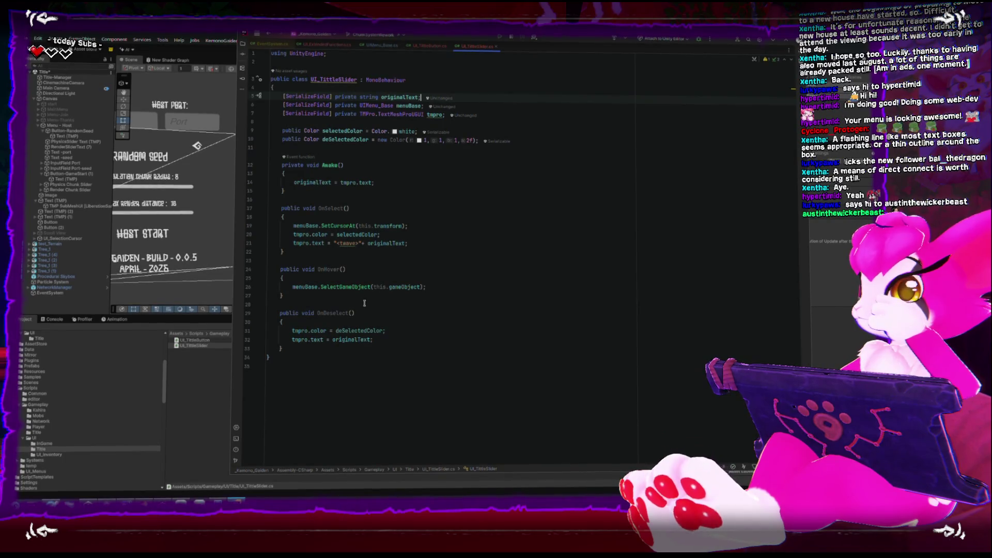
left_click(429, 40)
key("alt+Tab")
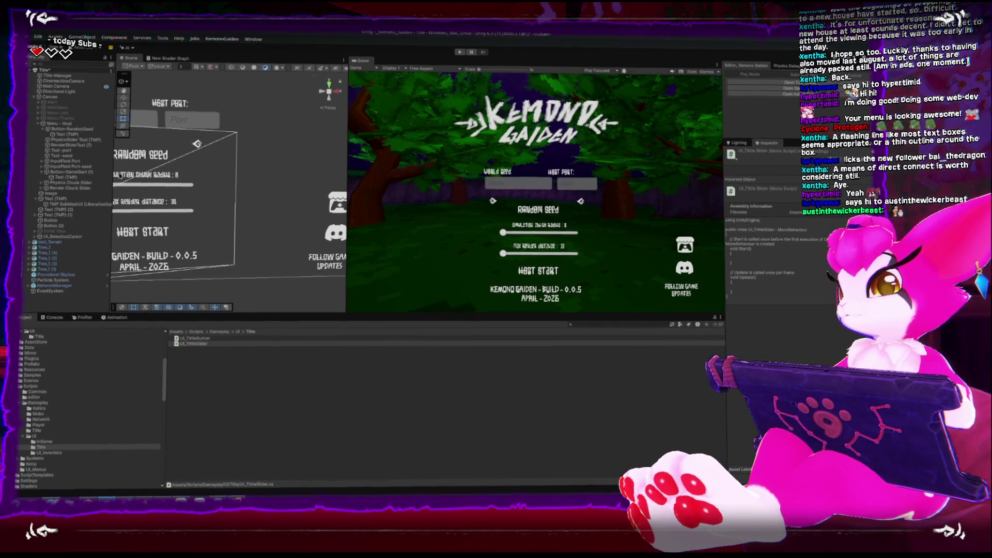
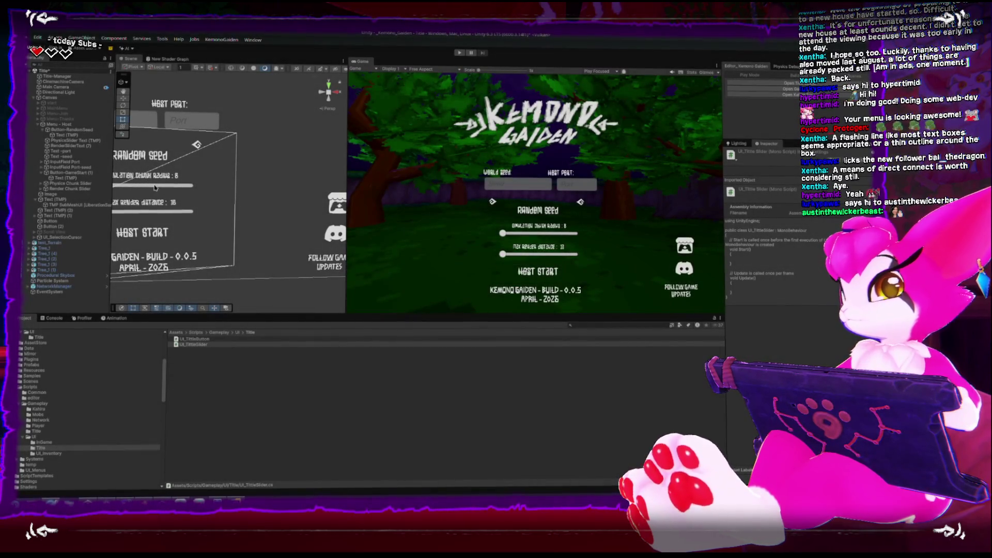
Select the Physics and Render Chunk Sliders and review their label objects in the Hierarchy.
left_click(153, 179)
left_click(116, 169)
left_click(138, 185)
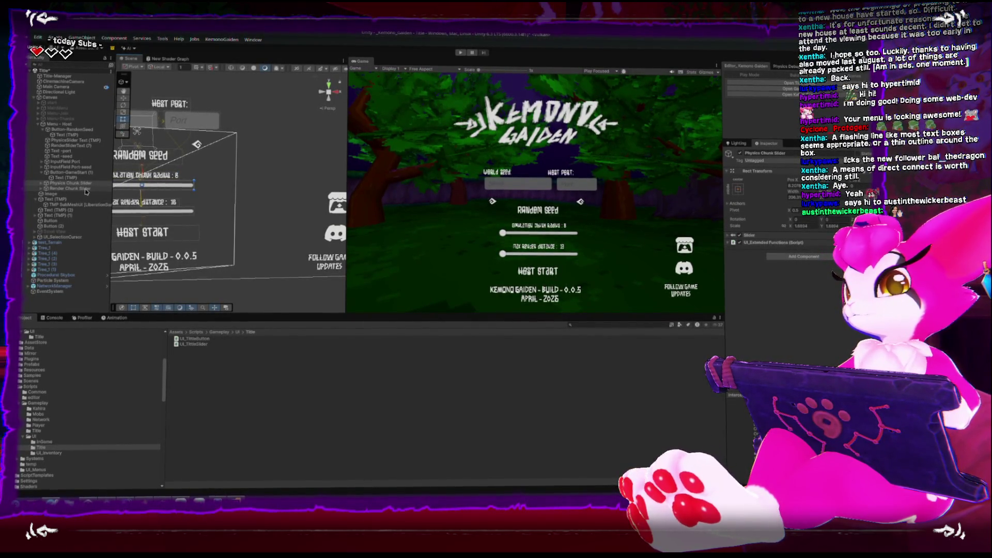
left_click(86, 189, "ctrl")
mouse_move(87, 189)
left_mouse_down()
mouse_move(305, 276)
mouse_move(786, 306)
mouse_move(779, 300)
left_mouse_up()
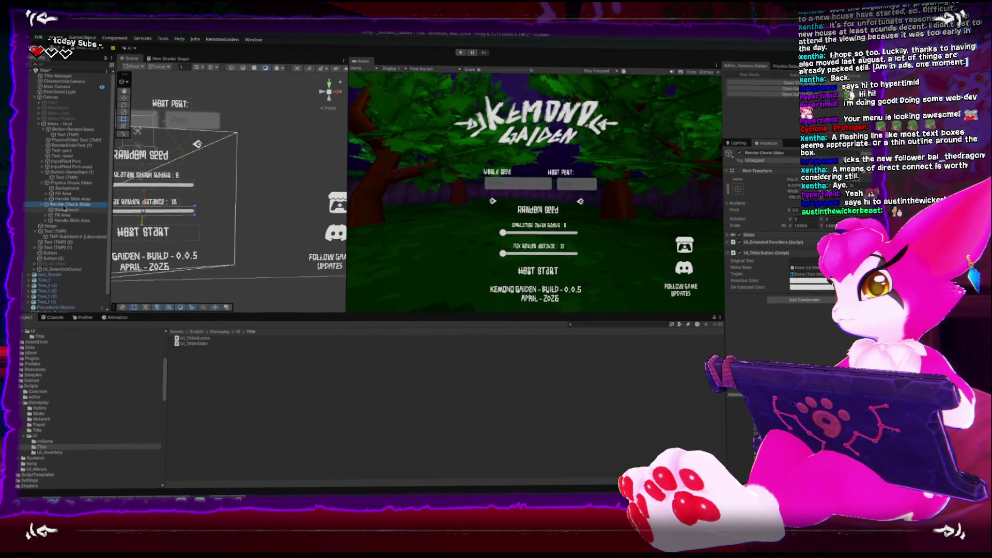
left_click(72, 183)
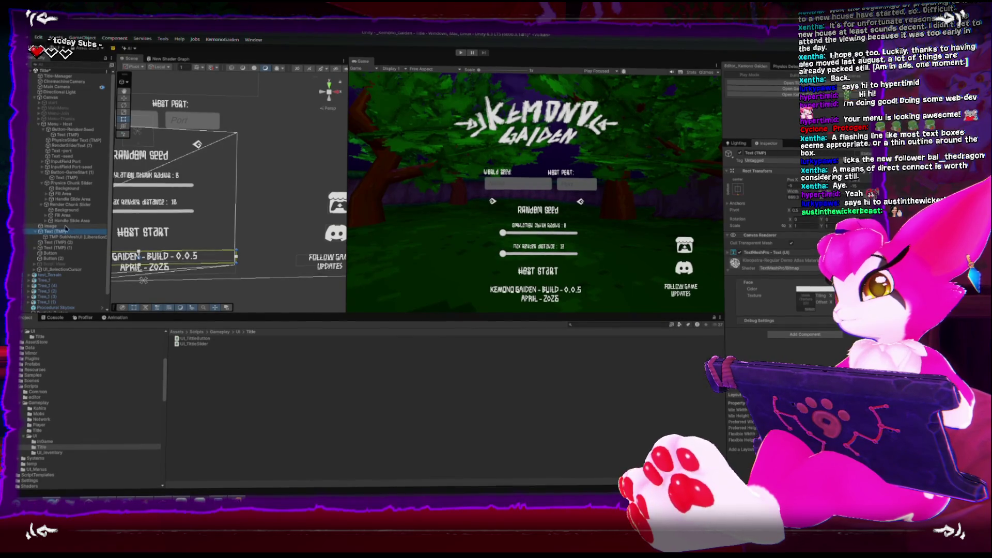
left_click(40, 232)
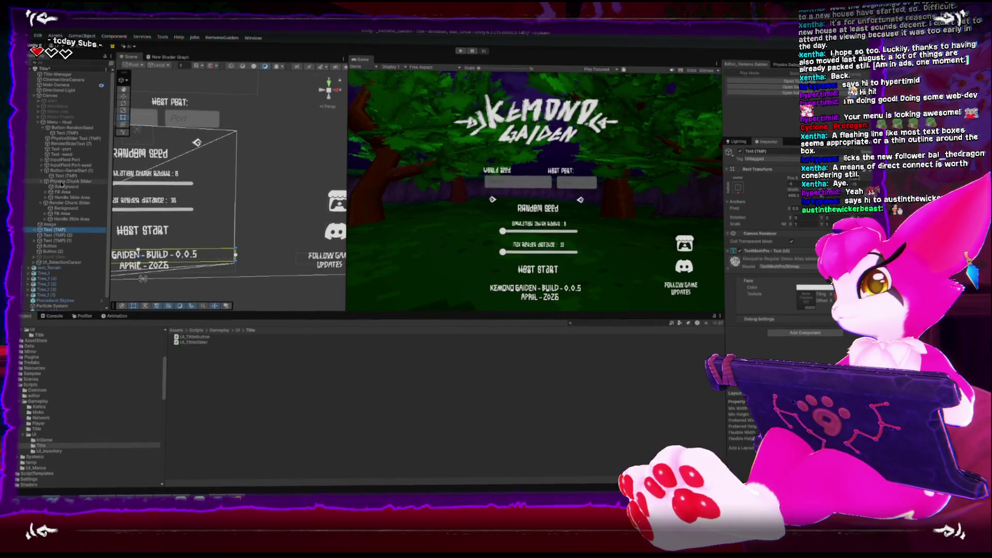
Assign PhysicsSlider Text and RenderSliderText to their sliders' Tmpro fields, then run the game.
left_click(61, 149)
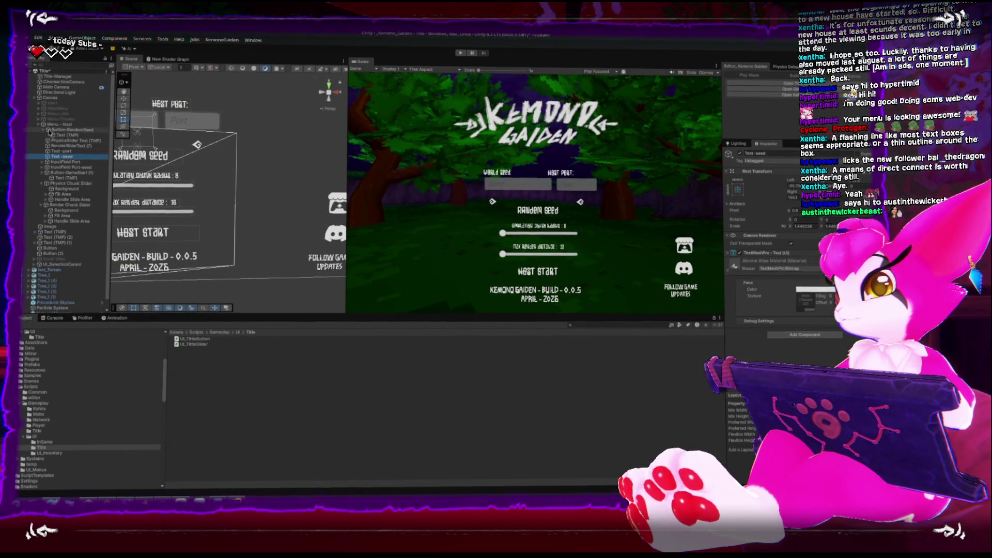
left_click(150, 175)
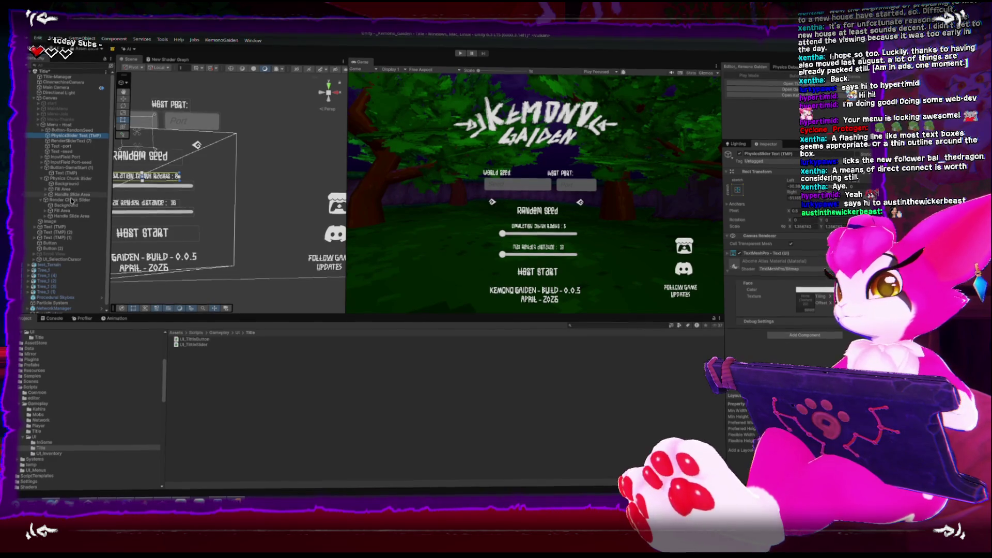
left_click(71, 178)
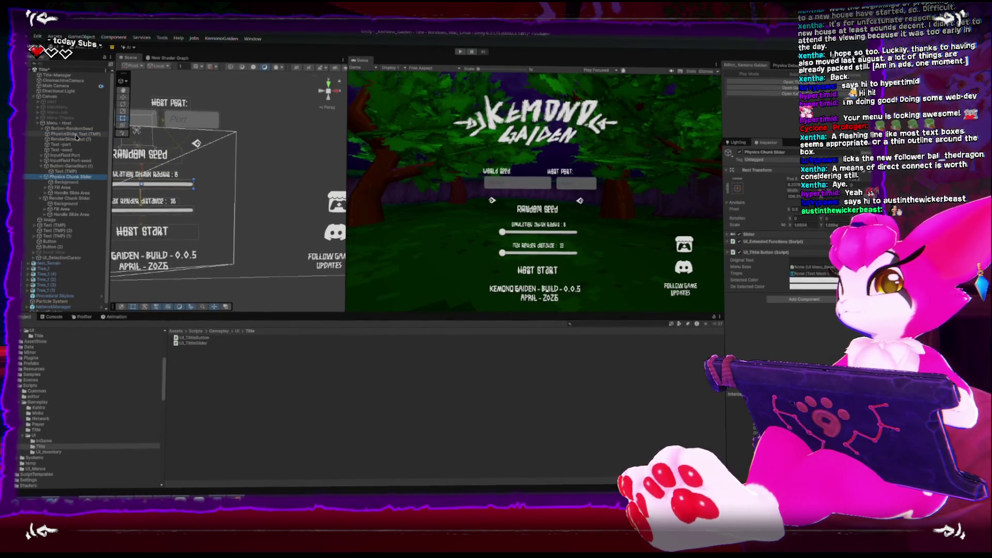
left_click_drag(809, 274, 808, 274)
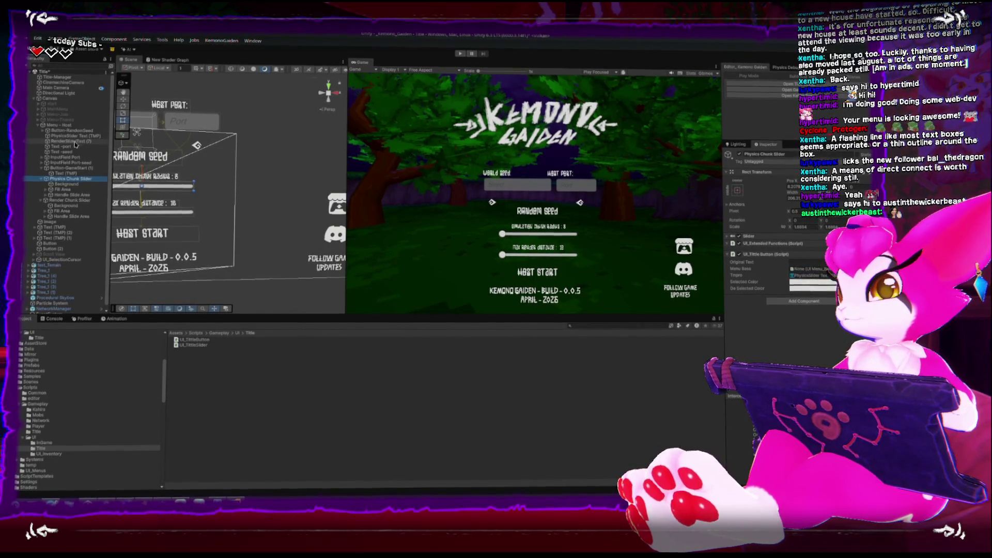
left_click(78, 200)
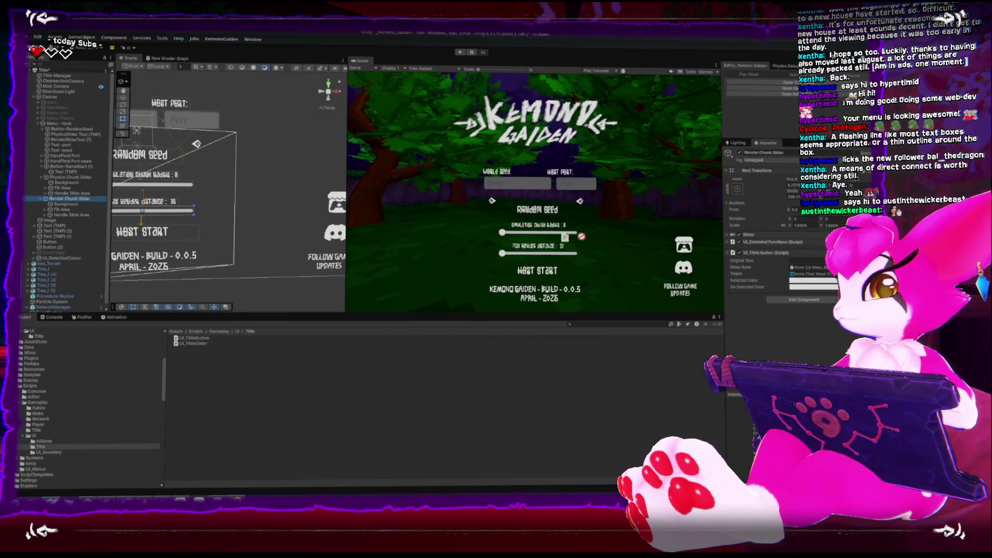
left_click_drag(808, 275, 808, 275)
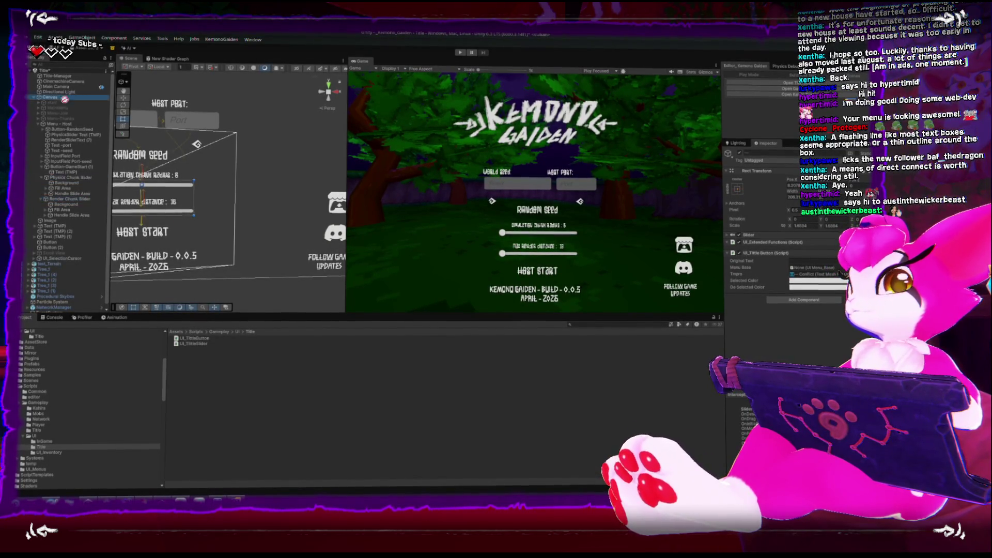
left_click(798, 281)
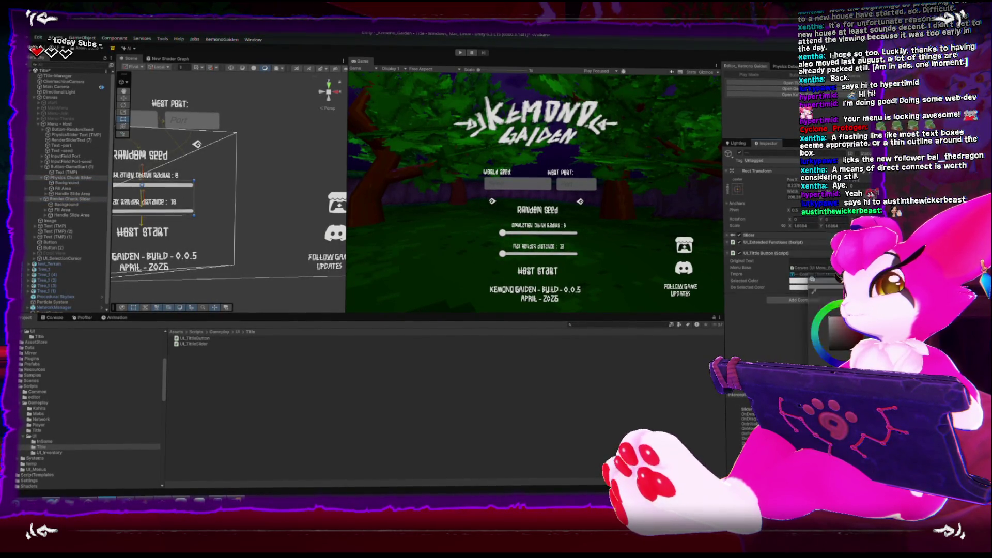
left_click(460, 52)
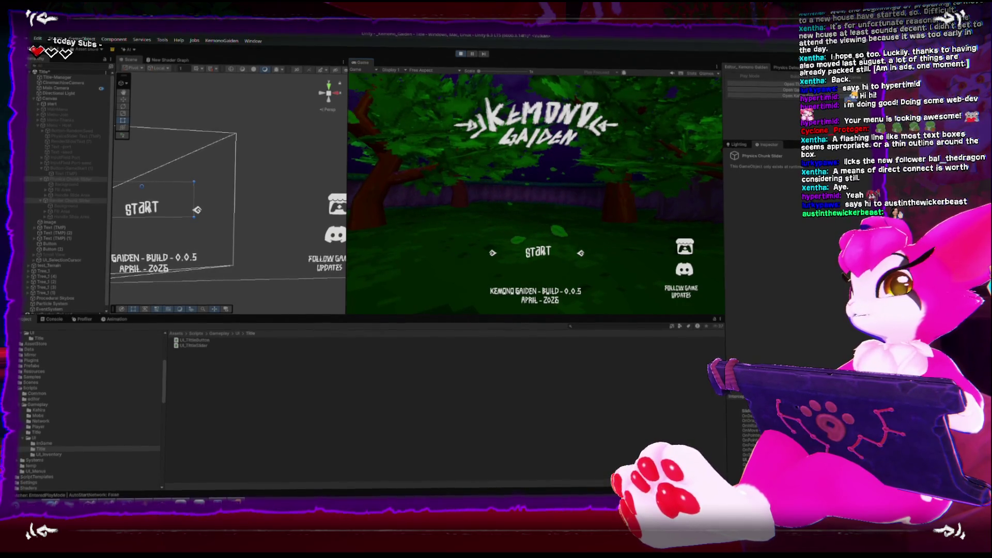
Move through the main menu options with the arrow keys, then stop and restart the game.
key("Return")
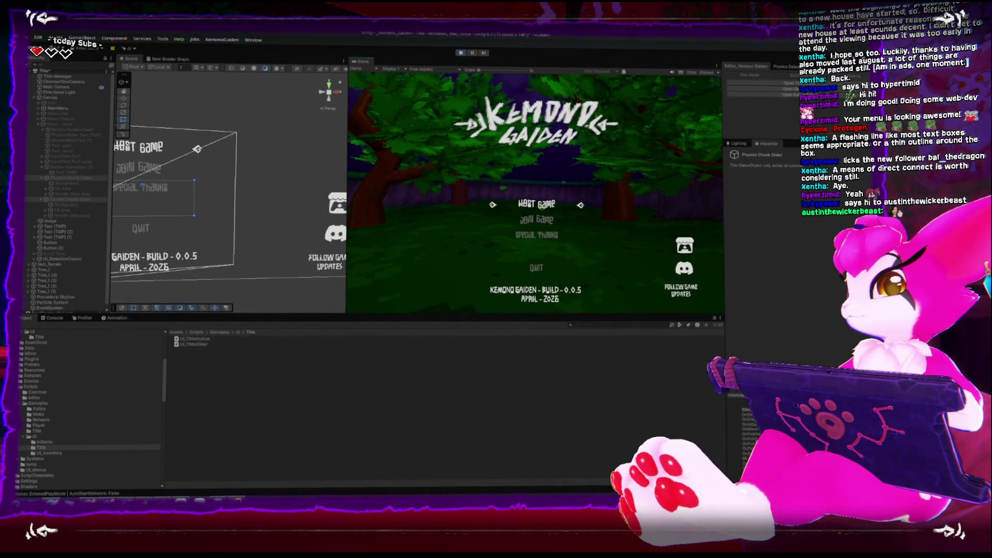
key("Down")
key("Down")
key("Down")
key("Up")
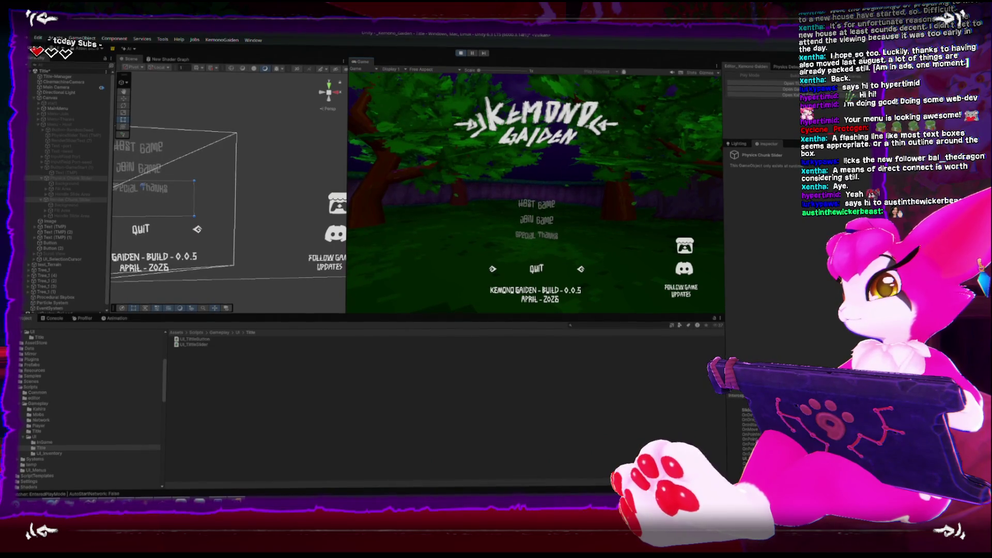
key("Up")
key("Up")
key("Up")
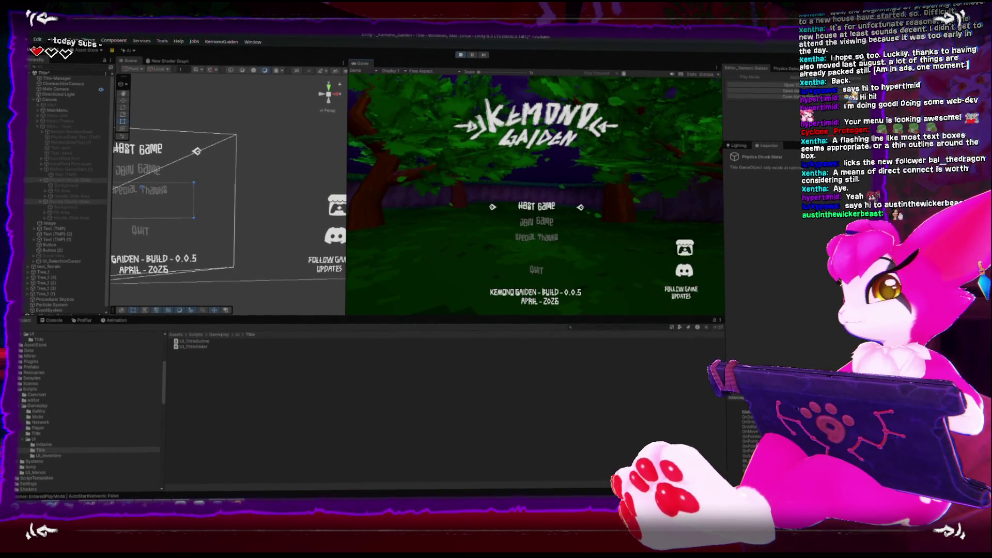
key("Down")
key("Down")
key("Down")
key("Return")
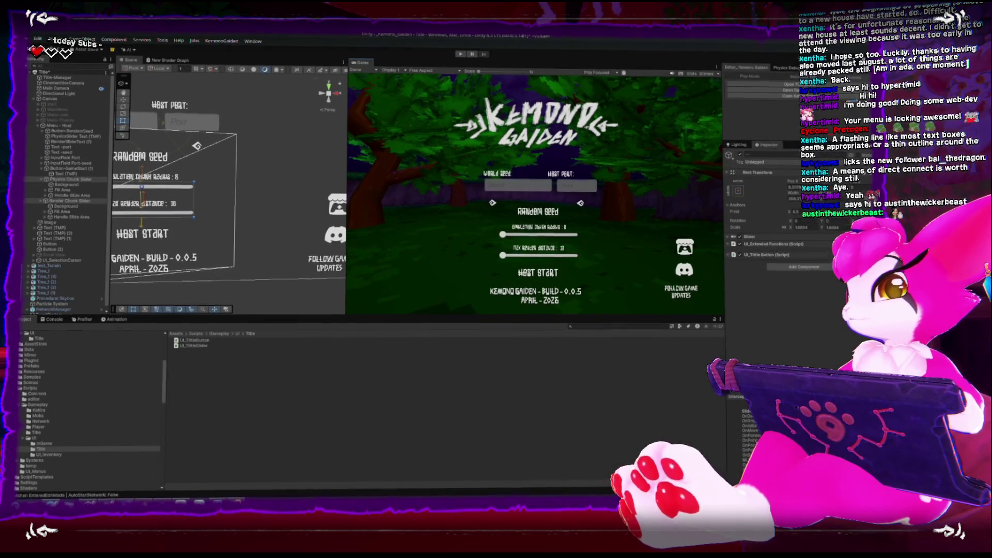
left_click(460, 53)
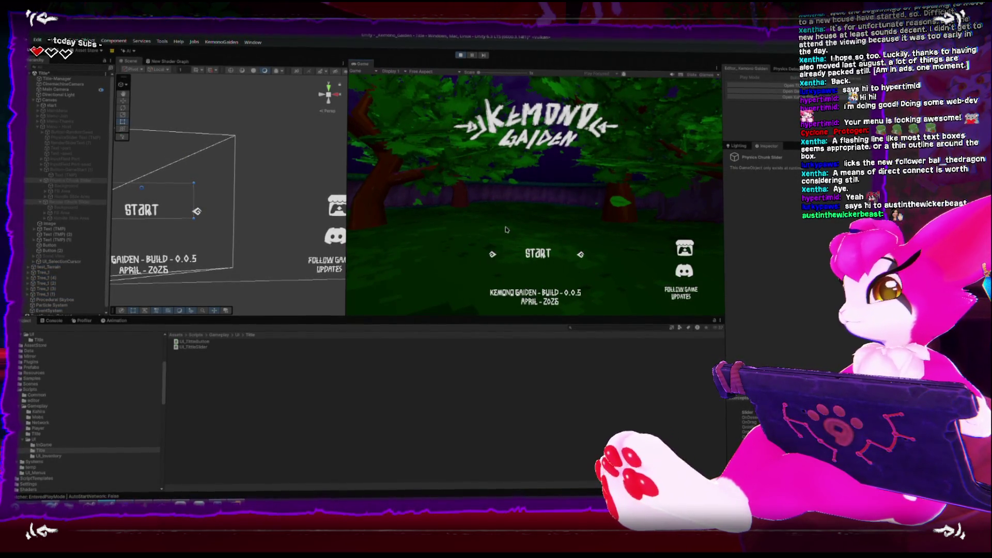
Frame the title menu in the Game view and open then close the Join Game connect panel.
key("Return")
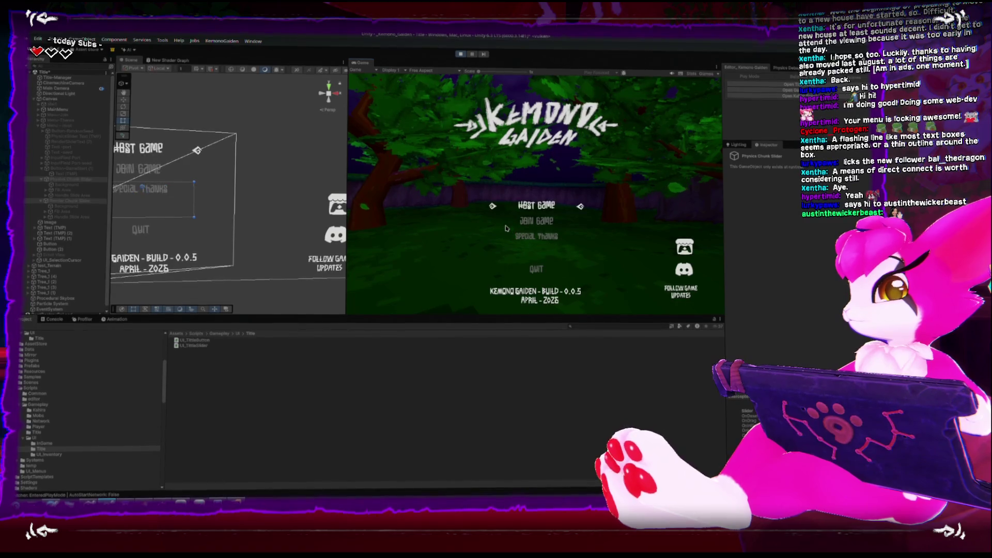
key("Down")
key("Down")
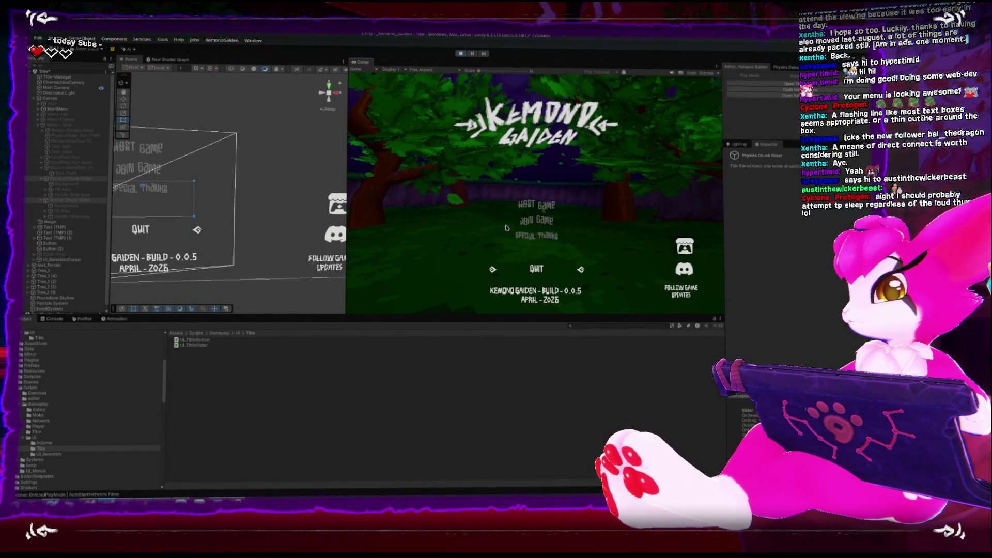
left_click(139, 149)
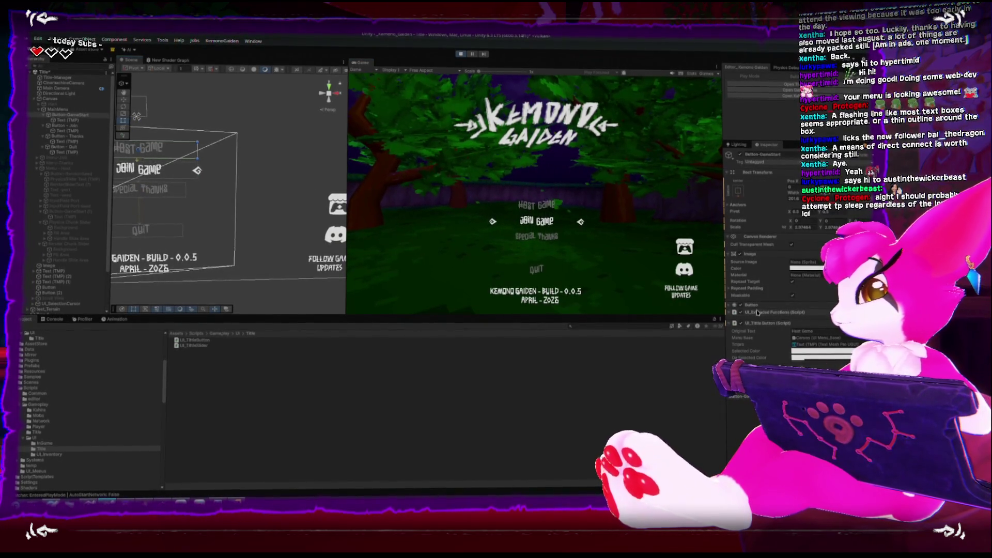
scroll(233, 197, "up", 2)
left_click_drag(279, 233, 334, 228)
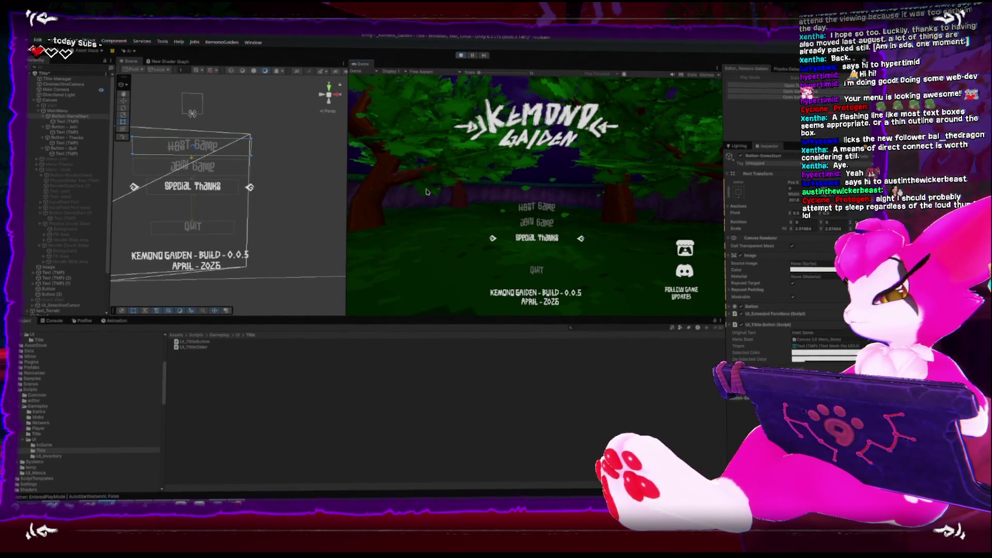
key("Return")
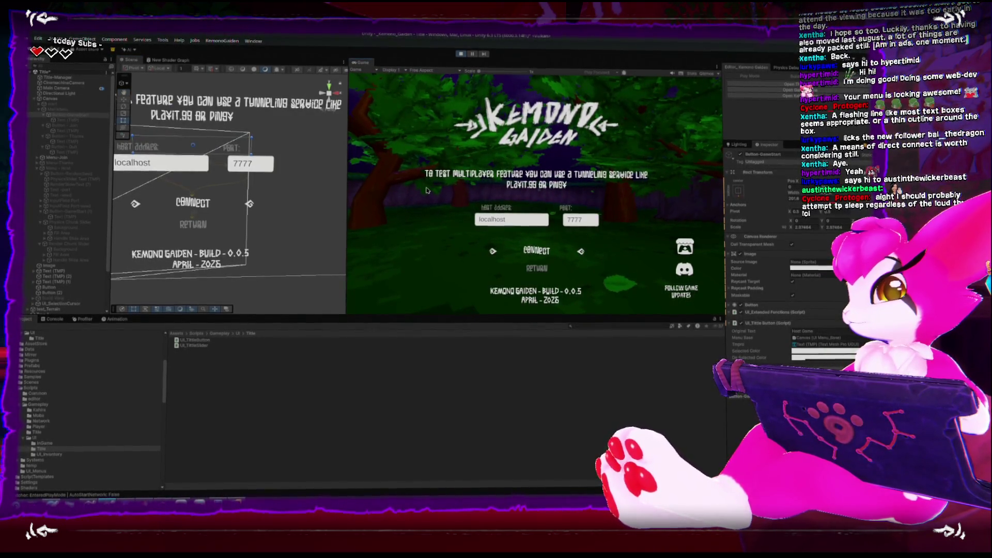
key("Return")
key("Escape")
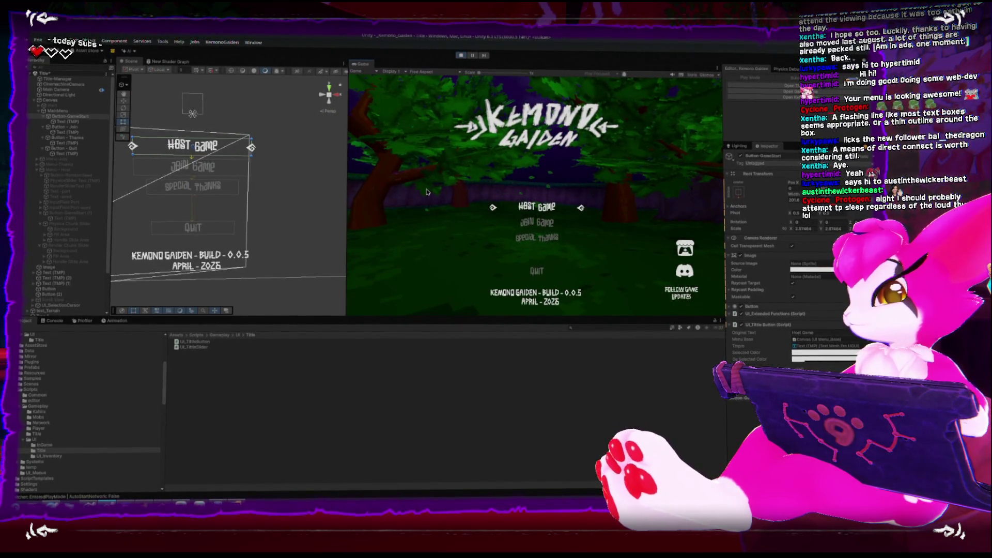
Open the host panel and raise the render chunk radius slider to 15.
key("Return")
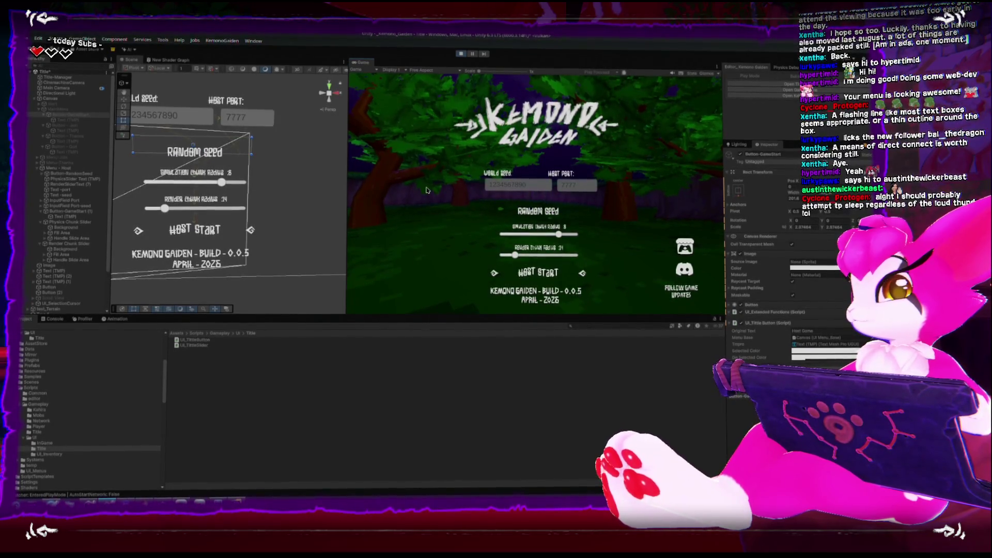
key("Up")
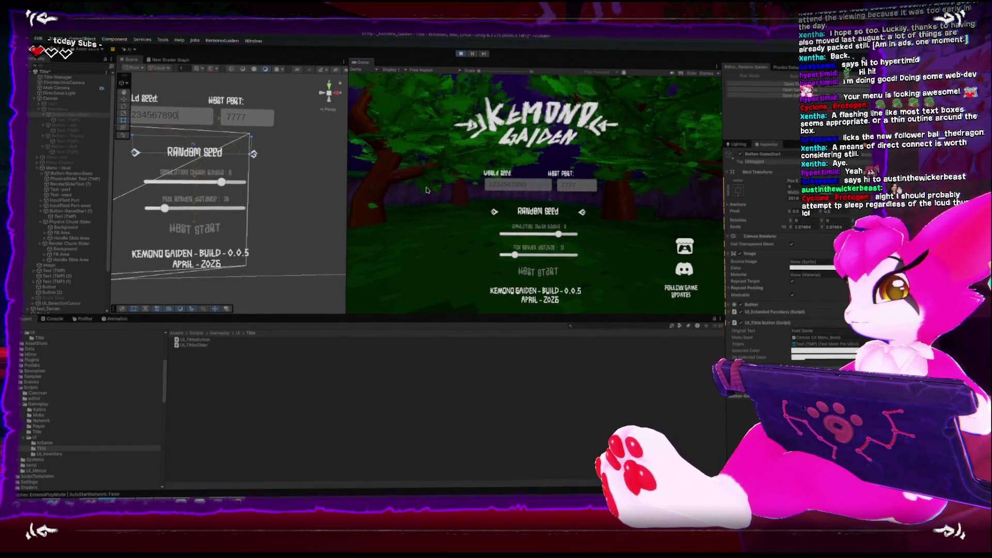
key("Down")
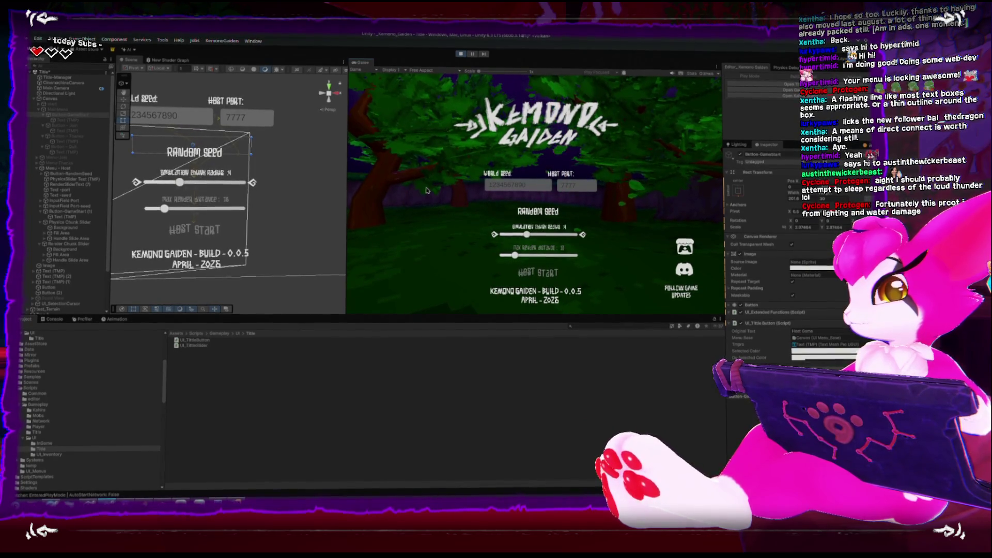
key("Right")
key("Right")
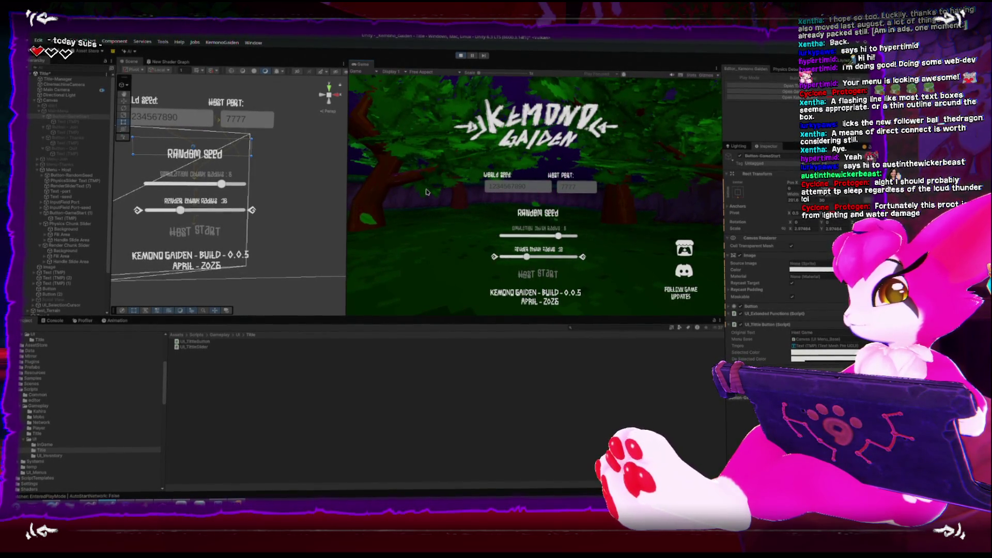
key("Down")
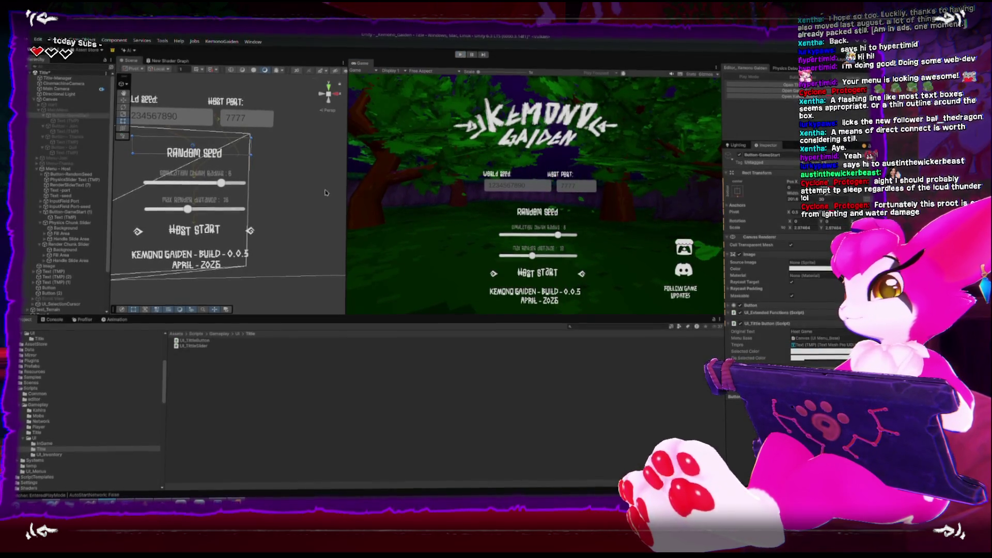
Stop Play mode and add Text Animator - Text Mesh Pro to the Max Render Distance and Simulation Chunk Radius labels.
key("ctrl+p")
left_click(219, 195)
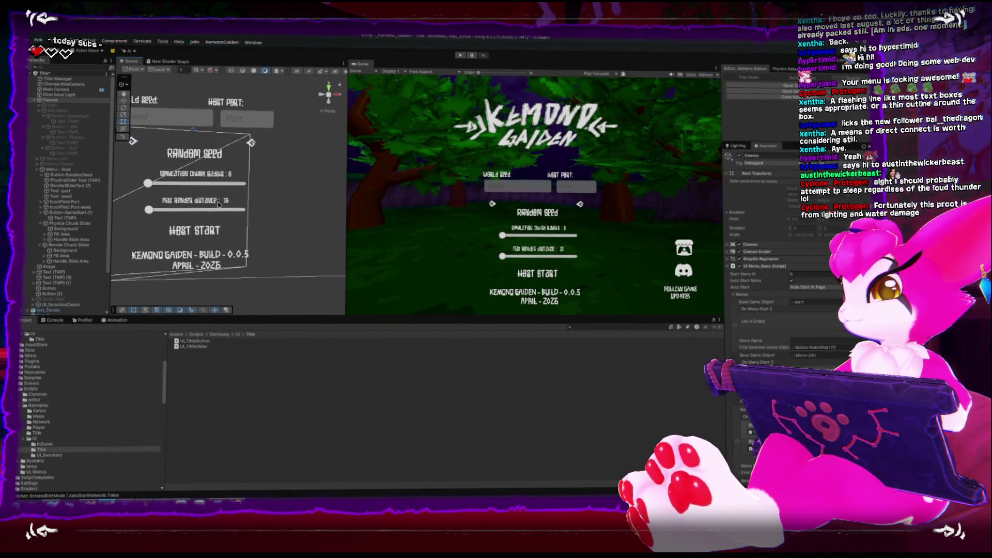
left_click(219, 176, "shift")
left_click(789, 334)
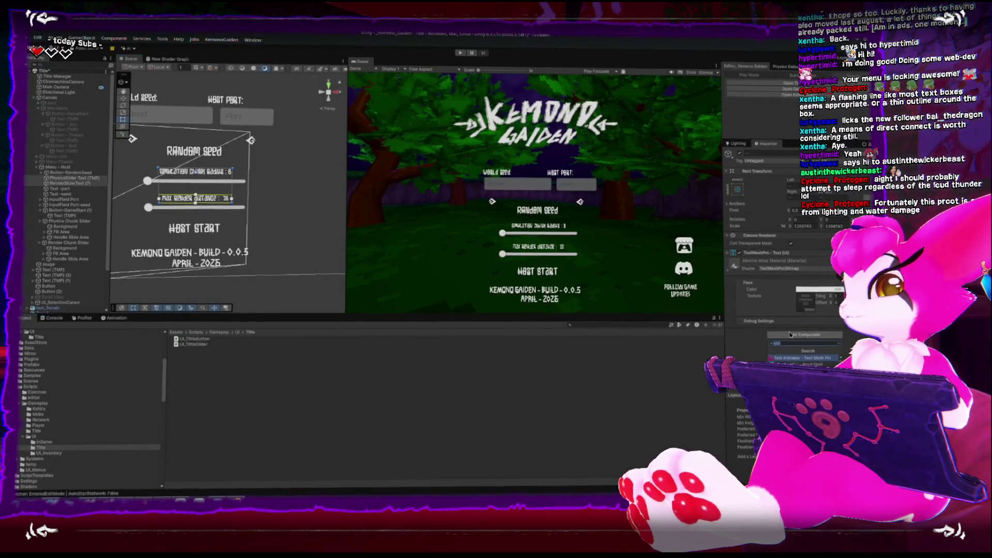
left_click(795, 357)
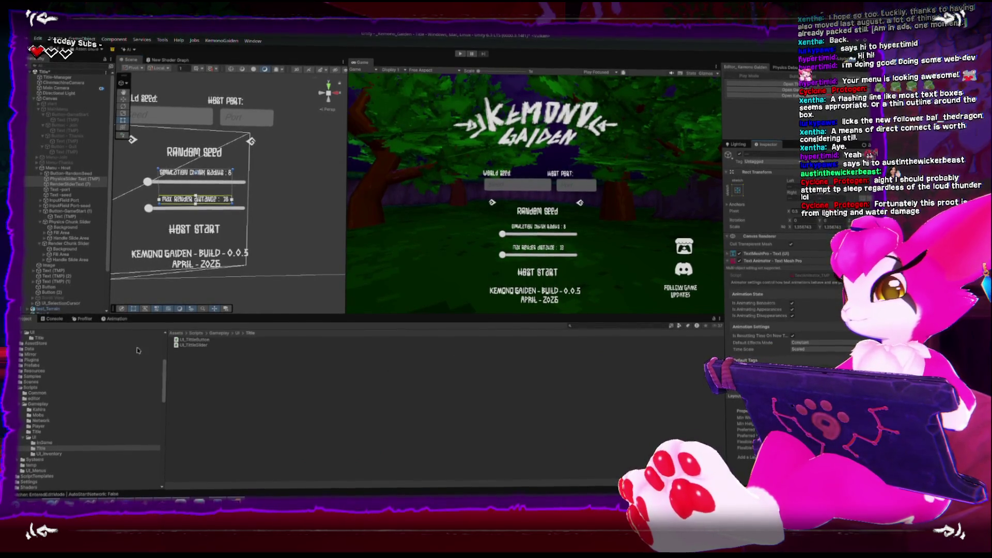
Check the Console, then open UI_TitleButton.cs in Rider at the end of OnDeselect.
left_click(51, 318)
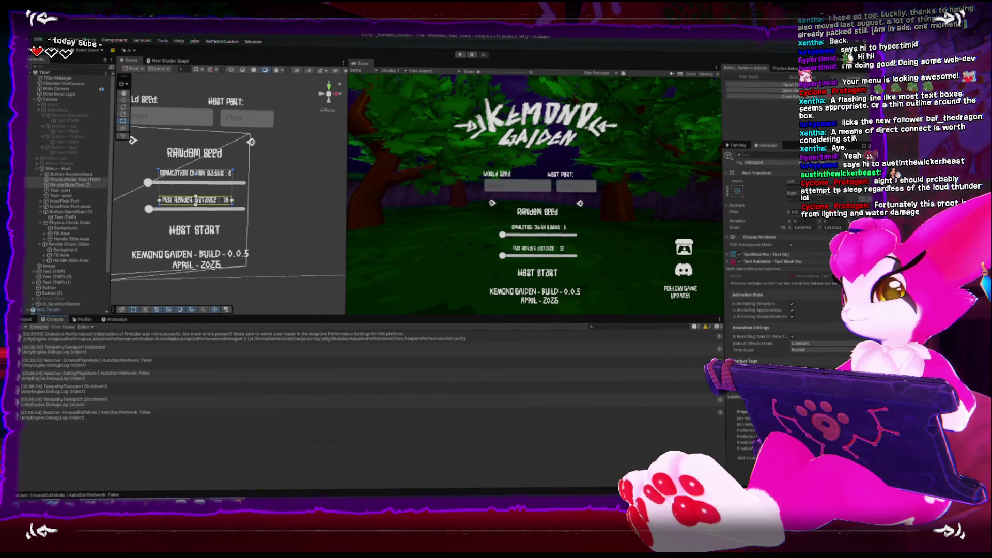
left_click(234, 499)
left_click(397, 369)
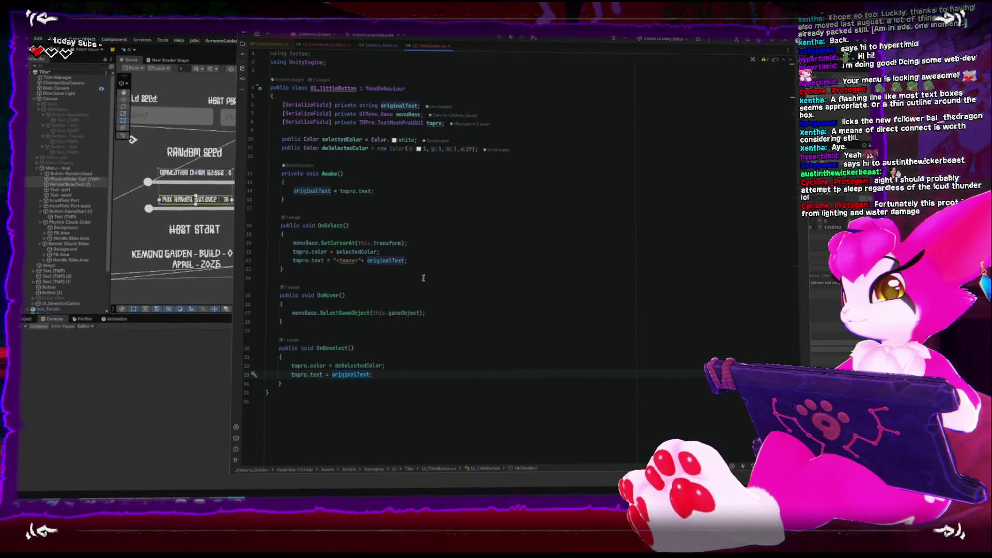
Look at the <twave> line in OnSelect, then return to Unity.
left_click(360, 261)
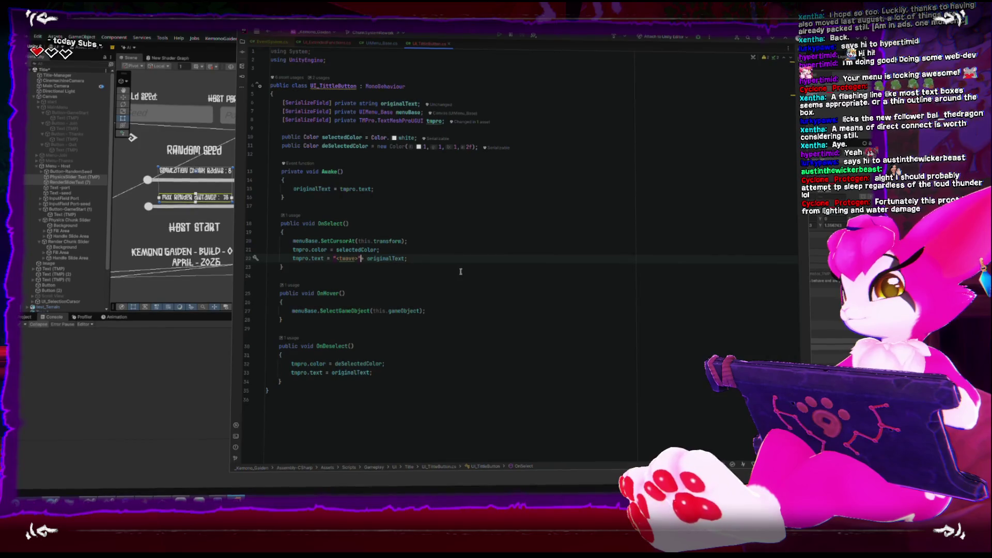
key("alt+Tab")
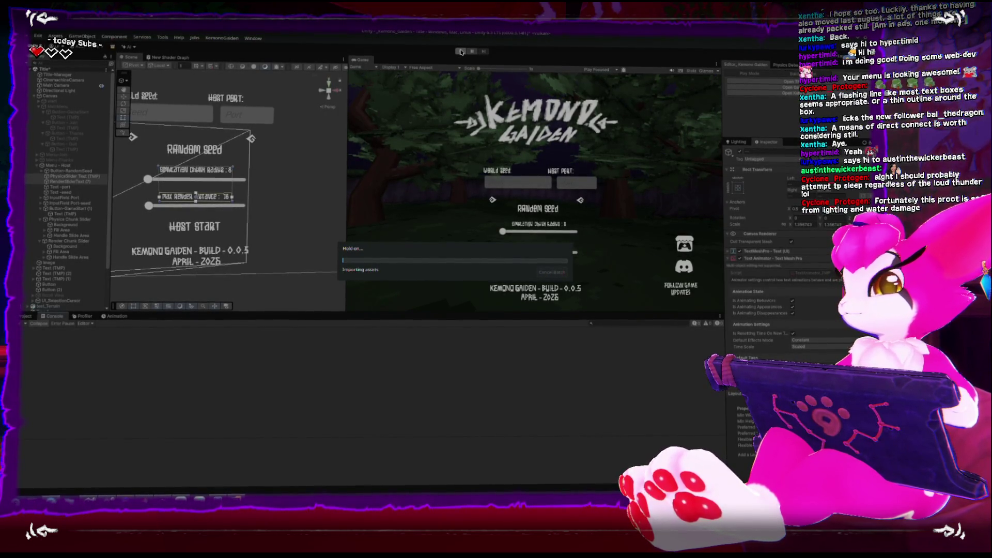
Delete the UI_TitleSlider script from the Project assets, recompile, and enter Play mode.
left_click(22, 320)
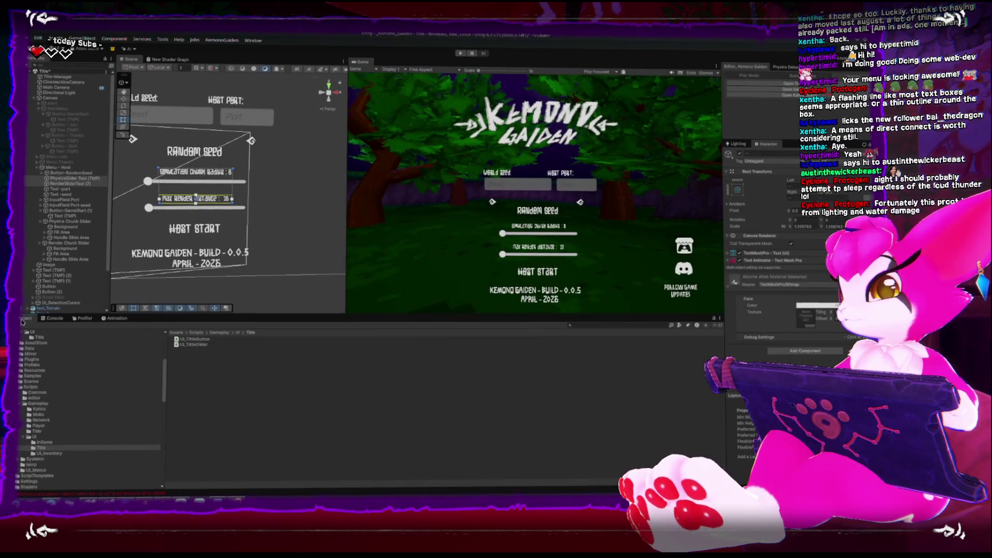
left_click(206, 342)
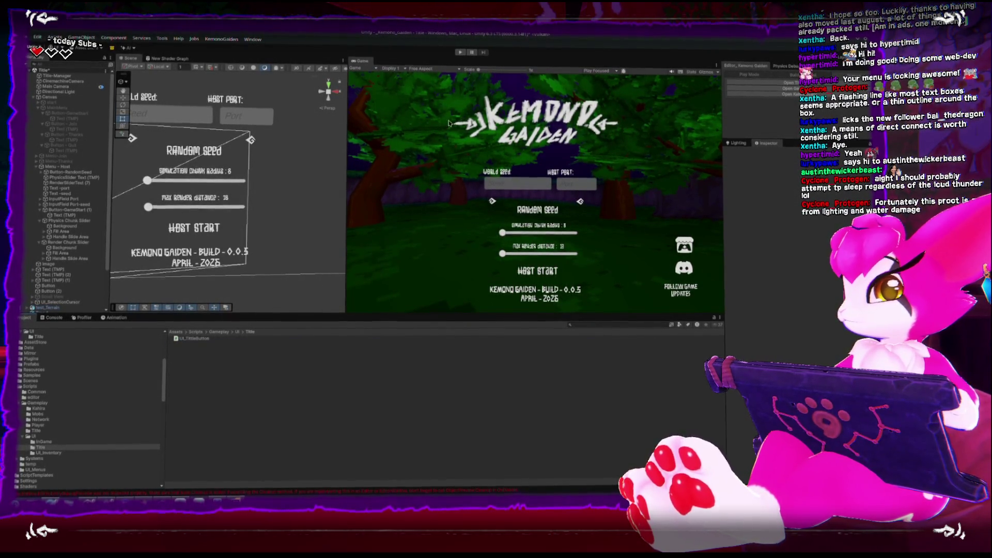
left_click(463, 53)
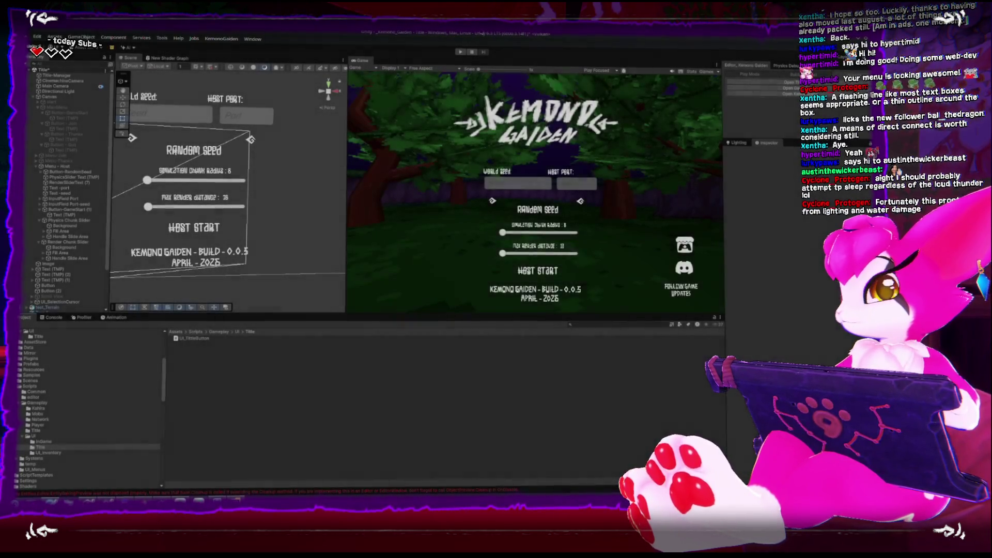
left_click(459, 51)
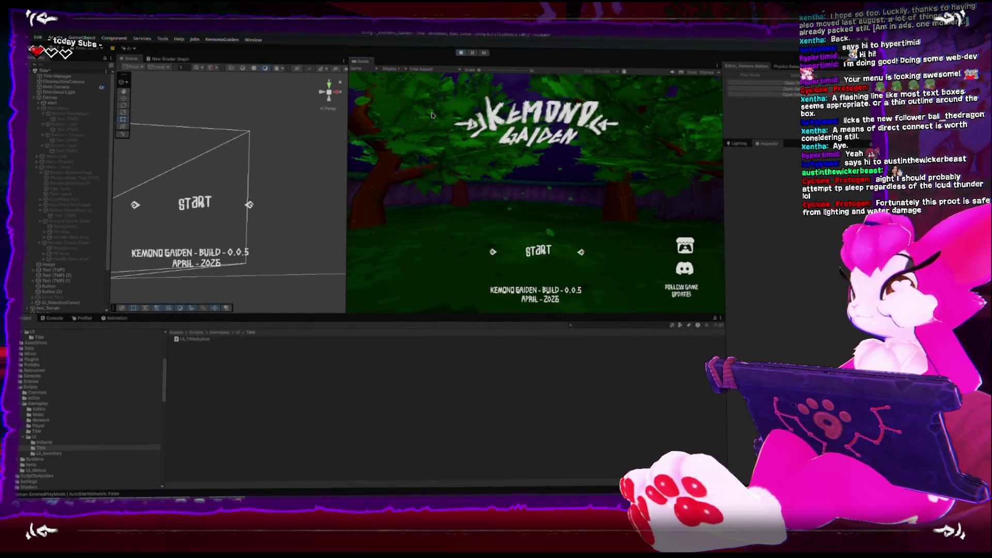
Advance past Start to the main menu, select the Host Game button, and clear the Console.
key("Return")
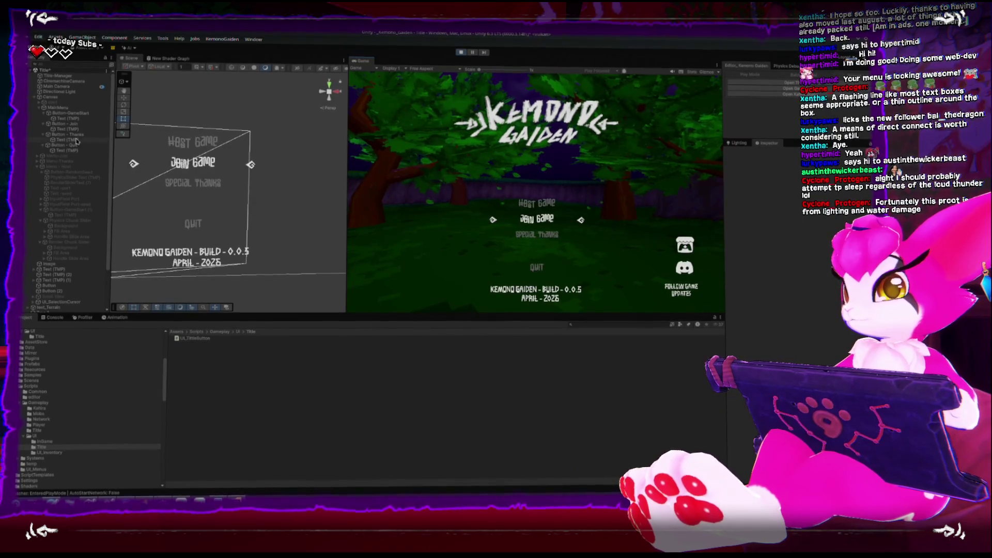
left_click(71, 113)
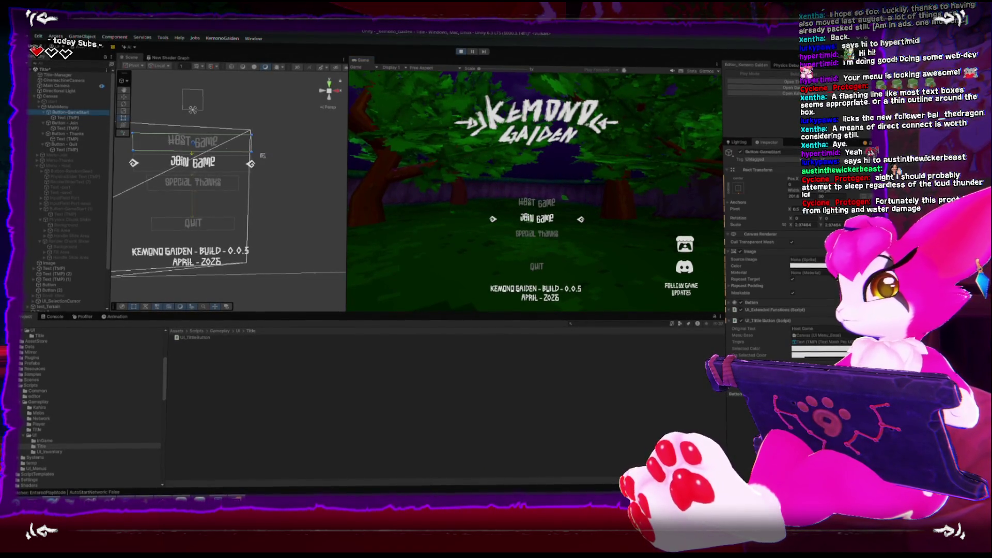
scroll(814, 319, "down", 1)
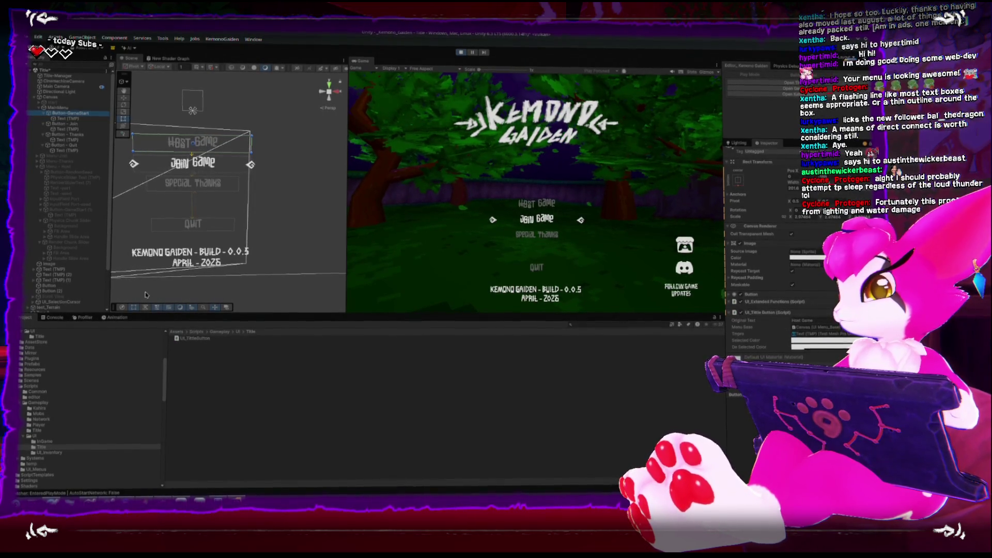
left_click(54, 317)
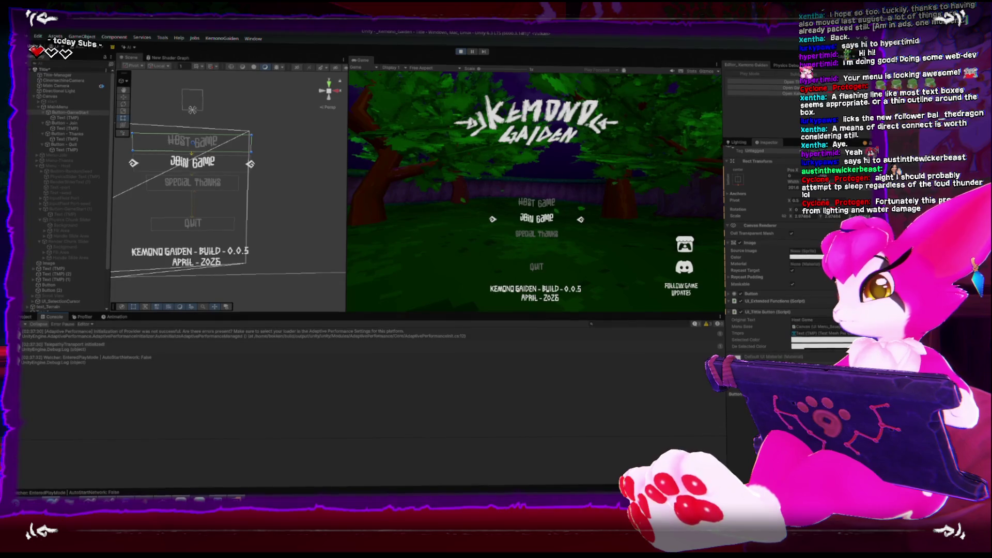
left_click(23, 324)
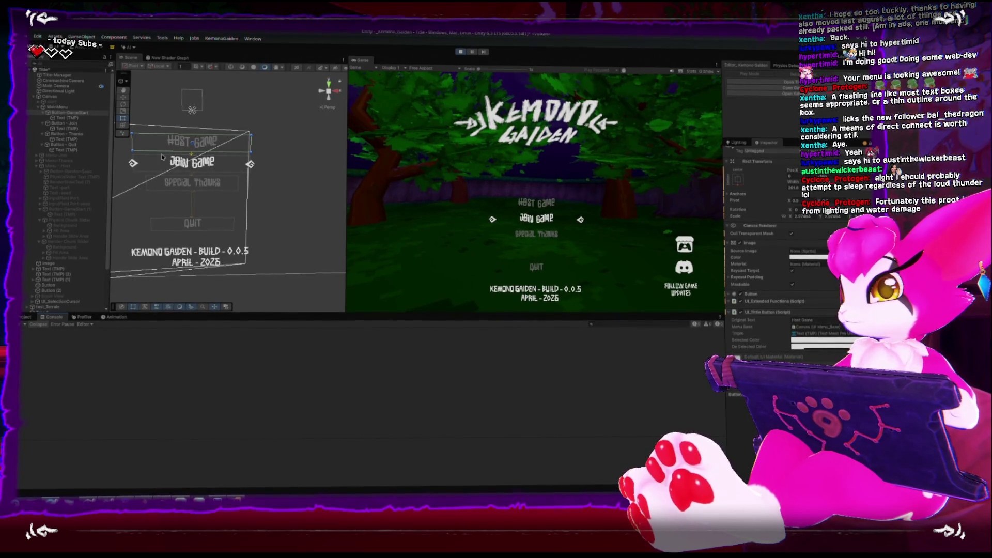
Inspect the Host Game label's TextMeshPro settings, toggling right-to-left text on and back off.
left_click(58, 119)
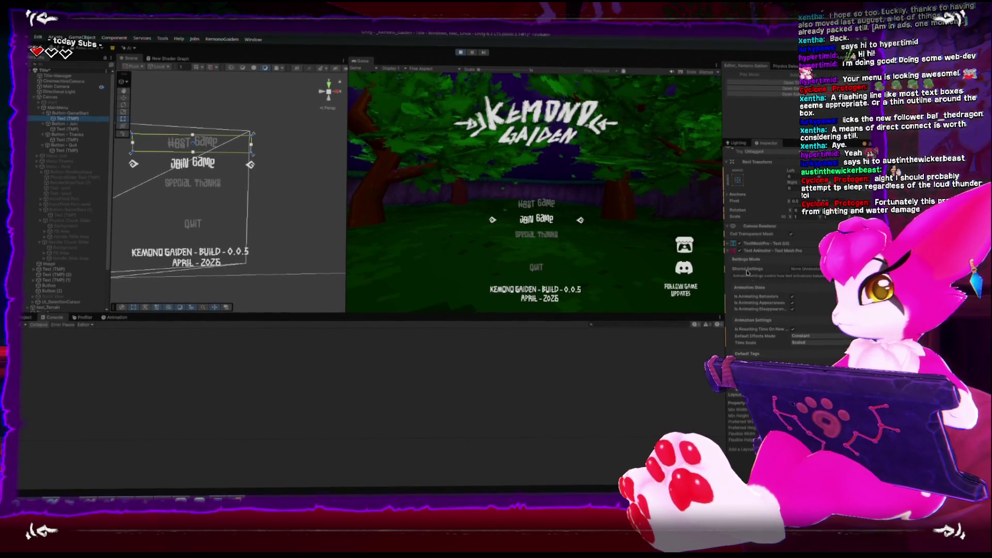
left_click(728, 244)
left_click(785, 281)
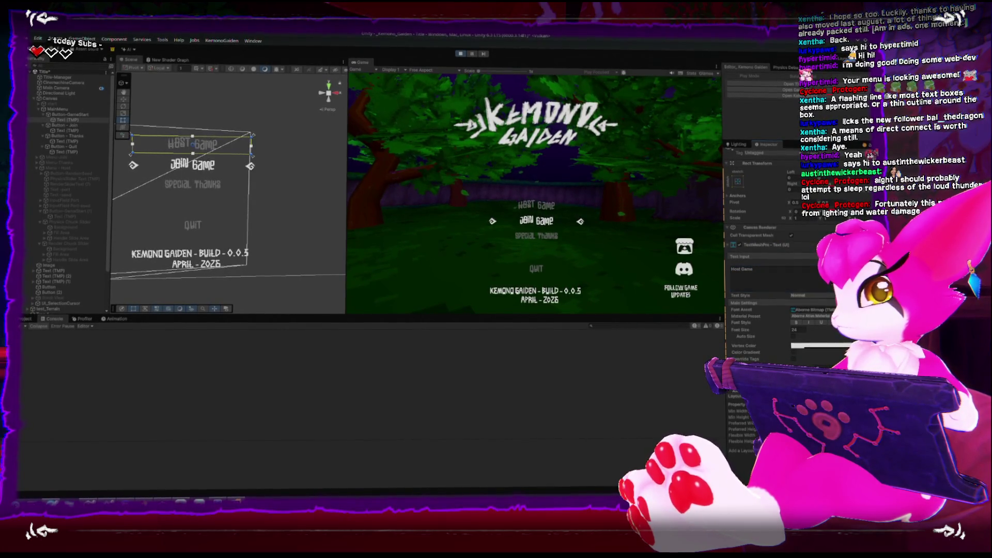
left_click(826, 255)
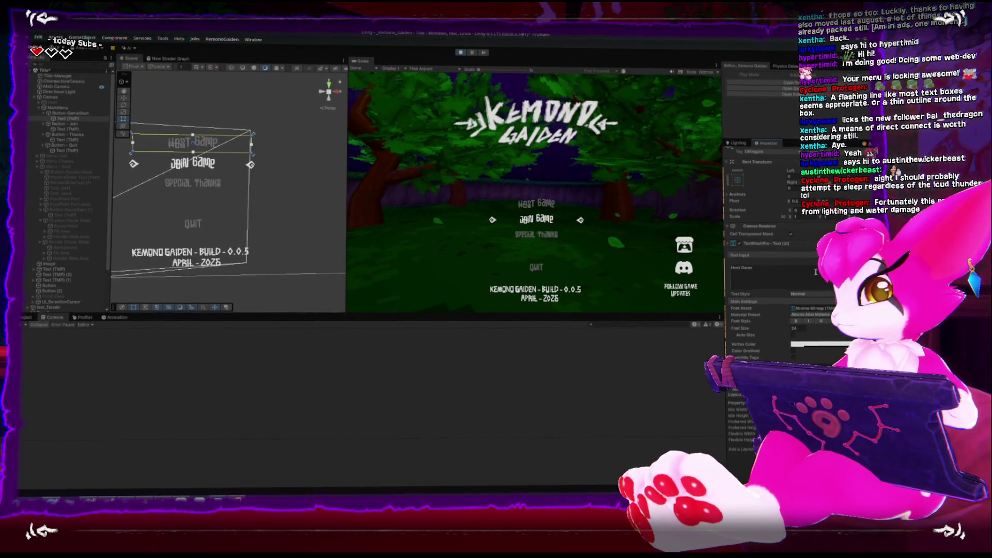
left_click(826, 256)
scroll(736, 307, "down", 1)
scroll(736, 307, "down", 5)
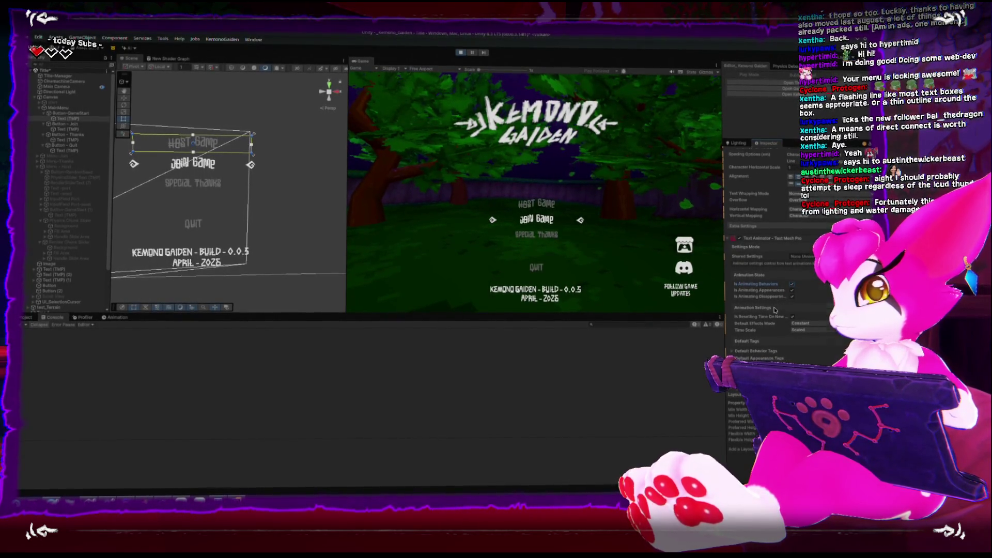
scroll(775, 308, "down", 1)
scroll(775, 310, "up", 4)
scroll(760, 232, "up", 4)
Switch the Inspector to Debug view, then move the menu selection down to Special Thanks.
right_click(782, 149)
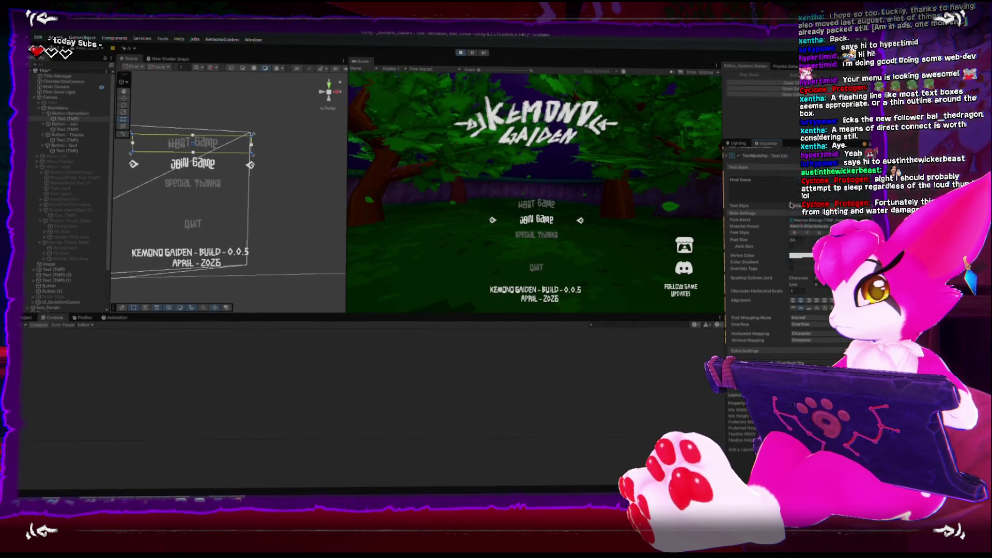
left_click(790, 205)
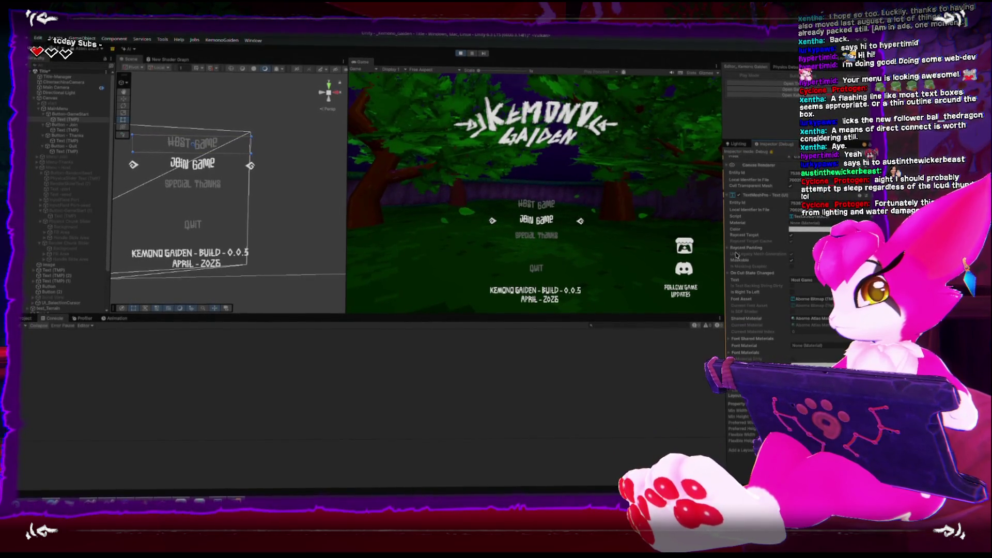
scroll(734, 214, "down", 5)
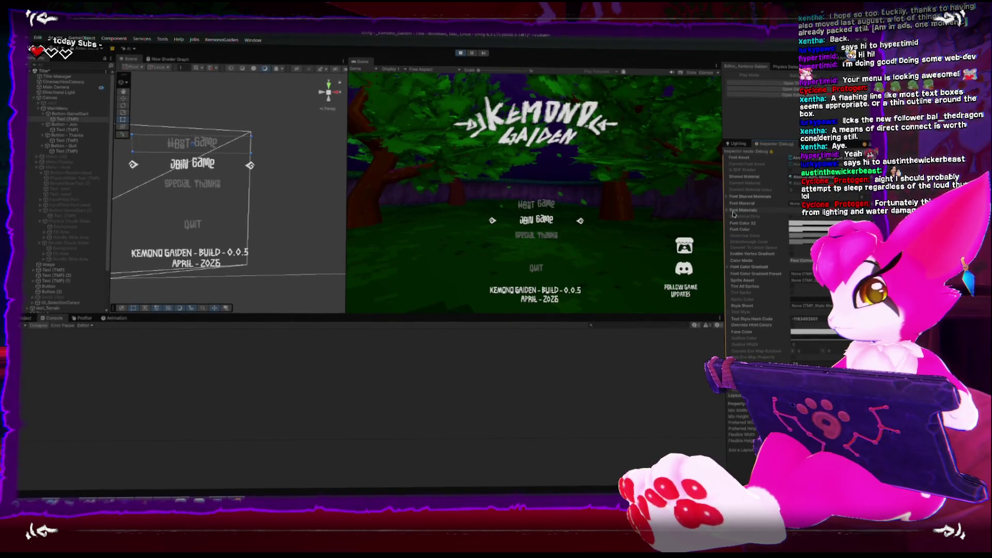
scroll(733, 235, "up", 3)
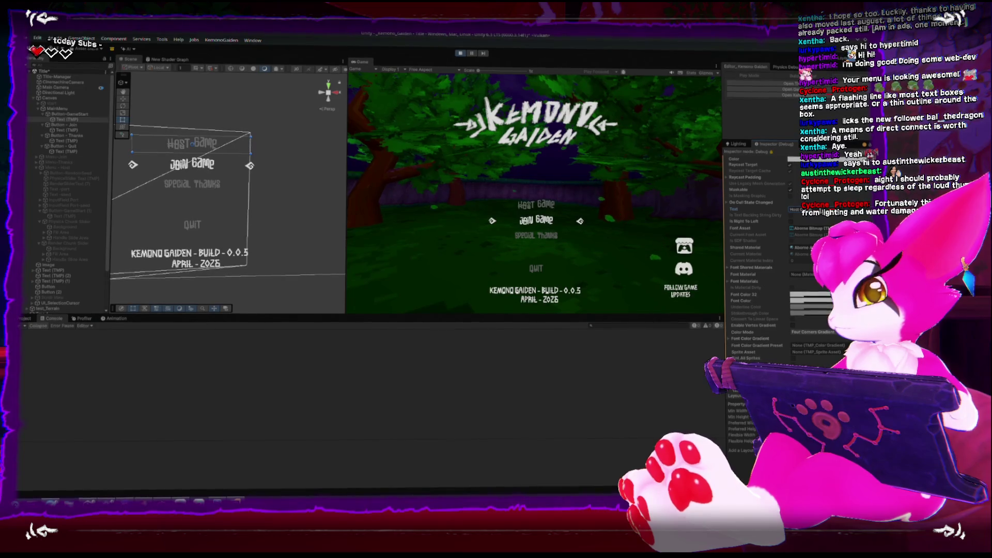
key("Down")
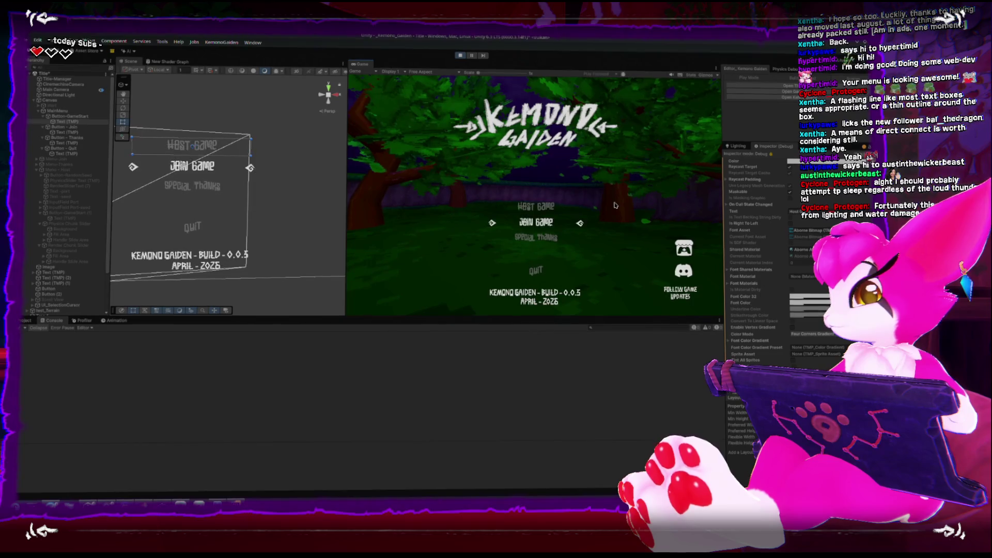
Open Join Game, escape back to the title screen, and move through the main menu options.
key("Return")
key("Escape")
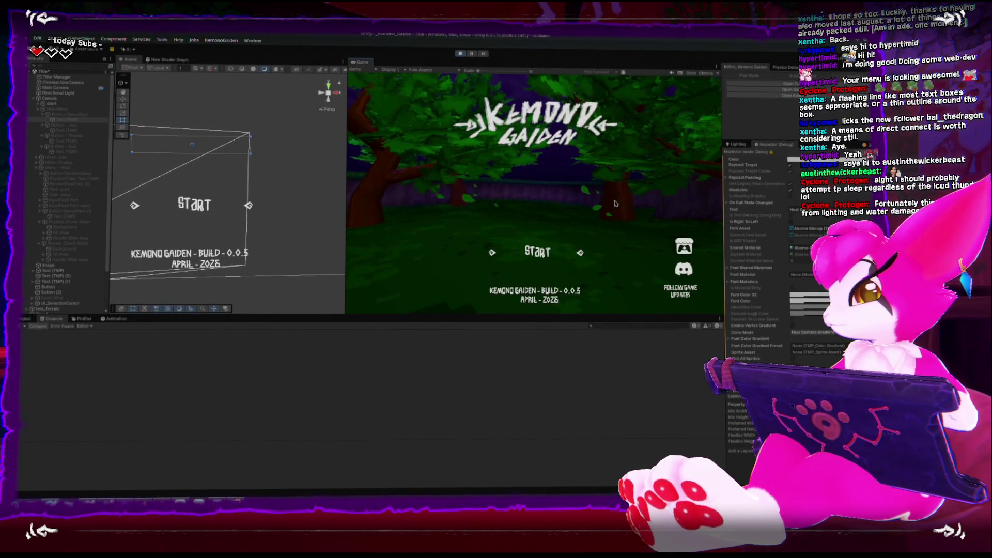
key("Return")
key("Down")
key("Down")
key("Up")
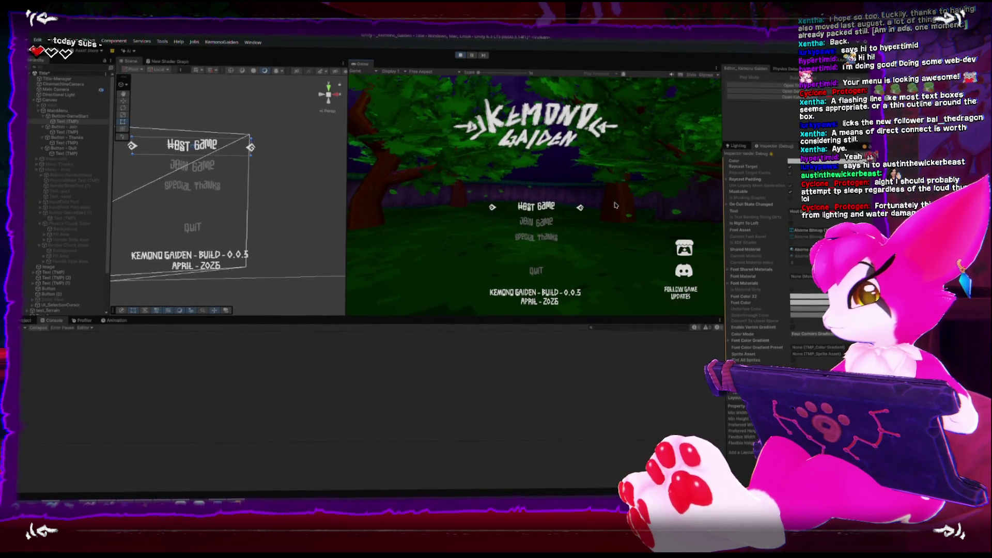
key("Down")
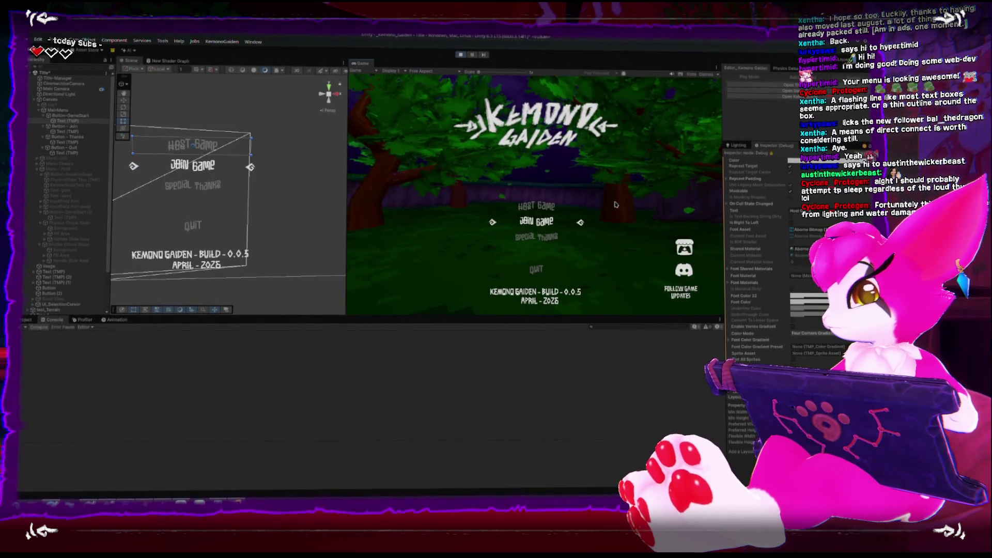
Set render chunk radius to 31, lower simulation radius, regenerate the seed, and exit Play mode.
key("Up")
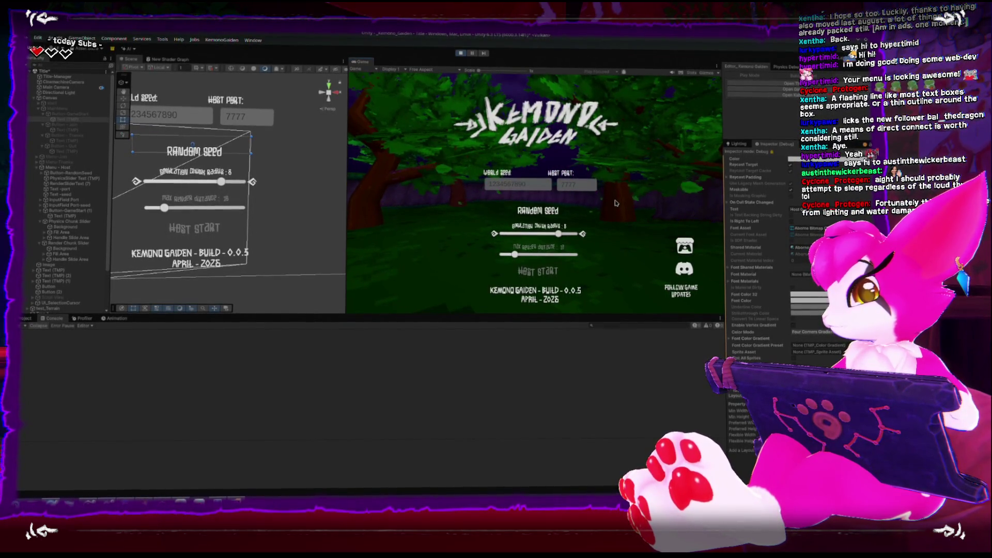
key("Right")
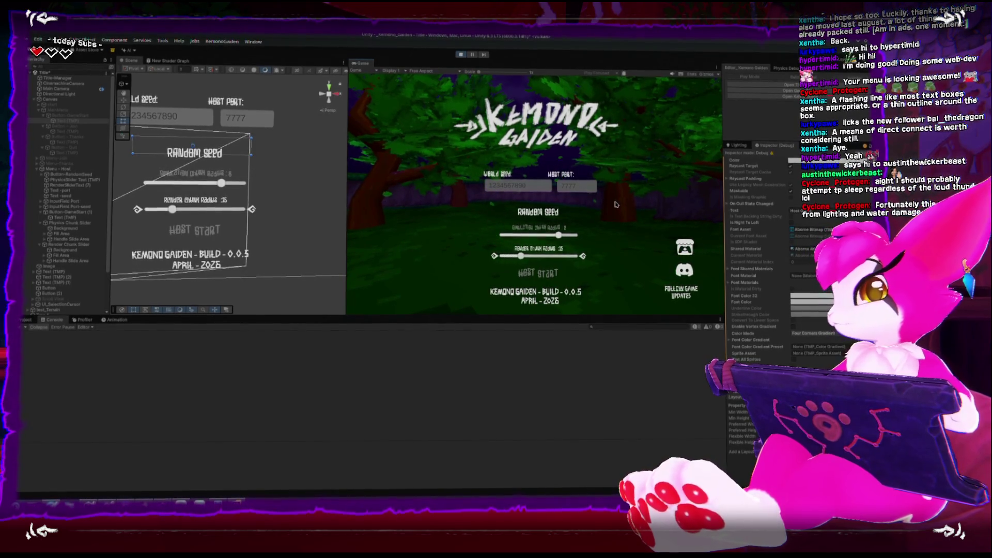
key("Up")
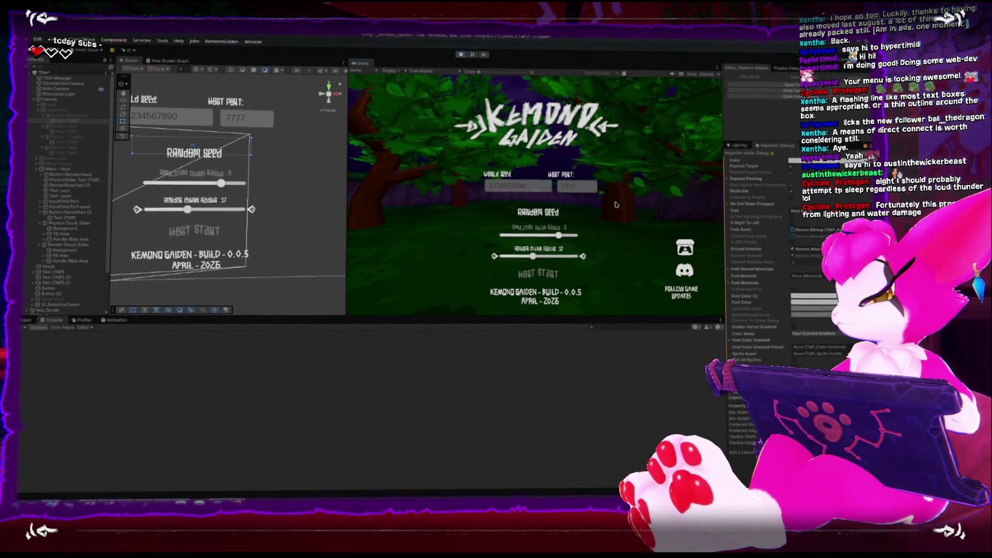
key("Left")
key("Up")
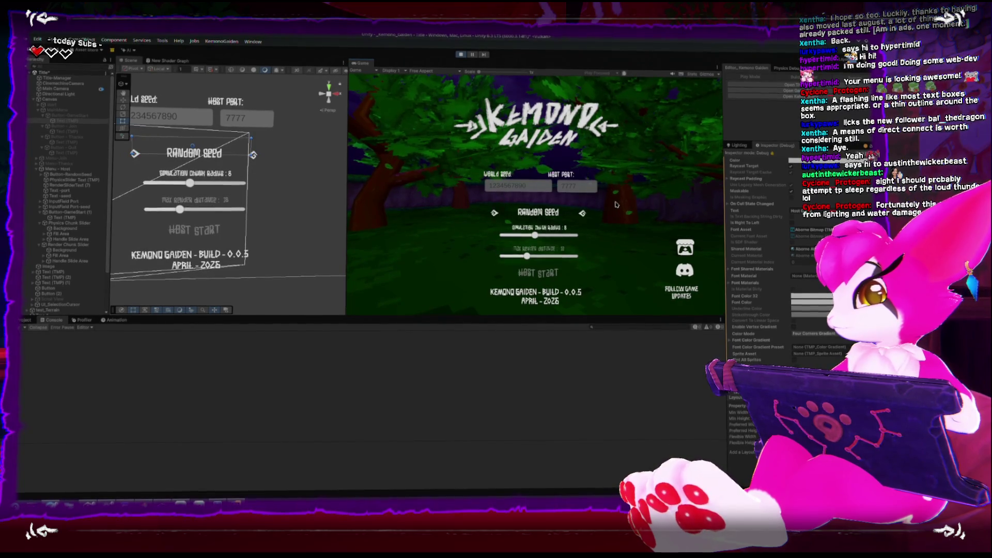
key("Return")
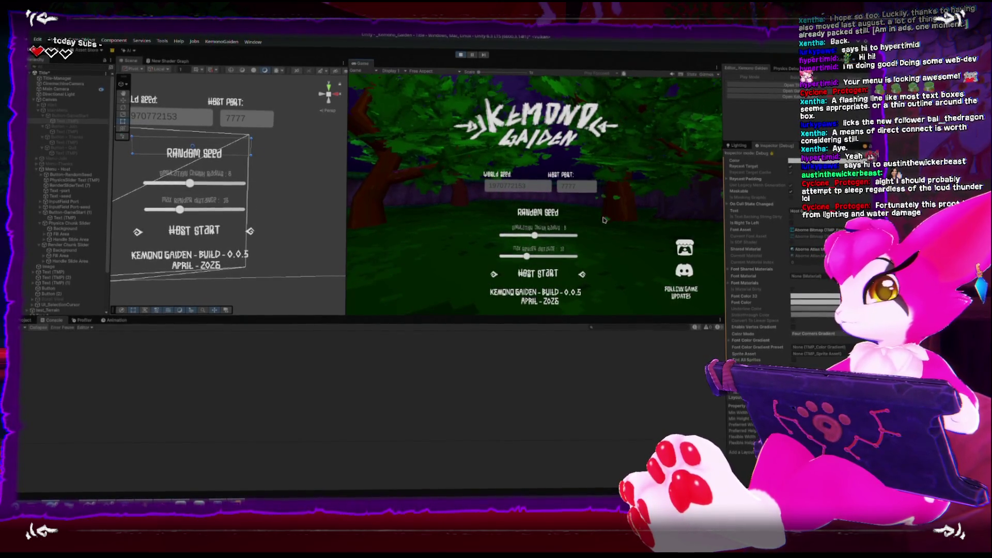
key("ctrl+p")
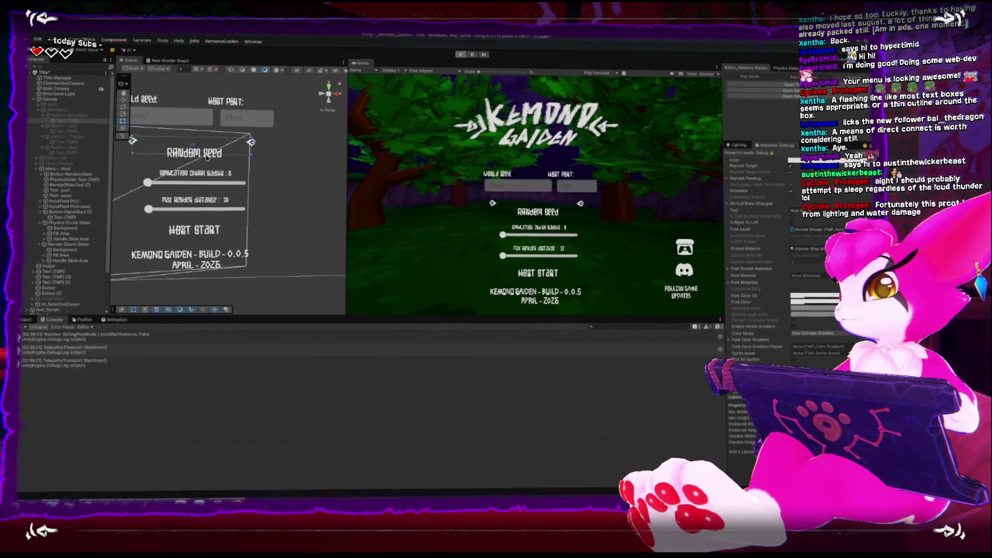
Return the Inspector to normal view and assign Random Seed's Text (TMP) to its UI_TitleButton Tmpro field.
left_click(203, 155)
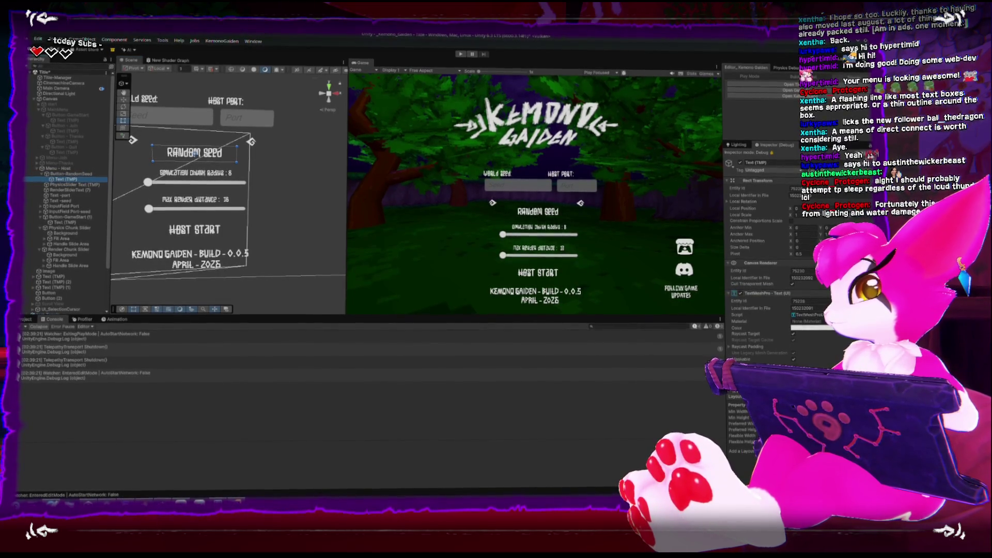
left_click(768, 145)
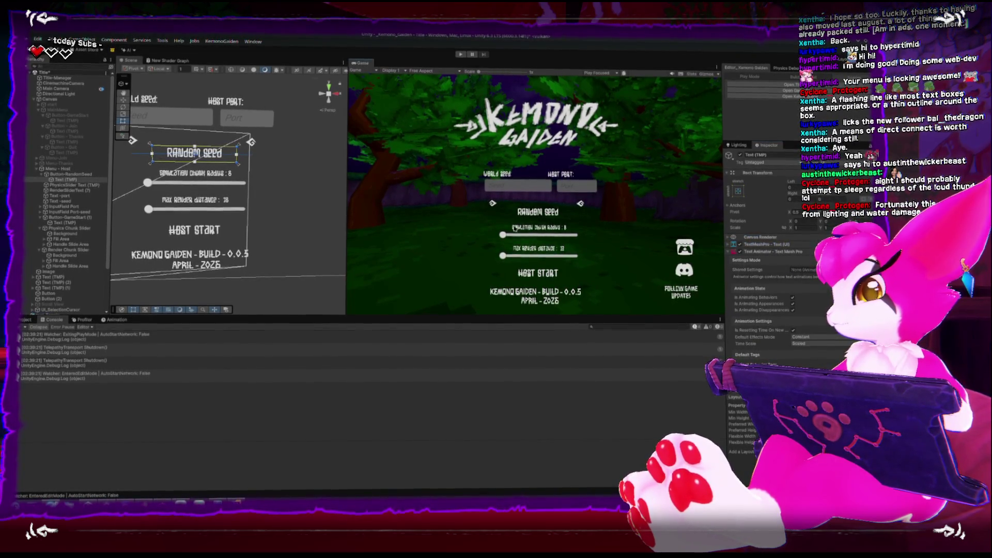
double_click(70, 172)
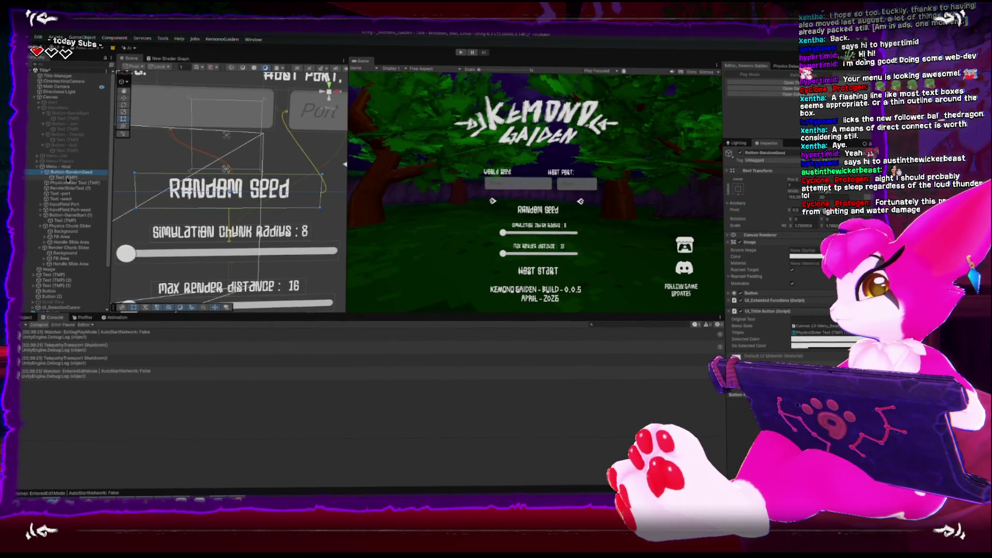
left_click_drag(67, 178, 78, 179)
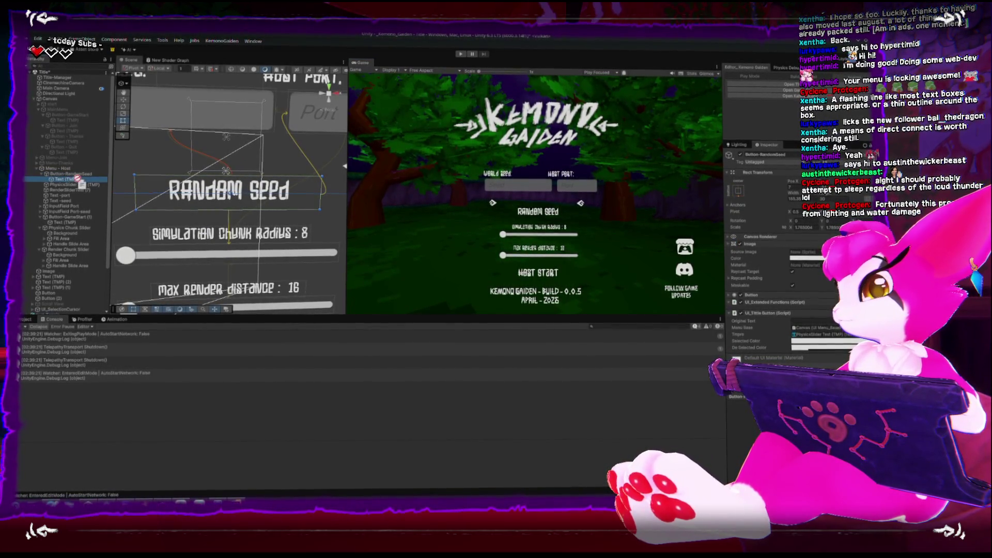
left_click_drag(175, 199, 817, 335)
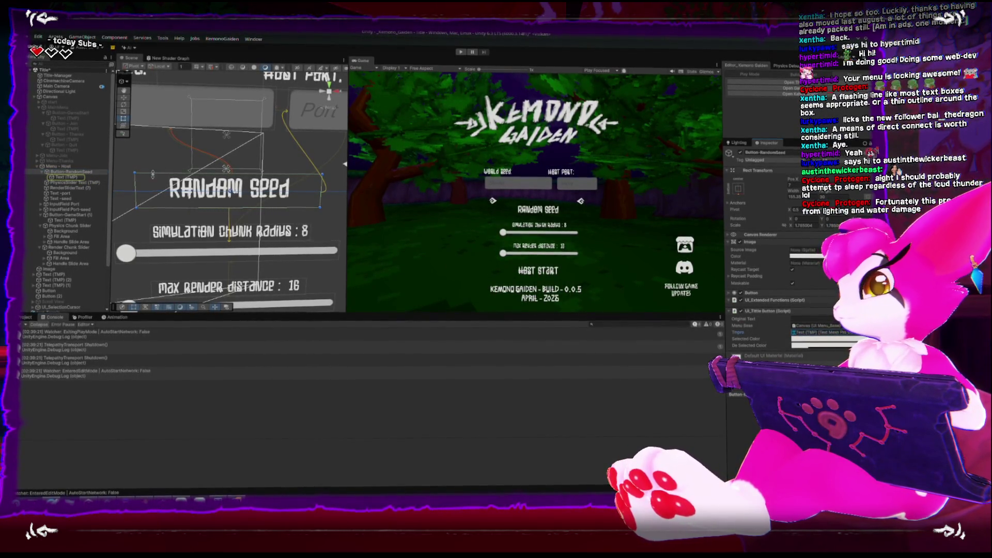
Review the chunk radius label, Port field, Host Start and slider objects, linking Host Start's label.
left_click(73, 184)
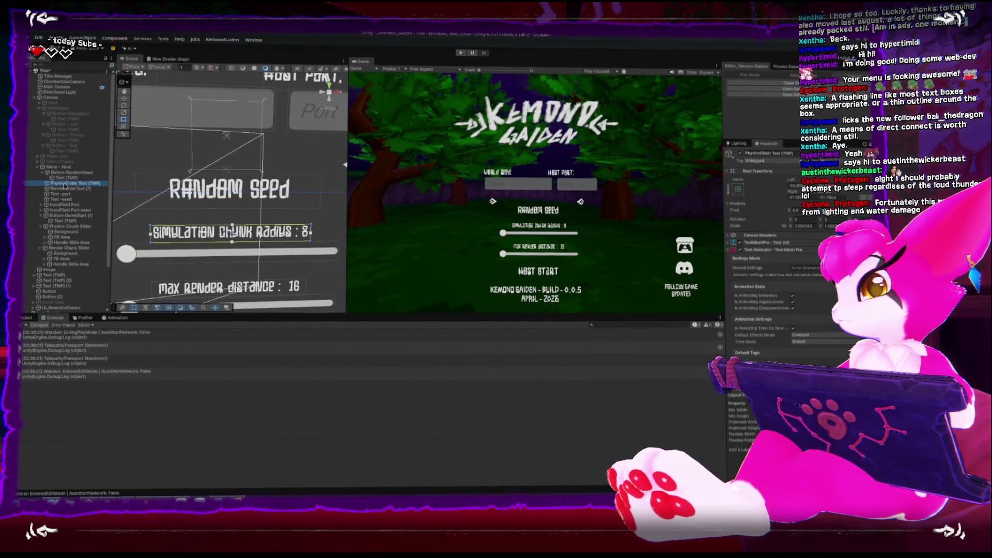
left_click(64, 203)
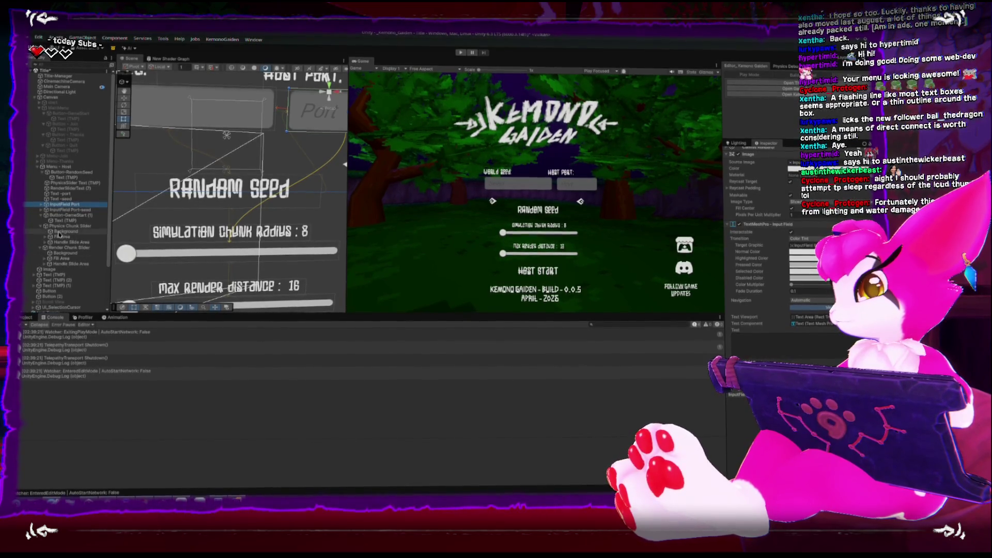
left_click(63, 215)
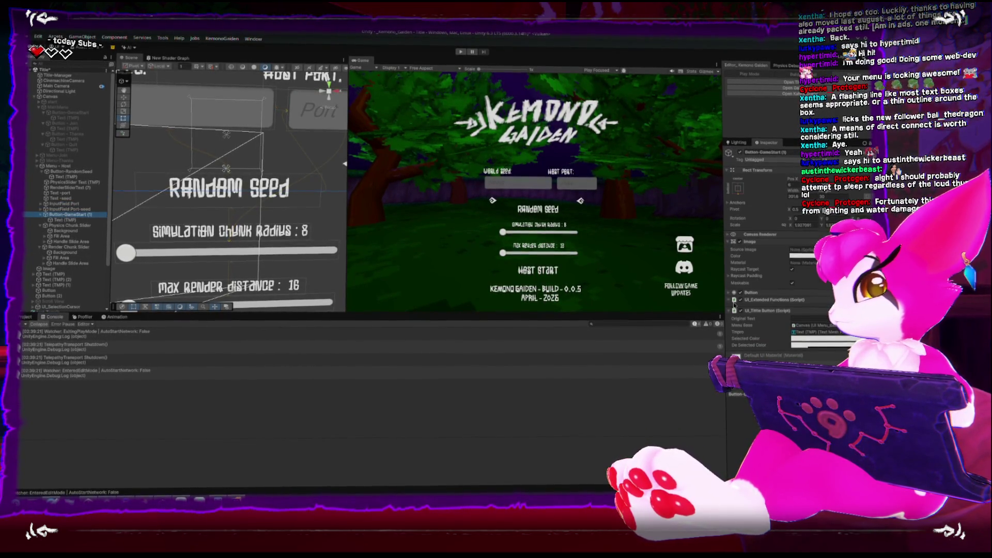
left_click_drag(58, 220, 64, 222)
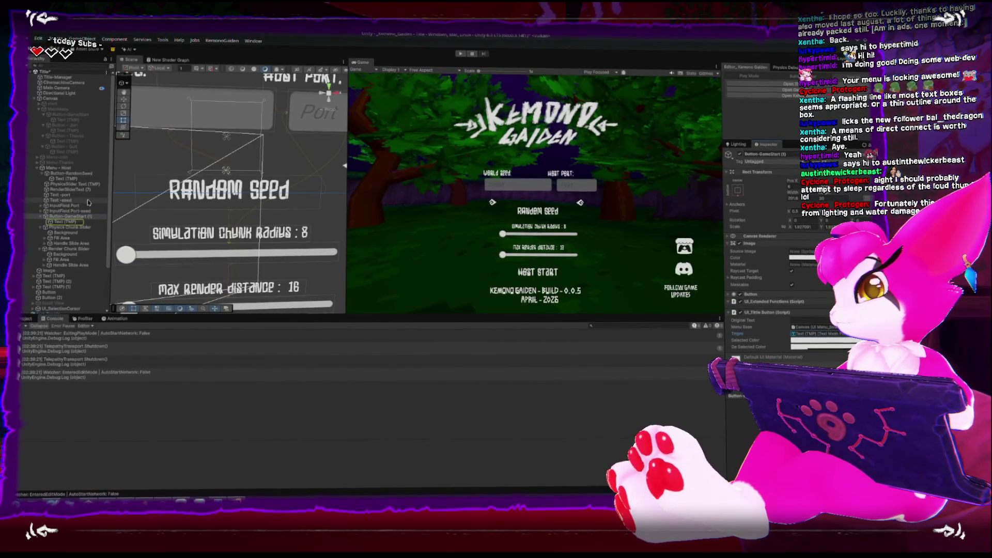
left_click(65, 227)
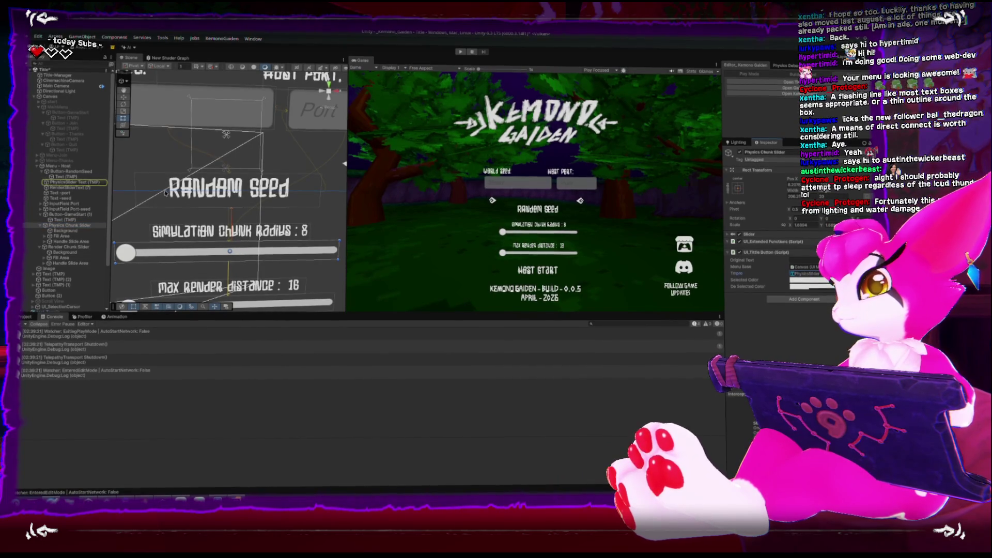
left_click(80, 183)
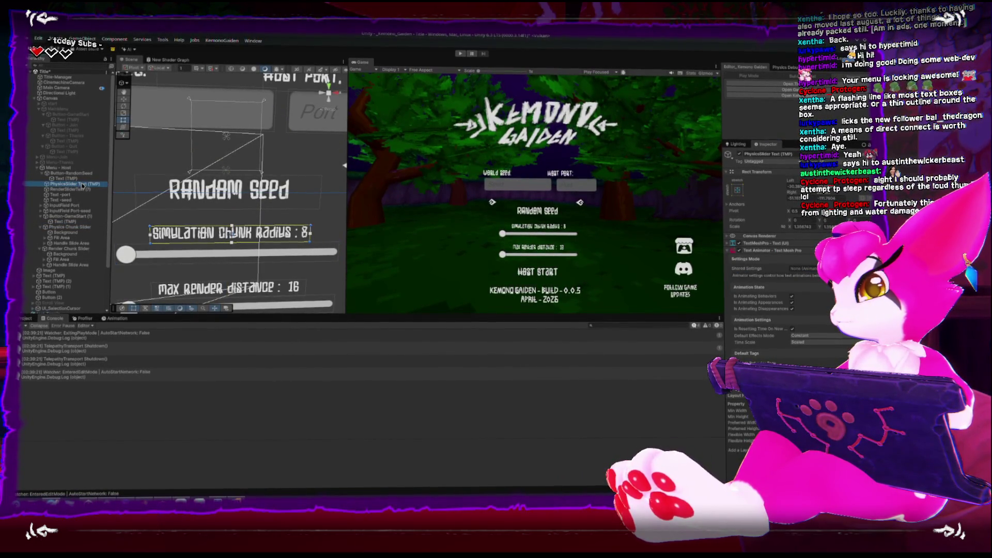
left_click(88, 248)
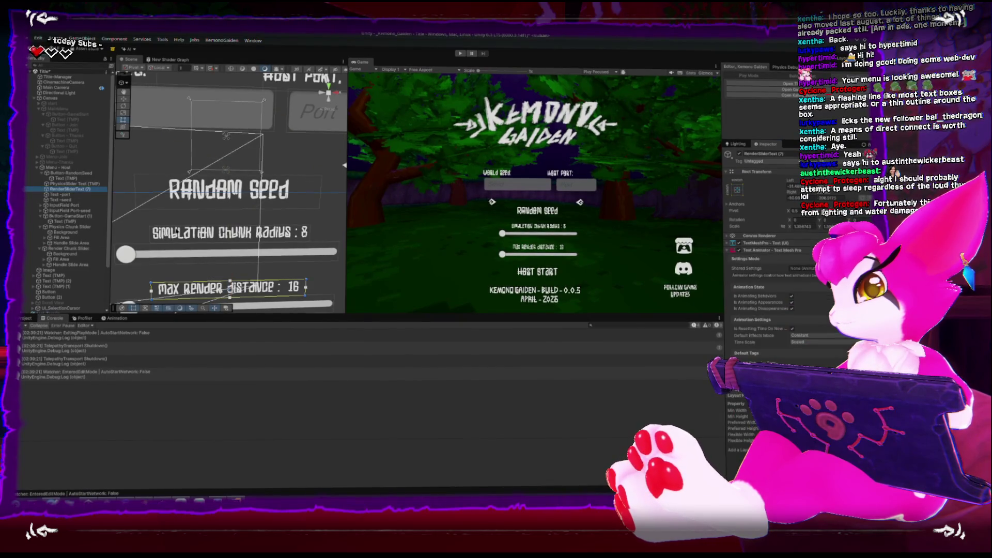
Select the Host Start button's text label, expand its text settings, and switch to Rider.
scroll(240, 250, "down", 3)
left_click(239, 251)
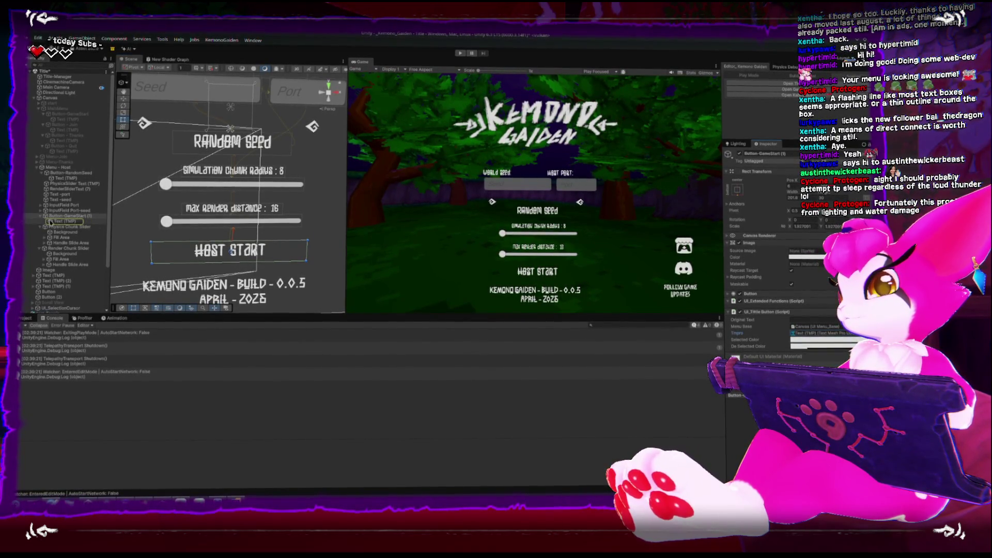
left_click(56, 221)
scroll(786, 310, "down", 5)
scroll(785, 310, "up", 4)
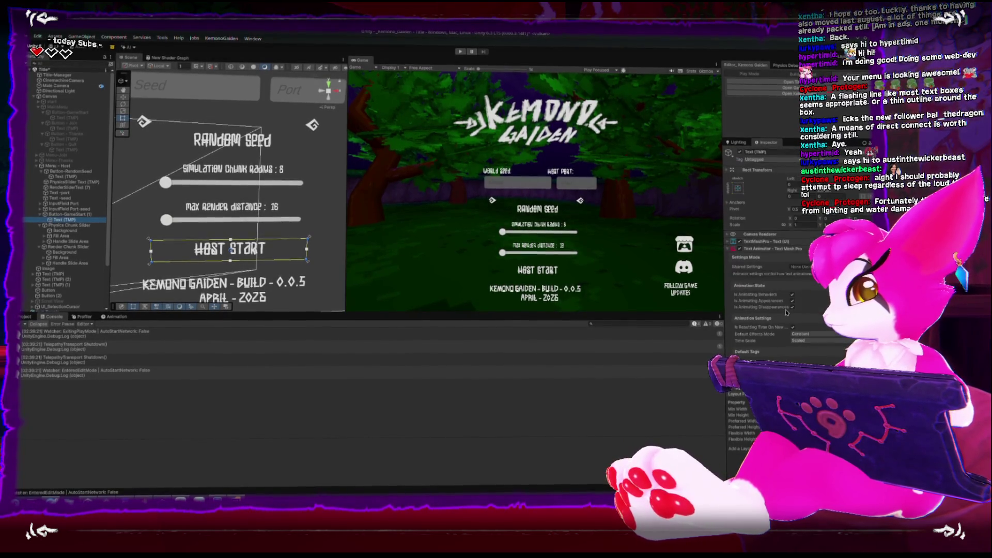
left_click(729, 243)
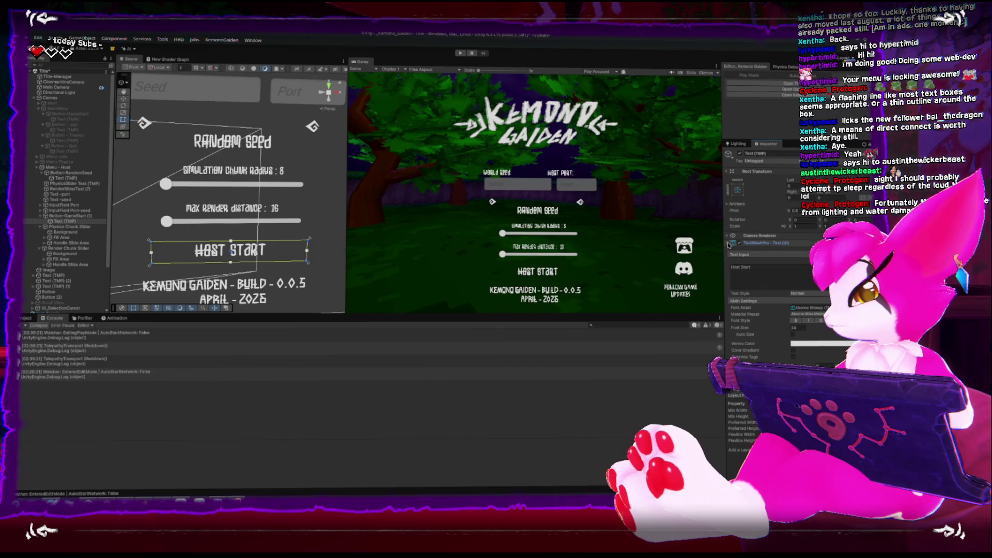
key("alt+Tab")
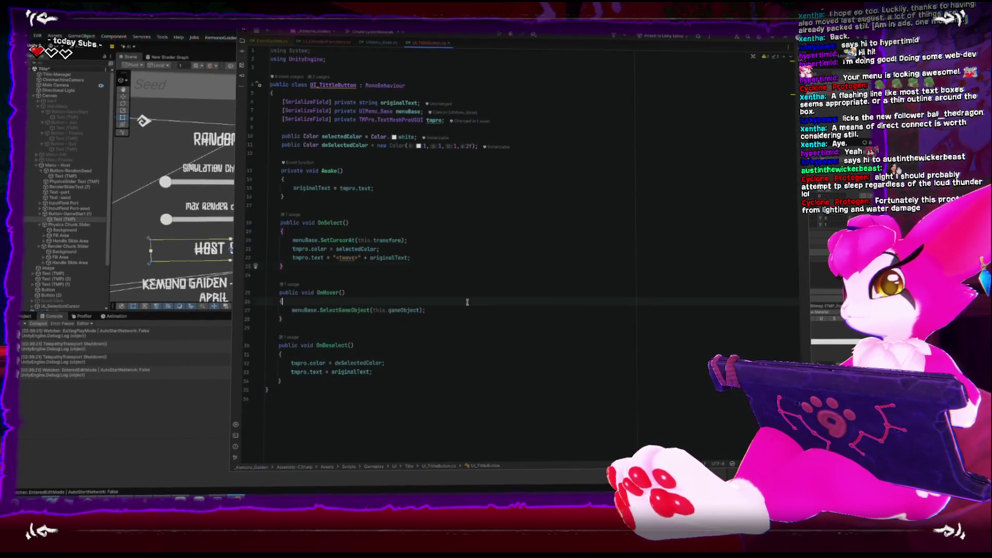
Add a tmpro.Rebuild call on a new line at the end of OnDeselect and save.
double_click(345, 374)
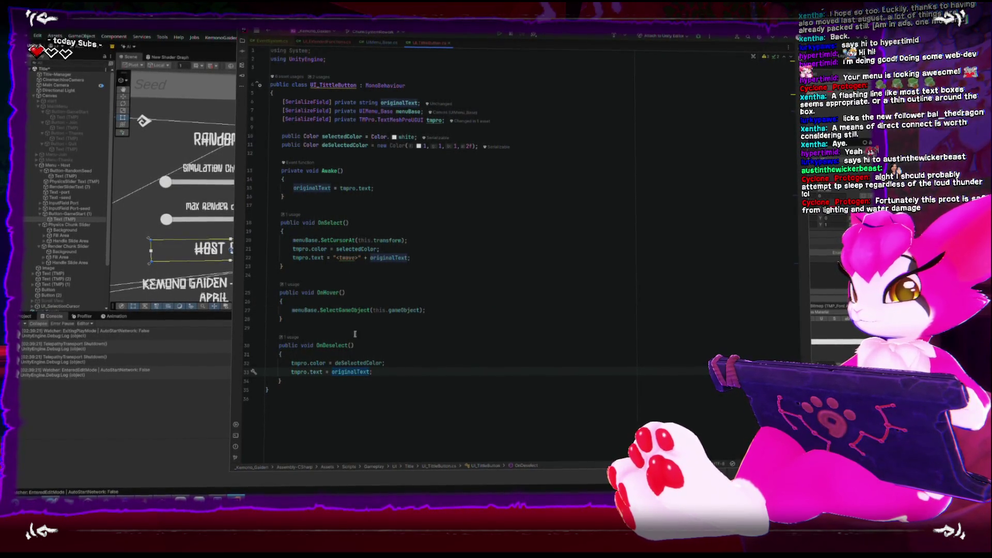
left_click(385, 372)
type(";")
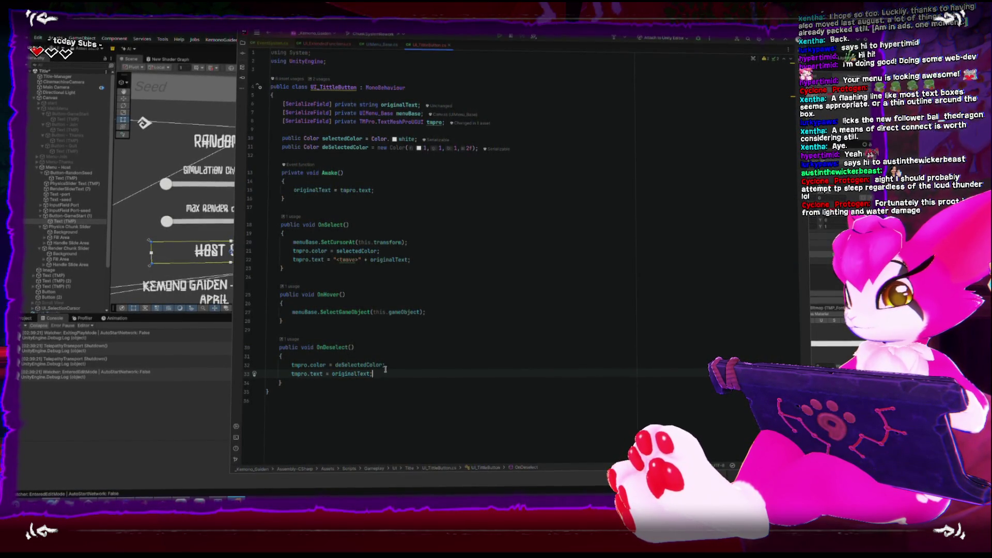
mouse_move(377, 358)
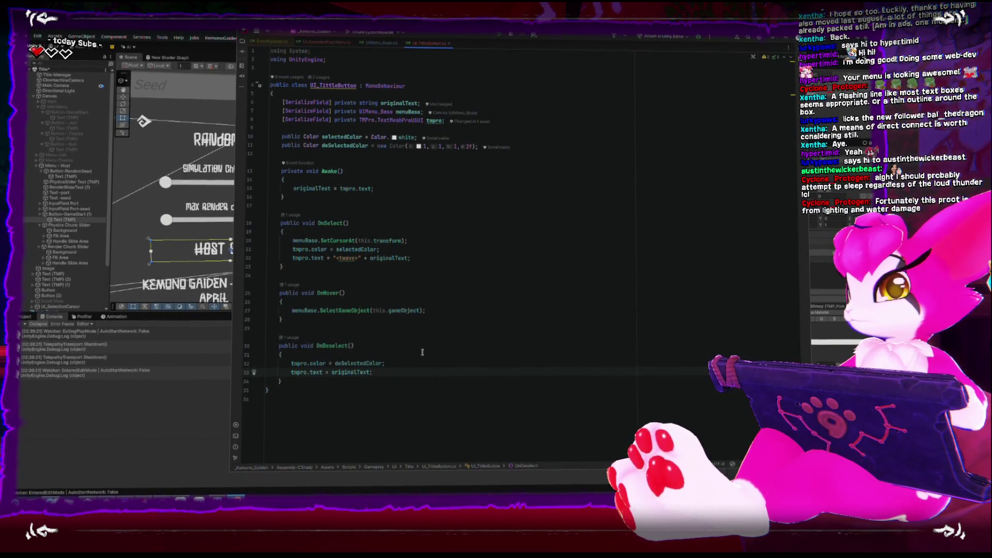
key("Return")
type("tmpro")
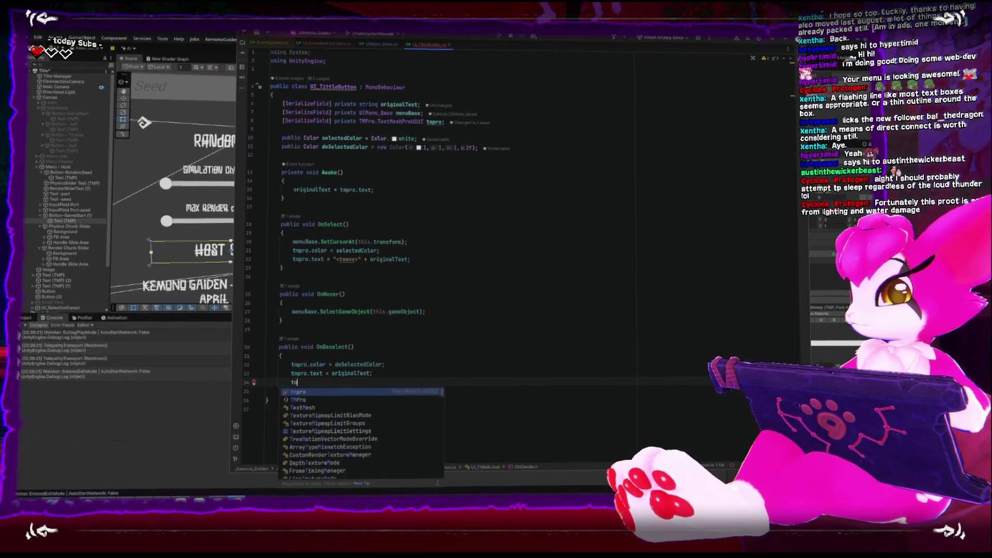
key("Escape")
type("mpro.")
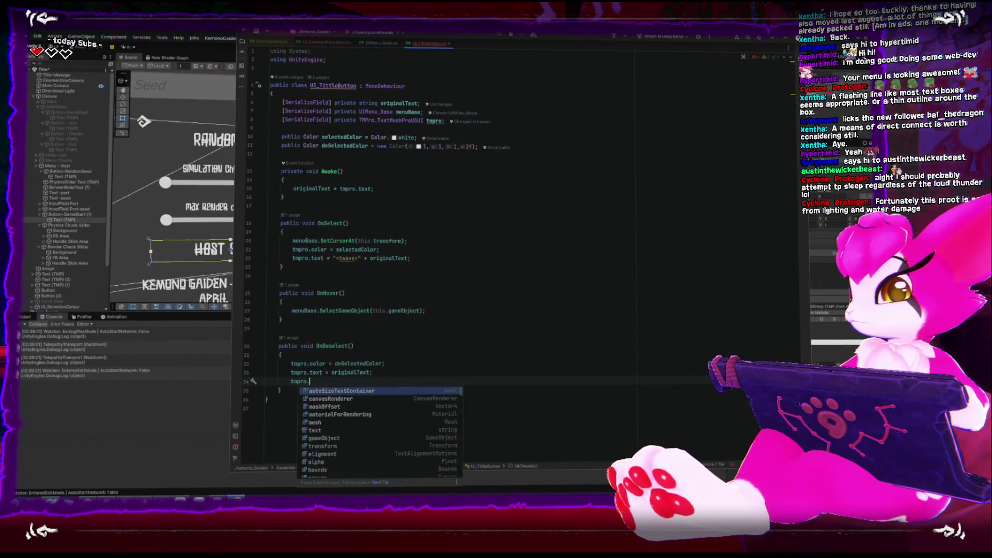
type("Reb")
key("Return")
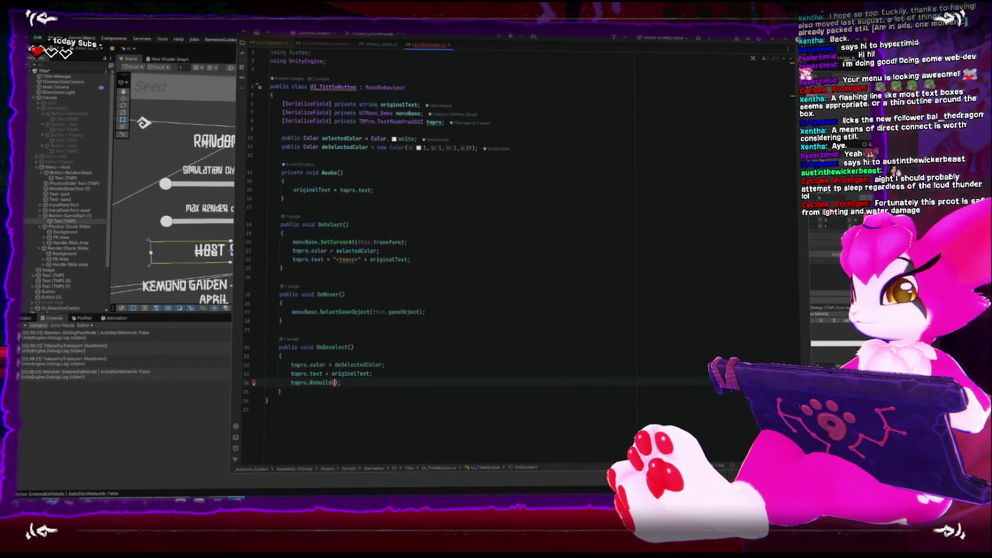
key("ctrl+s")
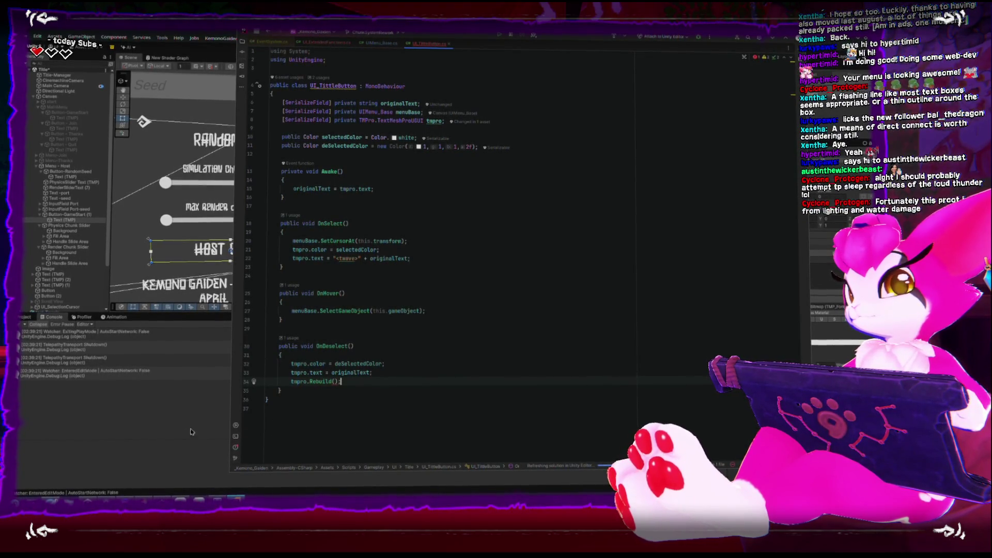
Pass CanvasUpdate.PreRender as the Rebuild argument and review its quick documentation.
left_click(336, 383)
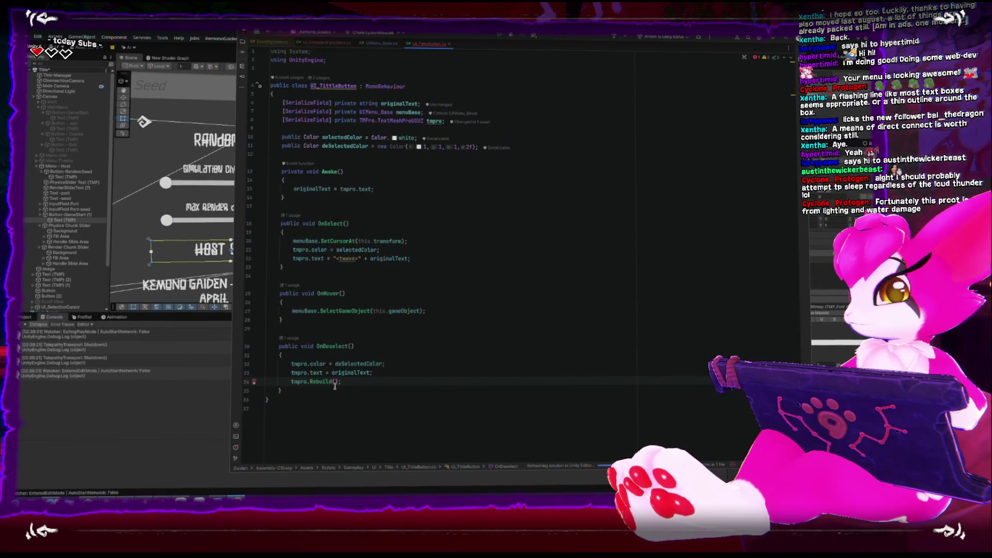
key("BackSpace")
type(";")
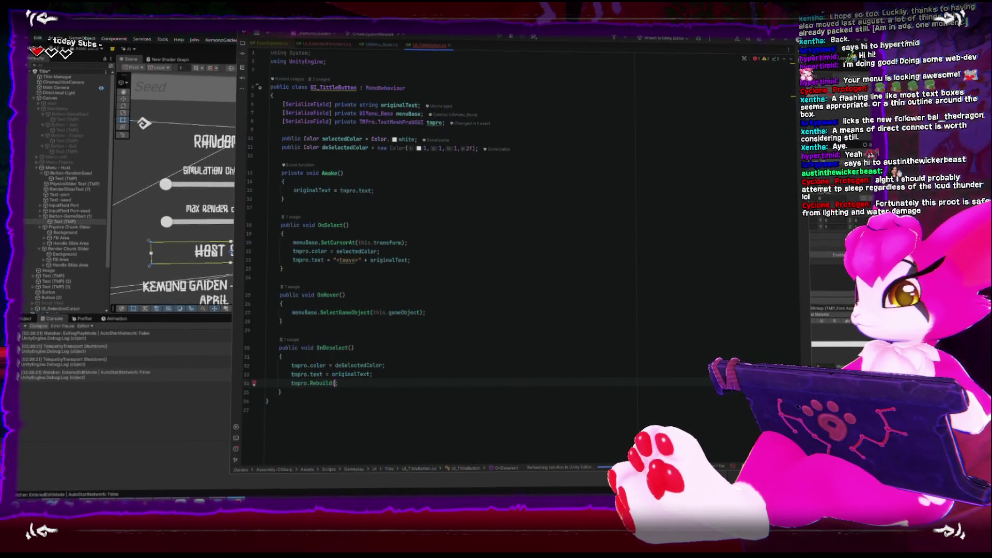
type("(")
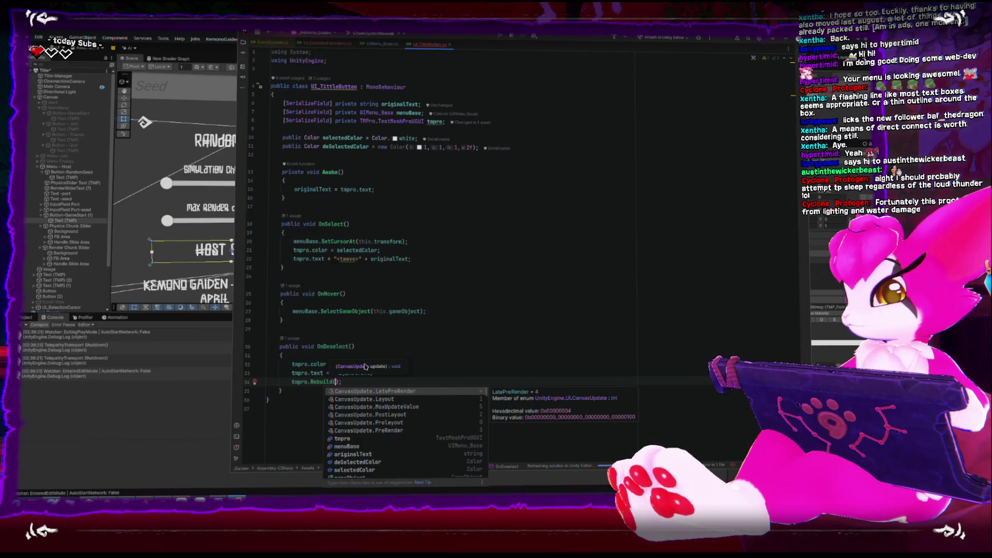
key("Down")
key("Down")
key("Down")
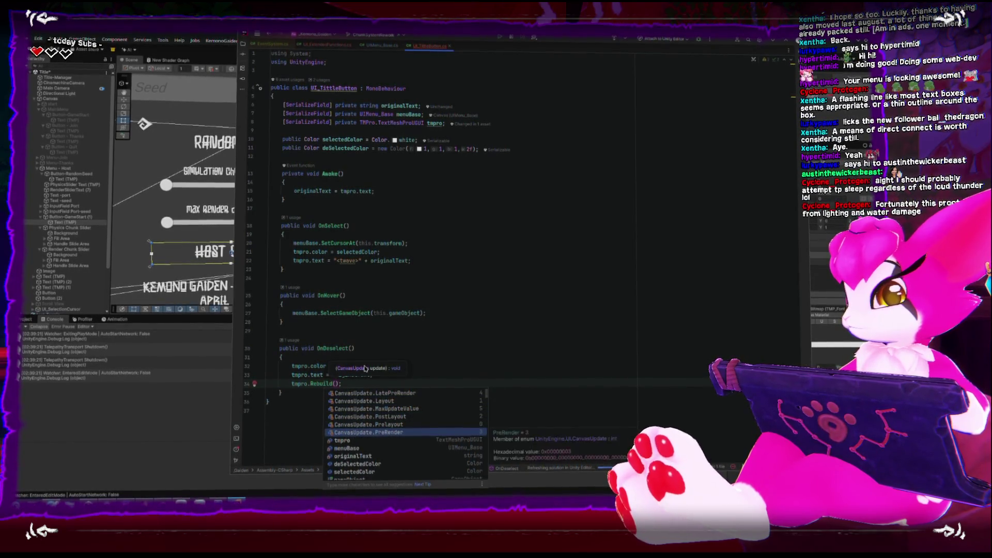
key("Return")
key("Return")
key("BackSpace")
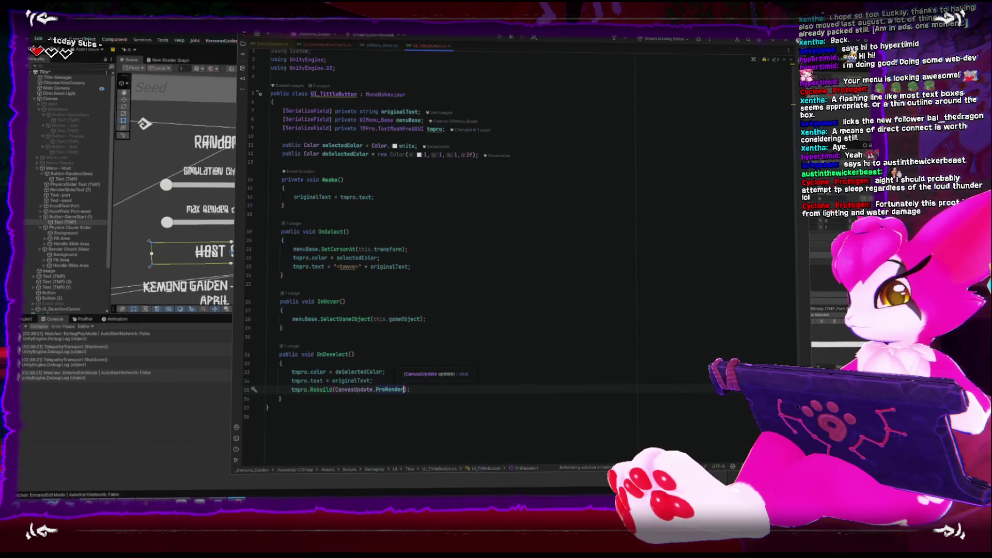
left_click(349, 450)
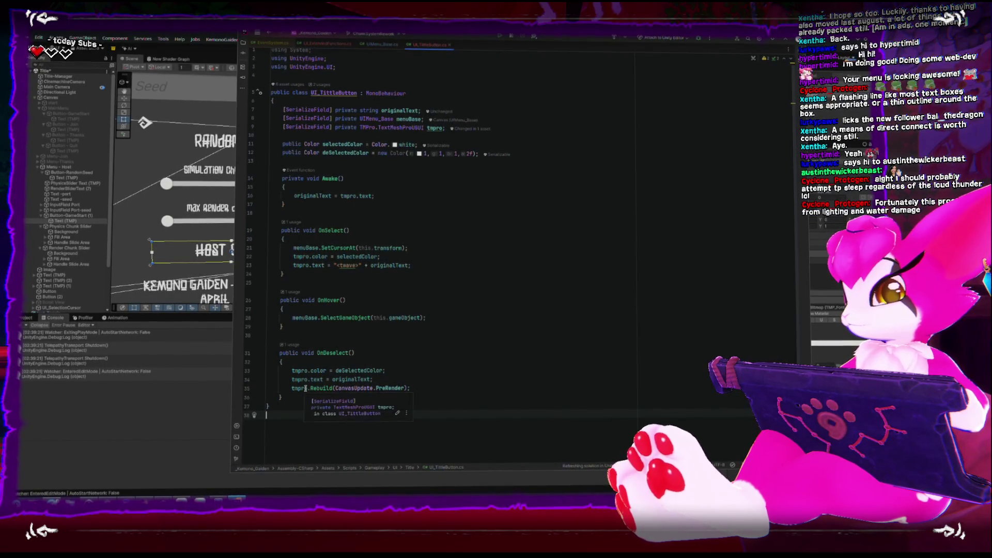
mouse_move(316, 389)
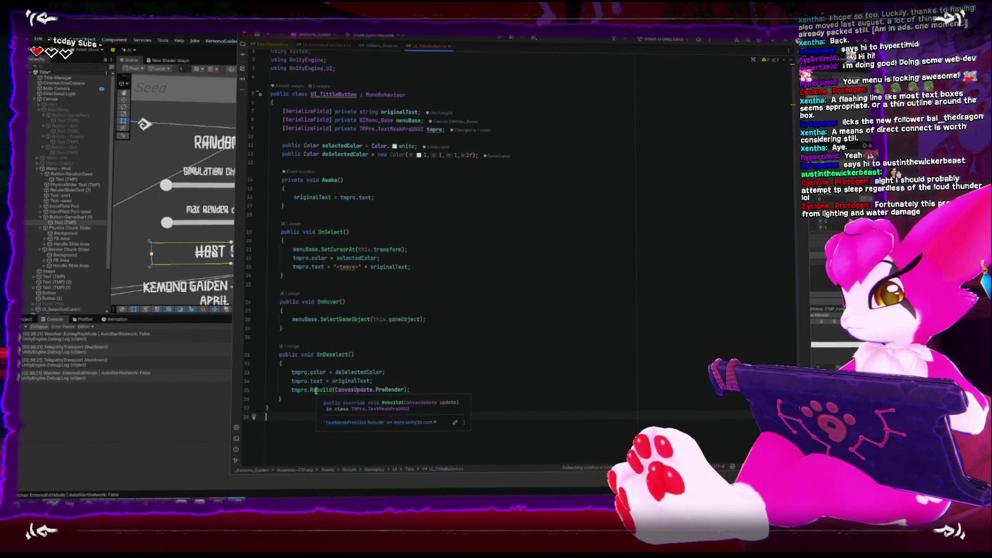
left_click(550, 326)
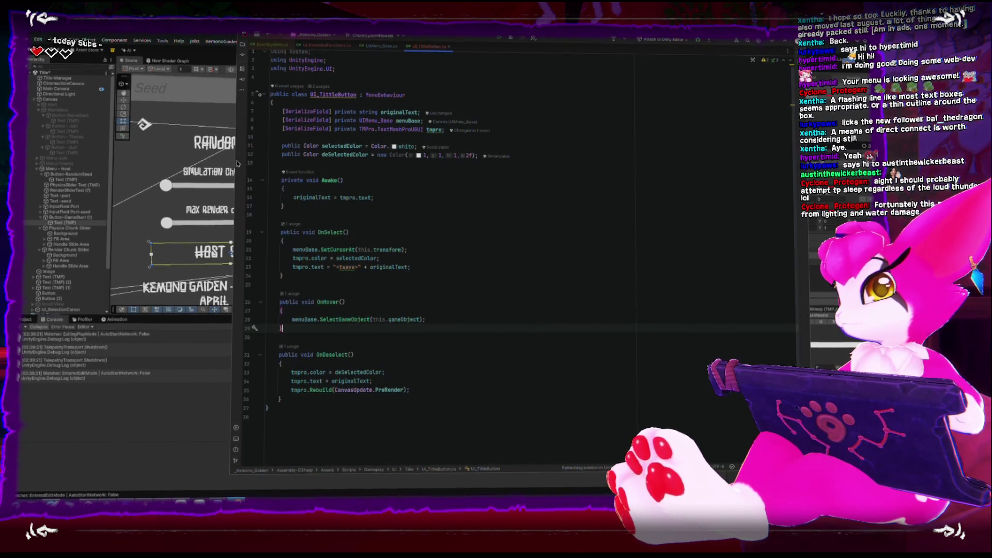
left_click(390, 46)
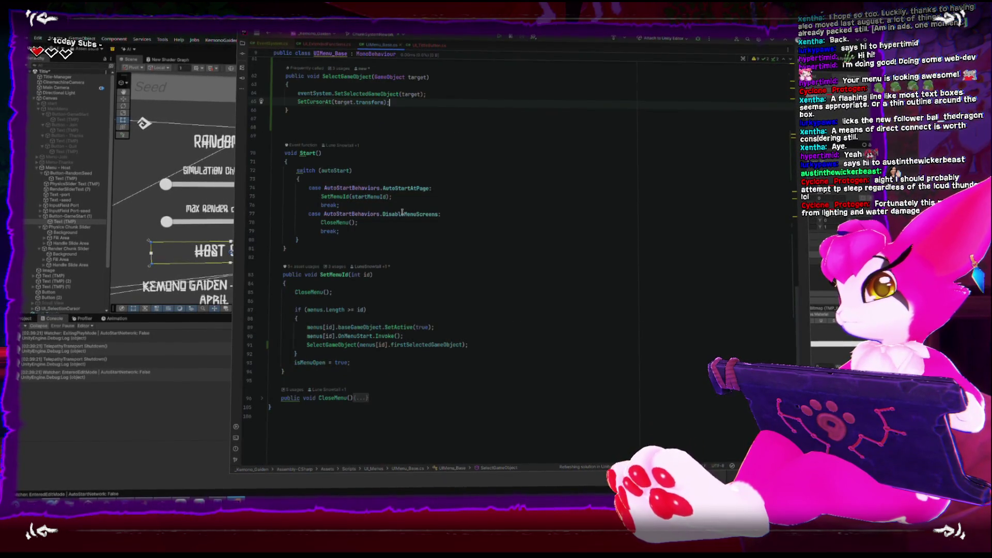
Trace UIMenu_Base's Update and SelectGameObject usages, then return to Unity to recompile.
scroll(416, 410, "up", 9)
scroll(417, 410, "up", 7)
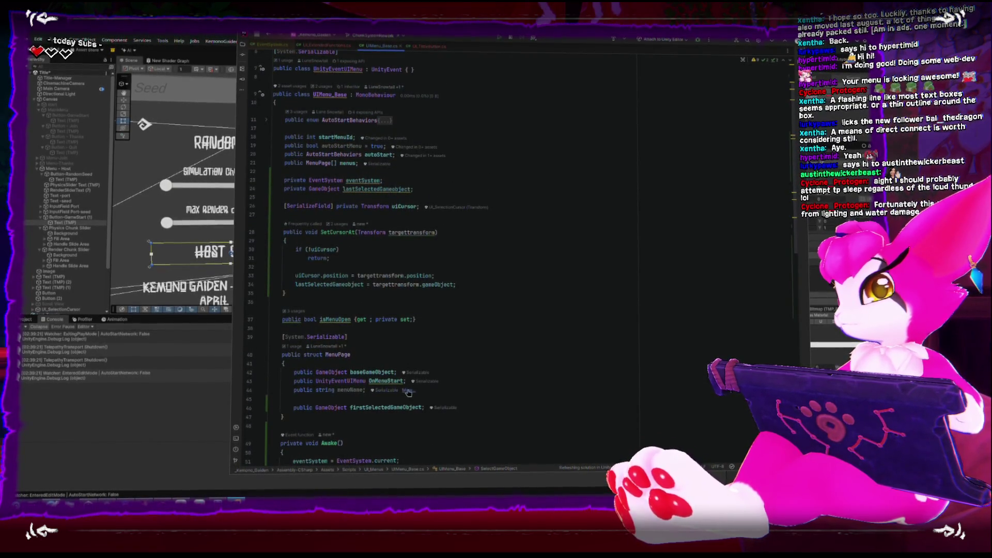
scroll(438, 386, "down", 3)
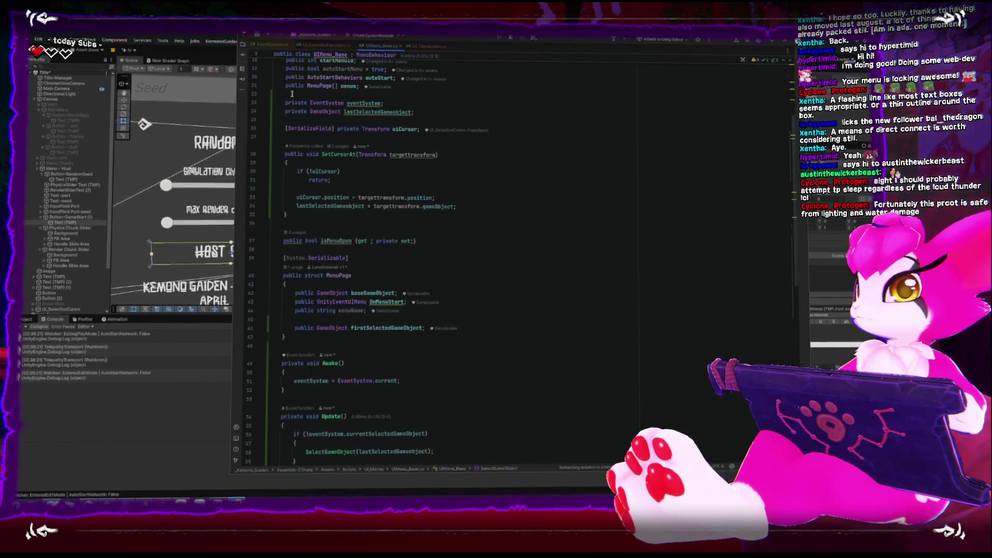
scroll(355, 244, "down", 6)
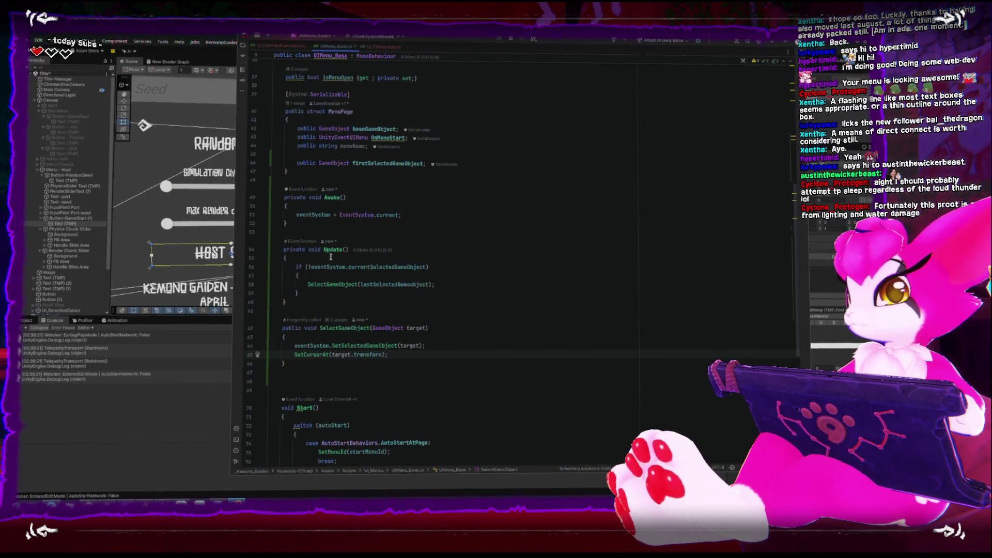
left_click(358, 283)
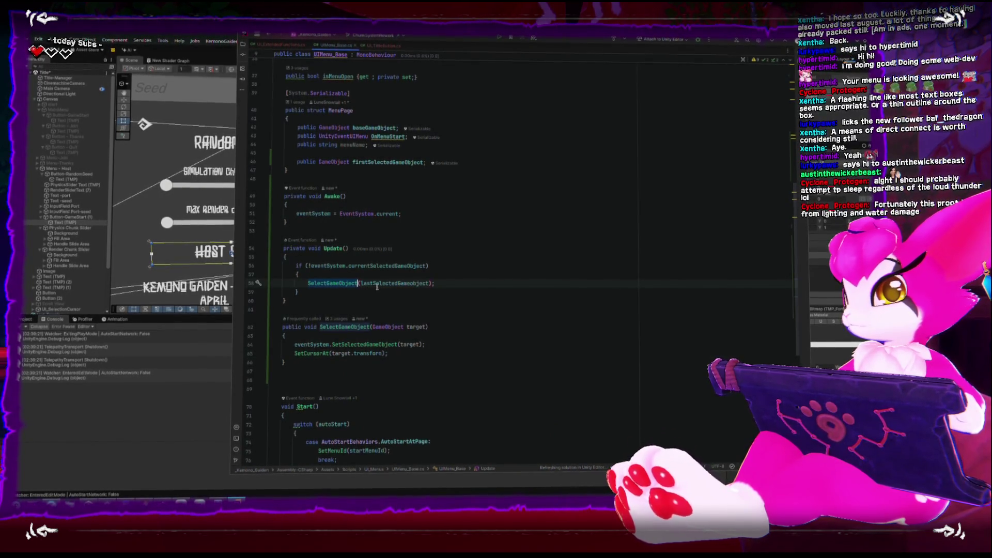
double_click(380, 264)
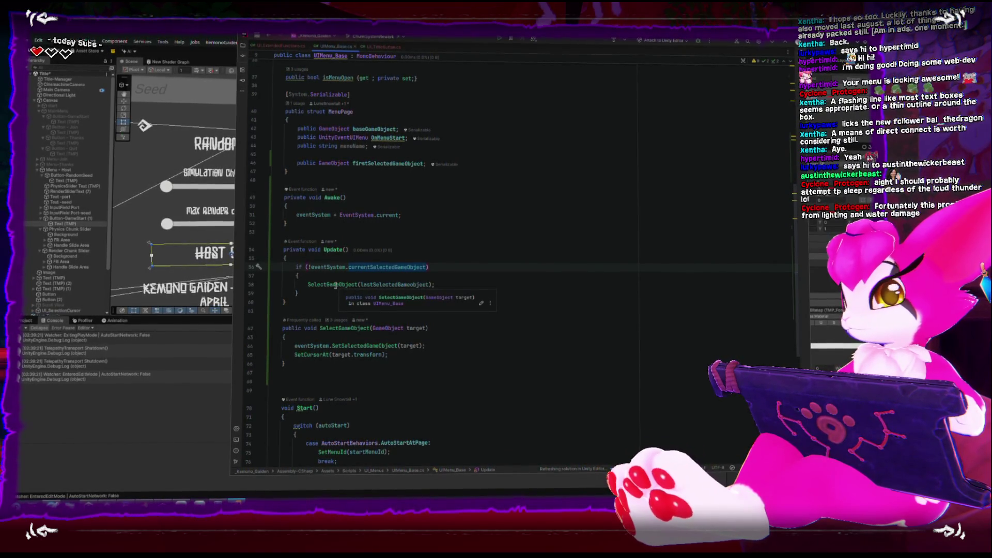
left_click(336, 284)
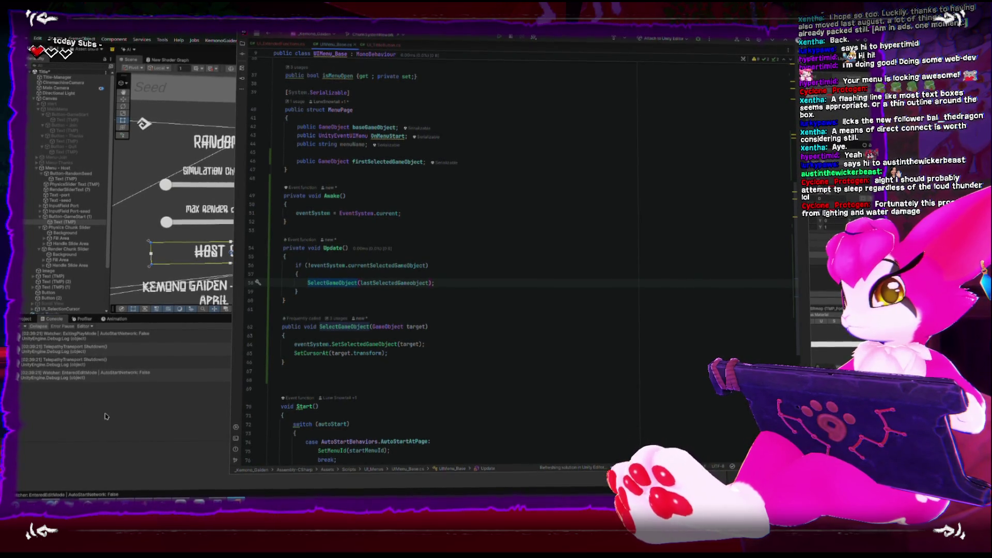
left_click(181, 501)
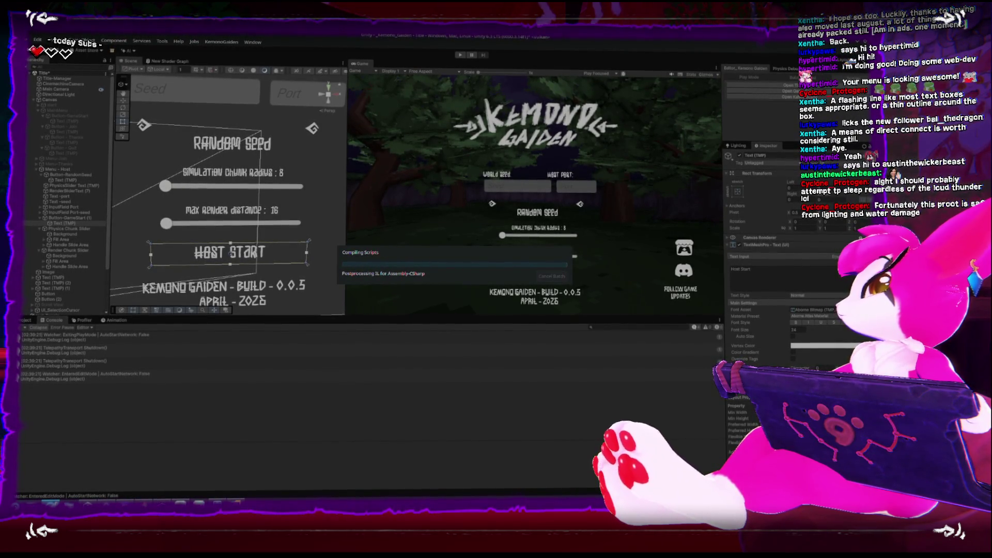
key("alt+Tab")
Close the Linux VR wiki and IDeselectHandler docs browser windows, then enter Play mode in Unity.
key("alt+Tab")
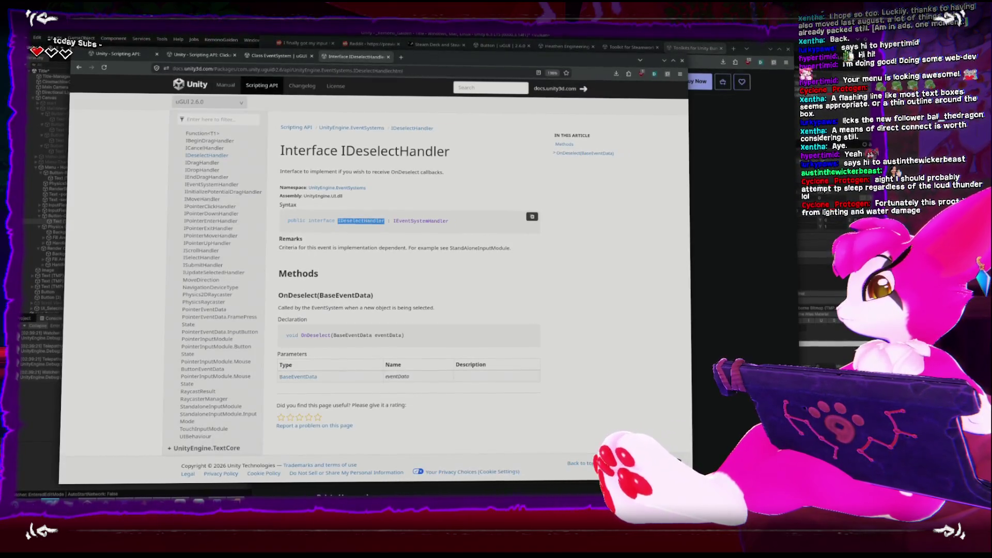
key("alt+Tab")
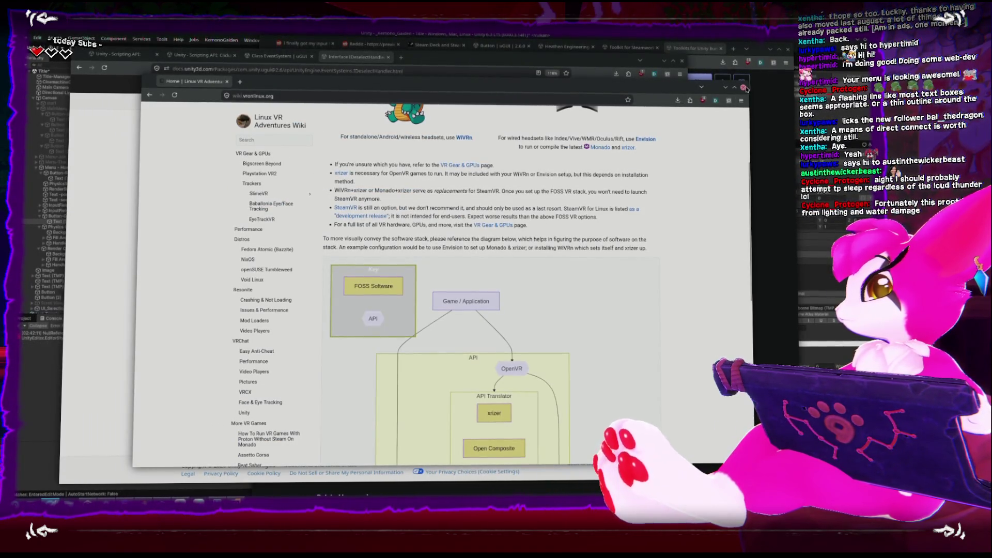
left_click(743, 88)
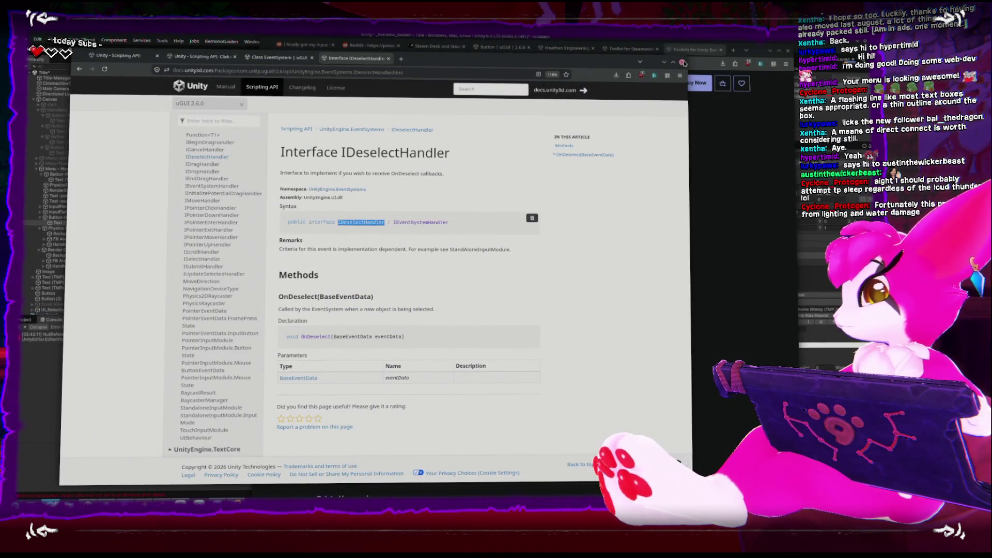
left_click(682, 62)
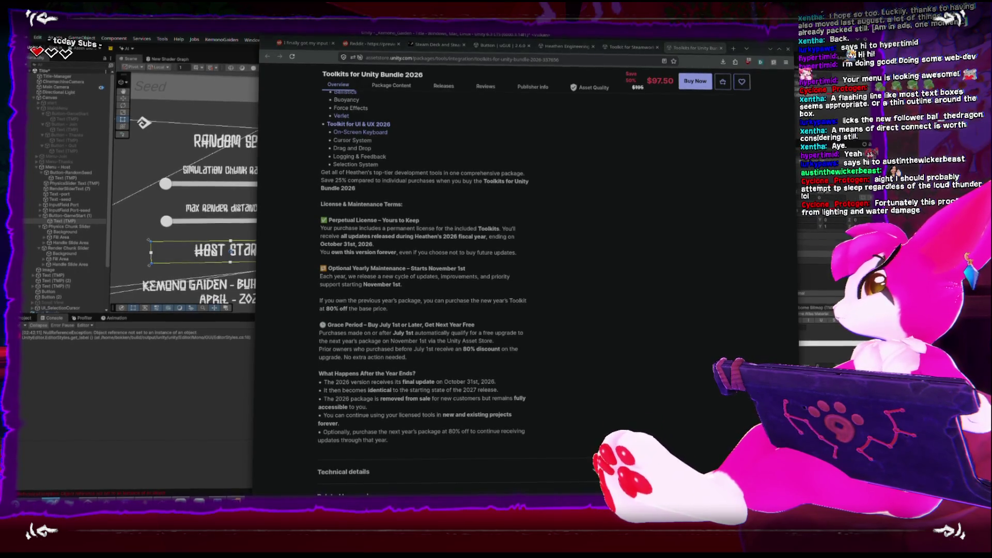
left_click(407, 33)
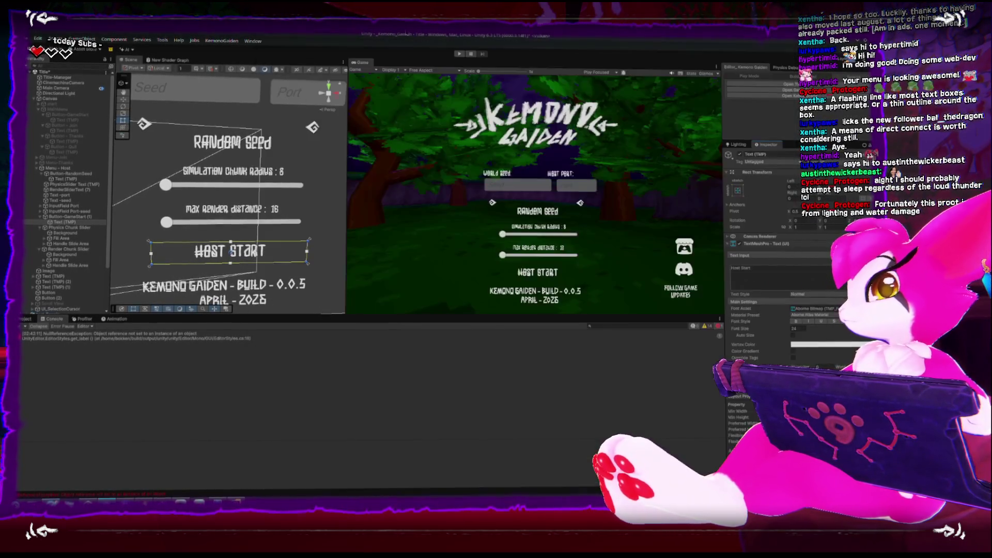
left_click(459, 53)
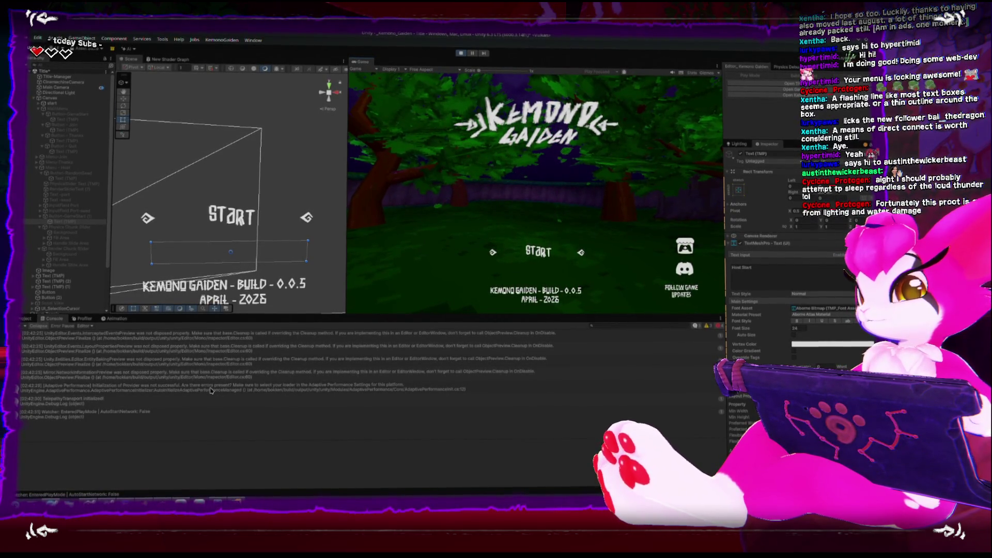
Clear the console, open the main menu, and move the highlight through Special Thanks, Join Game, Host Game.
left_click(24, 324)
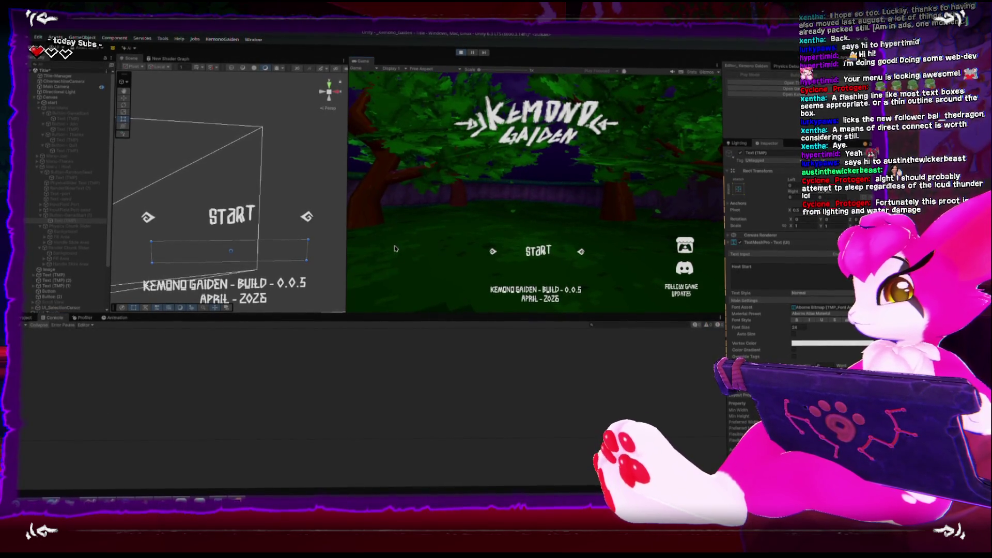
left_click(394, 249)
key("Down")
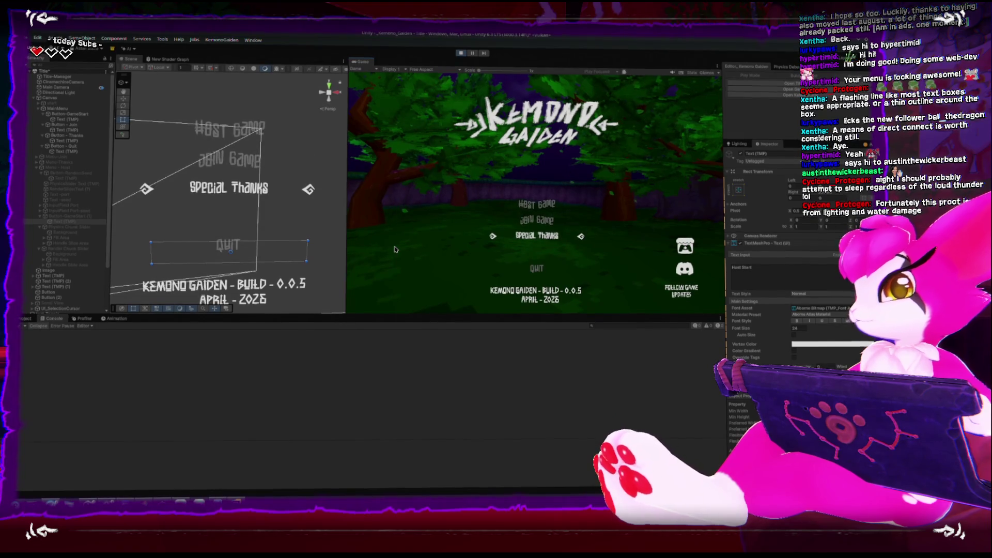
key("Up")
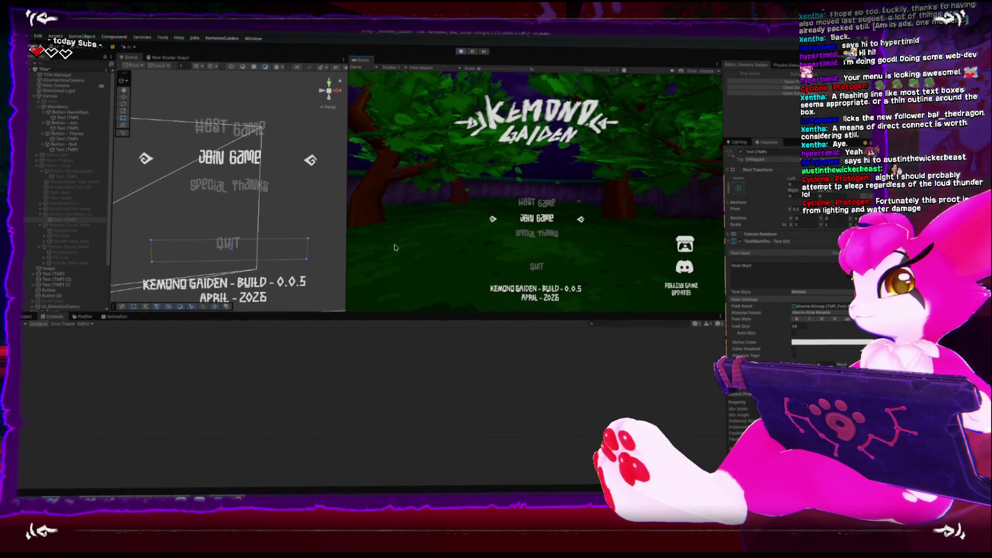
key("Up")
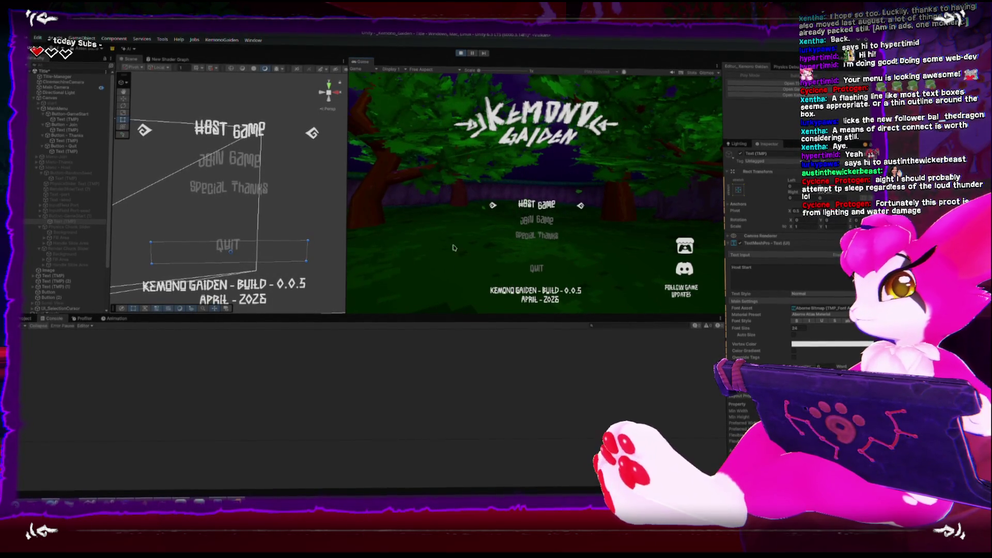
Stop Play mode and return to UIMenu_Base.cs at its Start and SetMenuId methods.
key("ctrl+p")
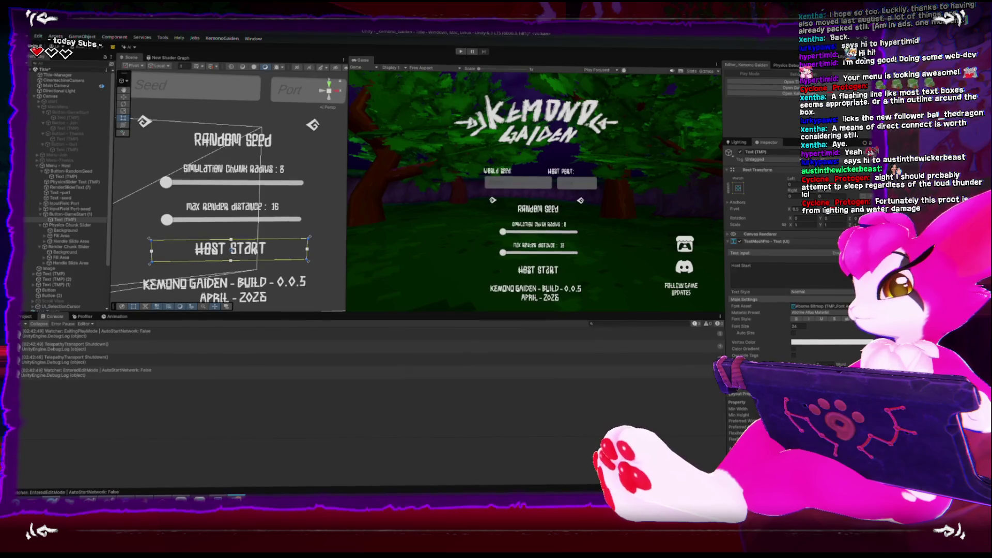
key("alt+Tab")
scroll(360, 302, "down", 8)
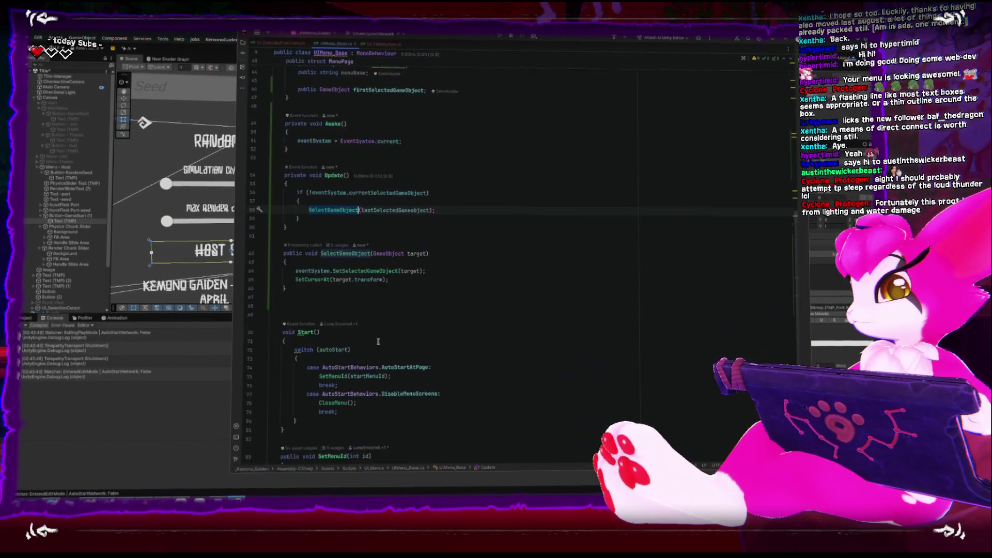
In UI_TitleButton.cs, change OnDeselect's text line to "</twave>" + originalText.
left_click(380, 45)
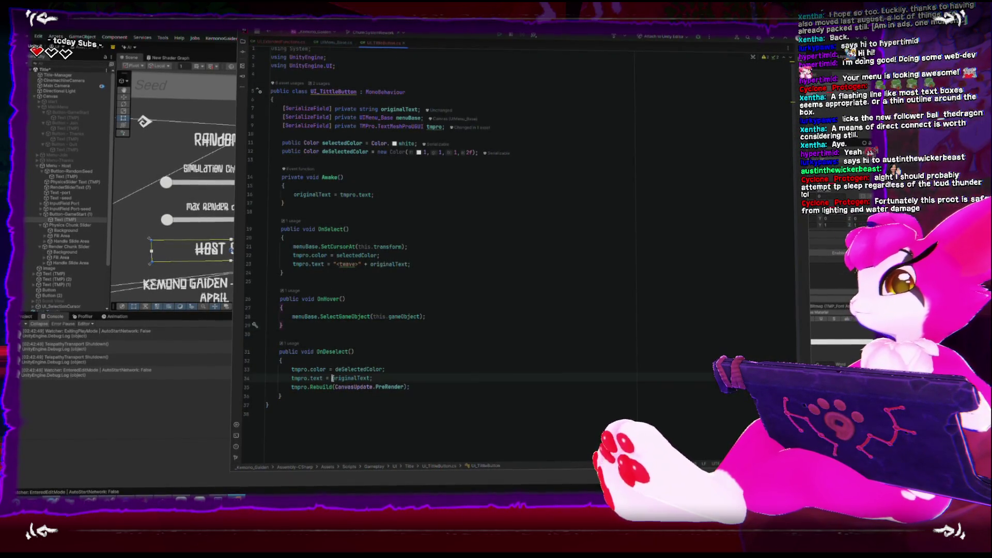
type("\"<")
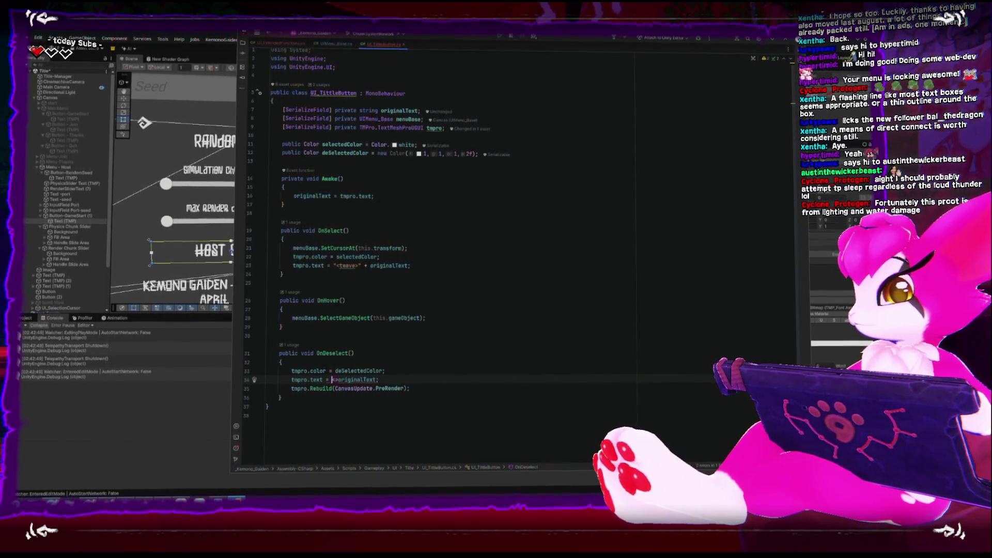
type(">\"+")
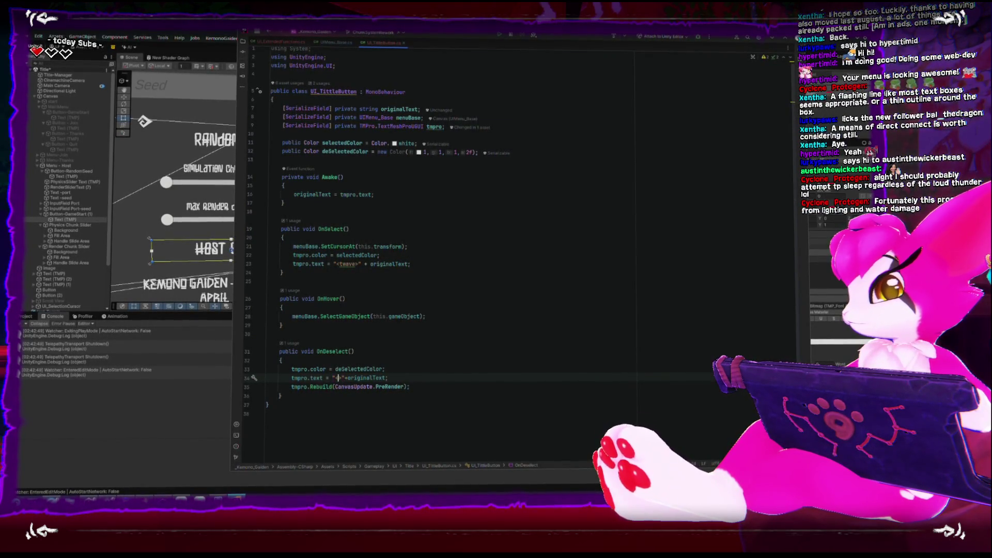
type("twave")
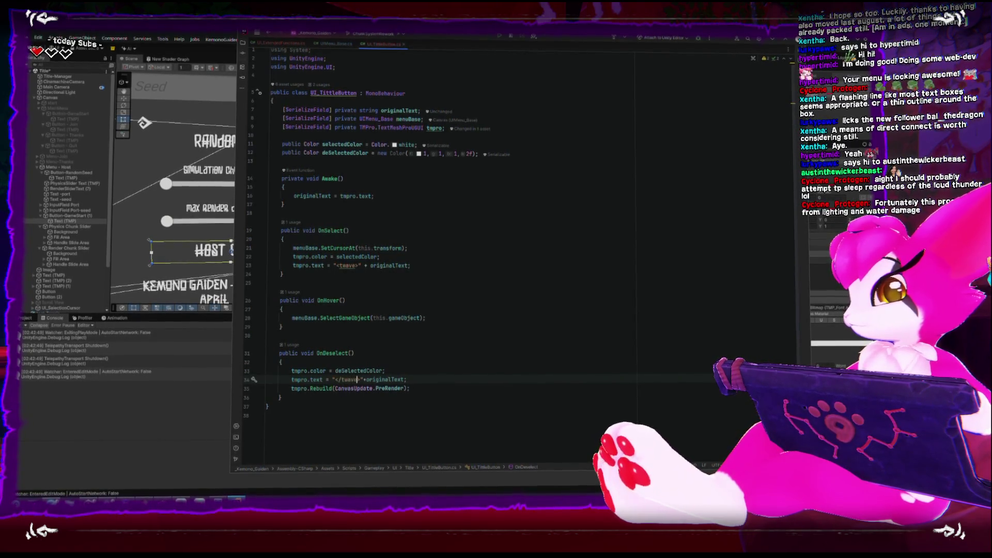
left_click(542, 285)
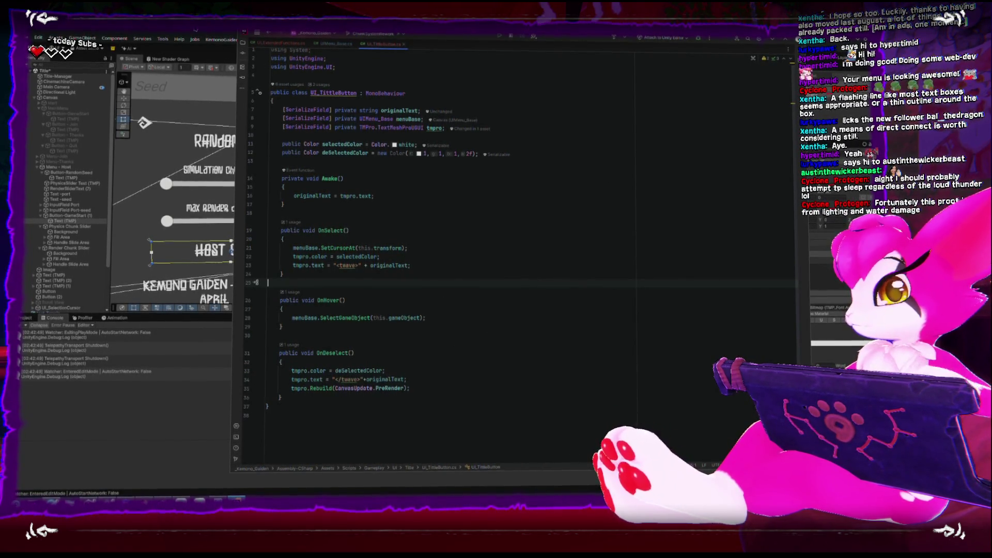
key("alt+Tab")
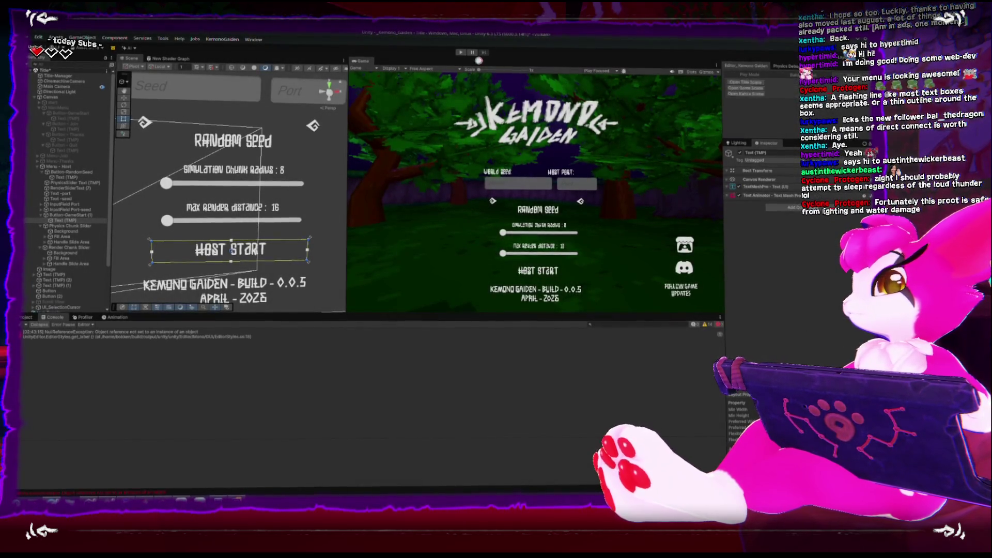
Enter Play mode and use the keyboard to go from the start screen into the Host Game submenu.
left_click(461, 53)
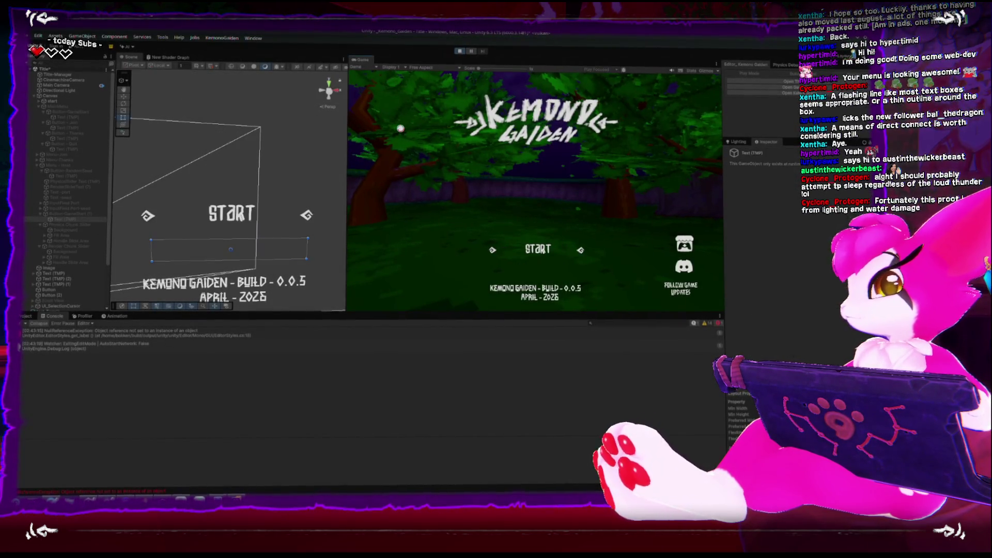
key("Return")
key("Down")
key("Down")
key("Down")
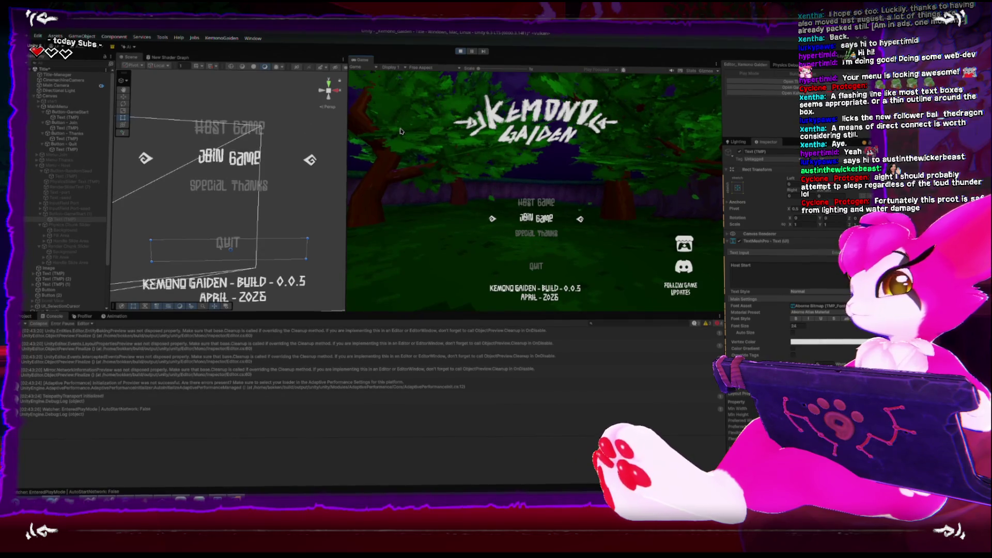
key("Up")
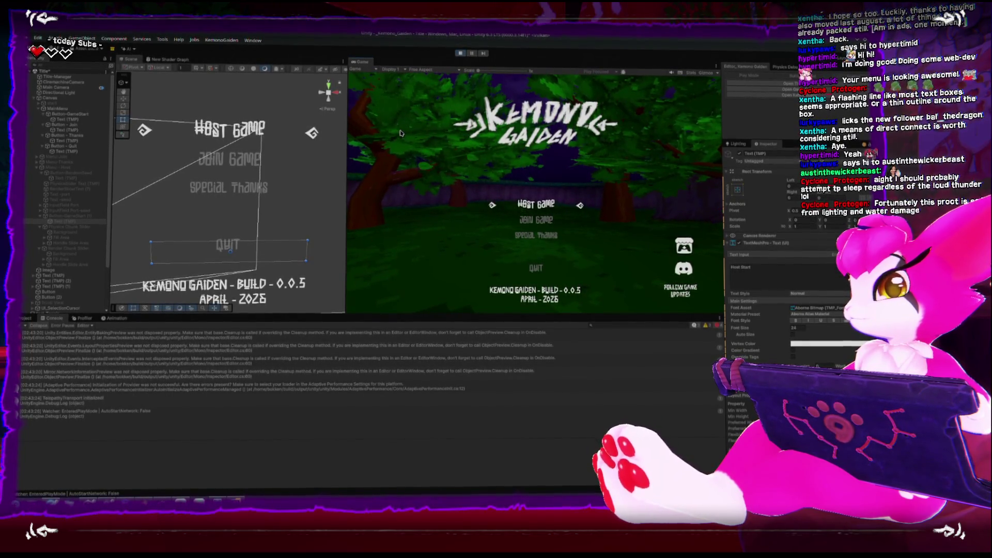
key("Down")
key("Up")
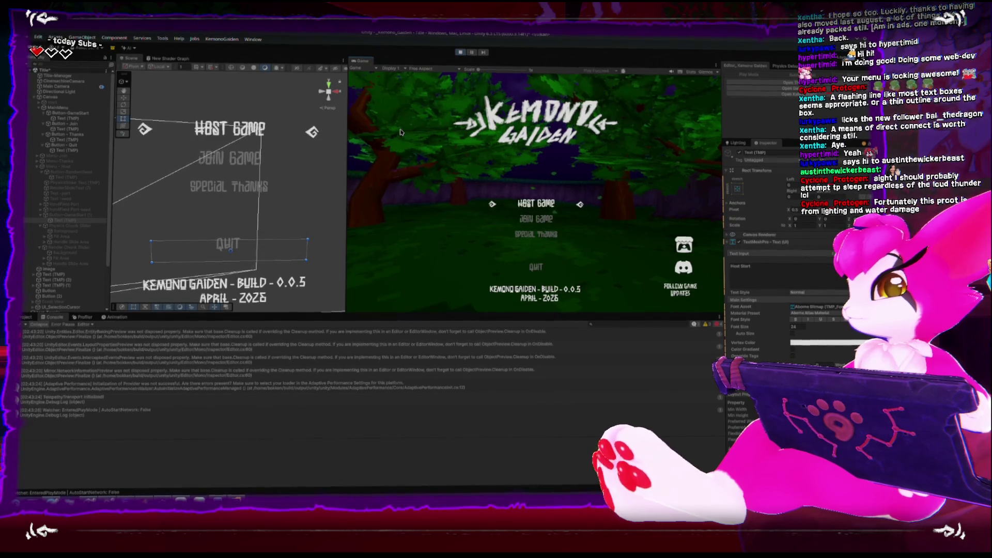
key("Return")
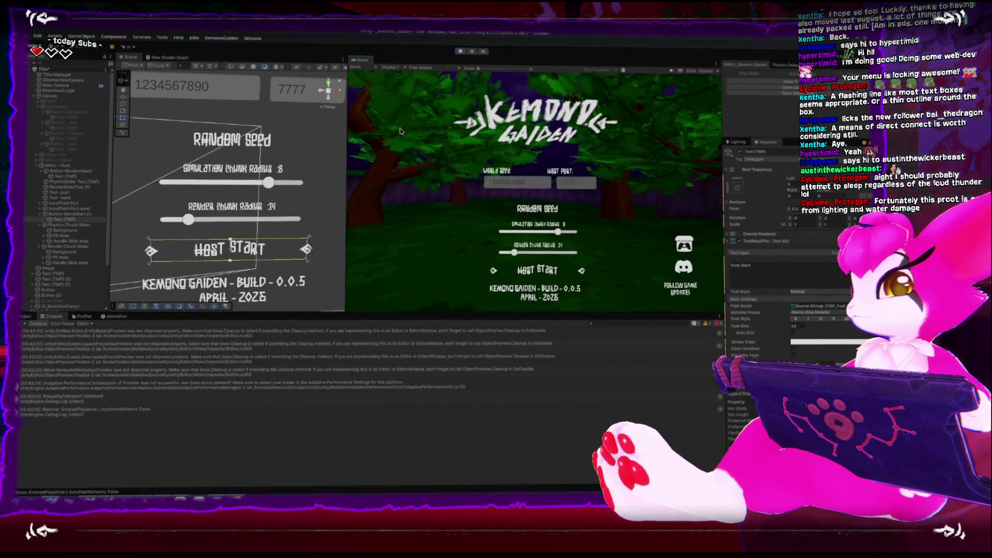
Move through the host submenu's sliders and generate a new random world seed.
key("Up")
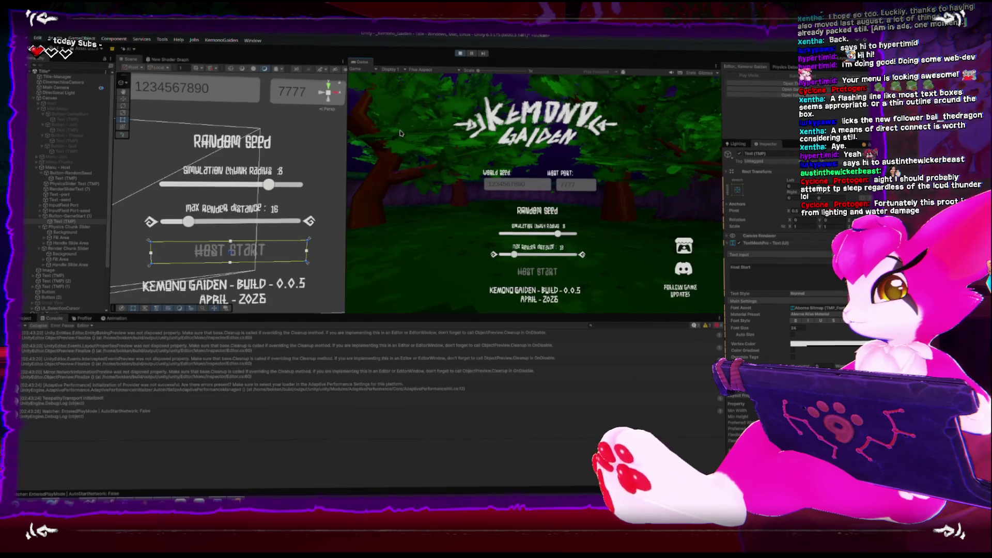
key("Up")
key("Up")
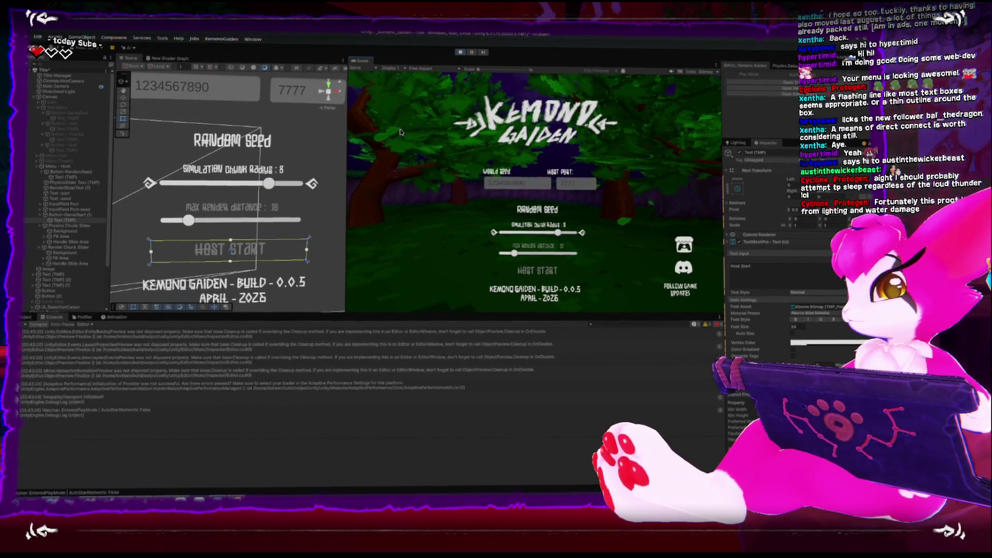
key("Up")
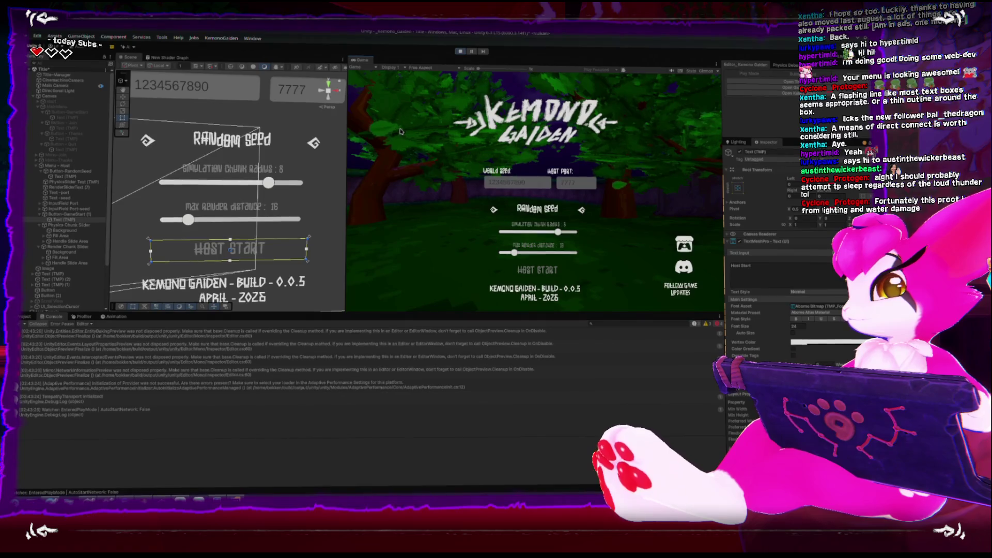
key("Down")
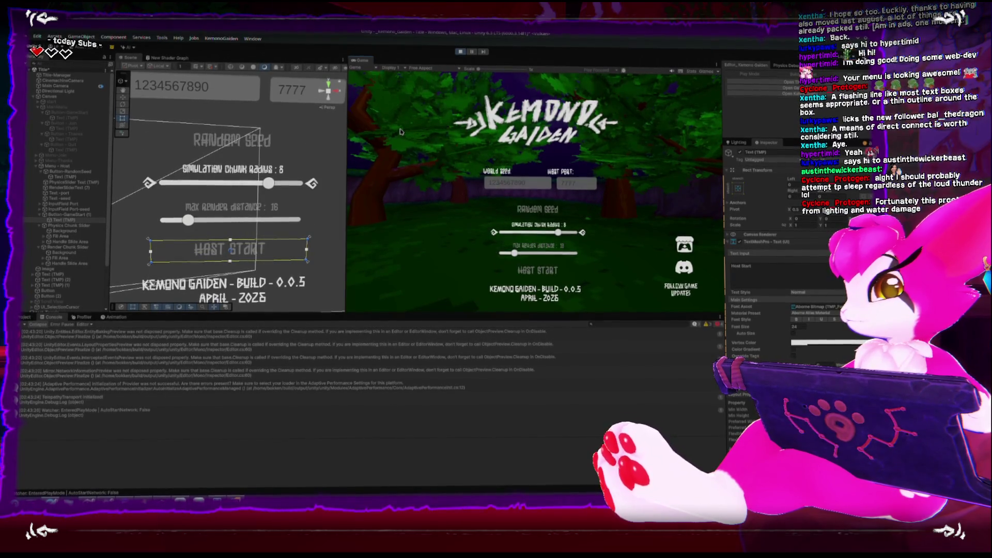
key("Up")
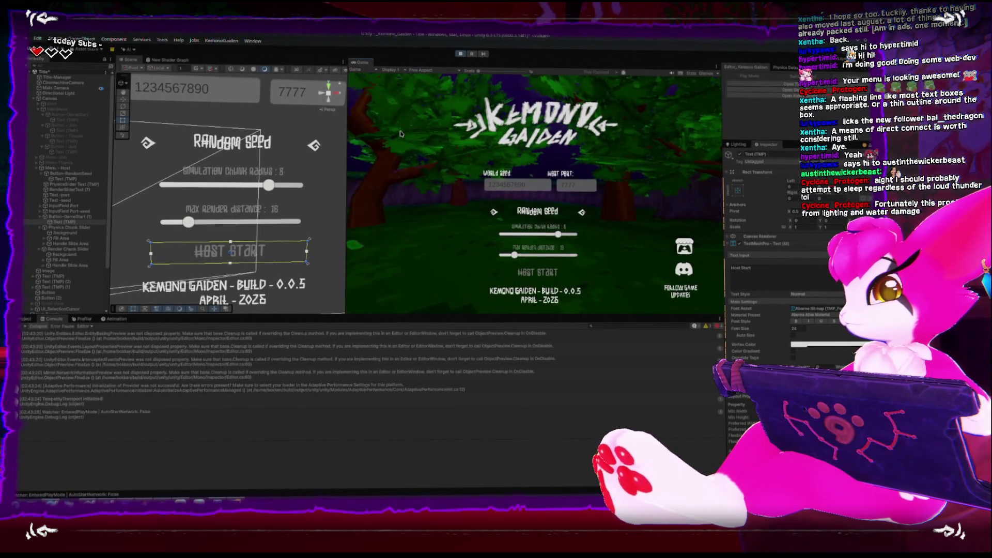
key("Return")
key("Return")
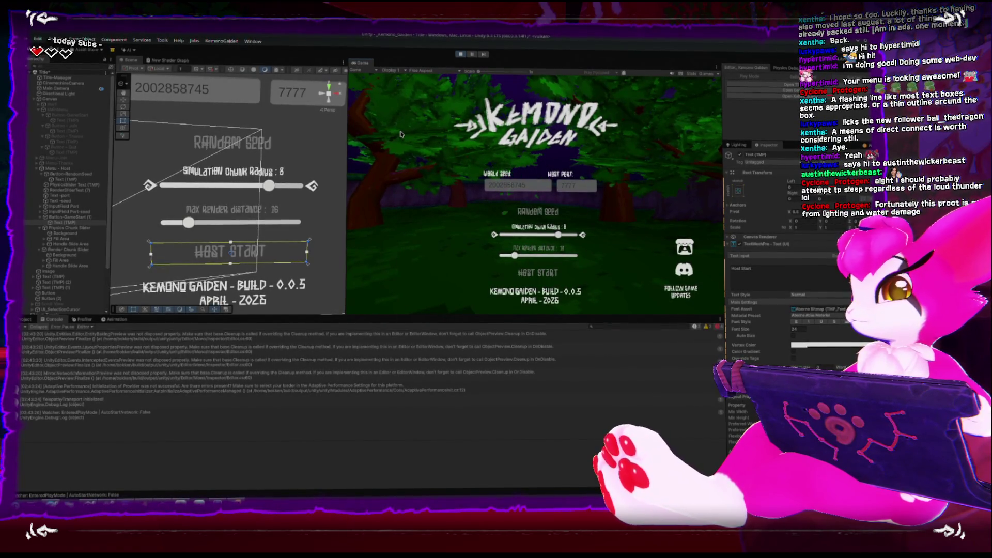
Lower the simulation chunk radius, set the render chunk radius back to 18, and start hosting.
key("Left")
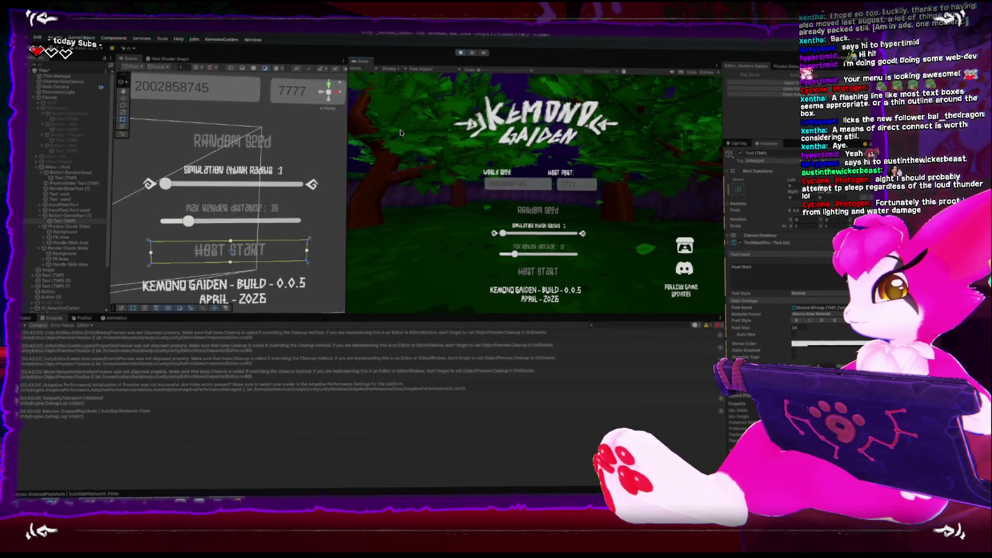
key("Down")
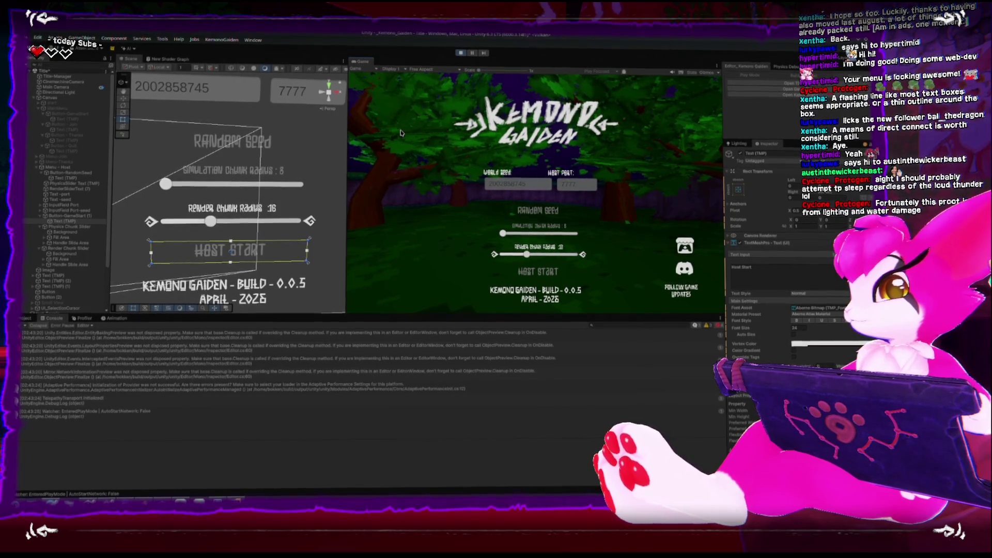
key("Left")
key("Left")
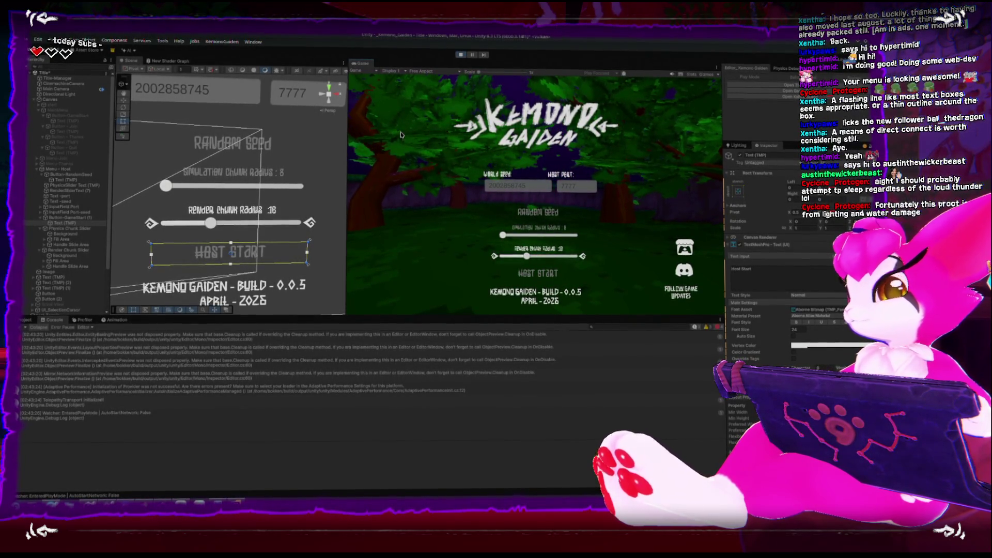
key("Right")
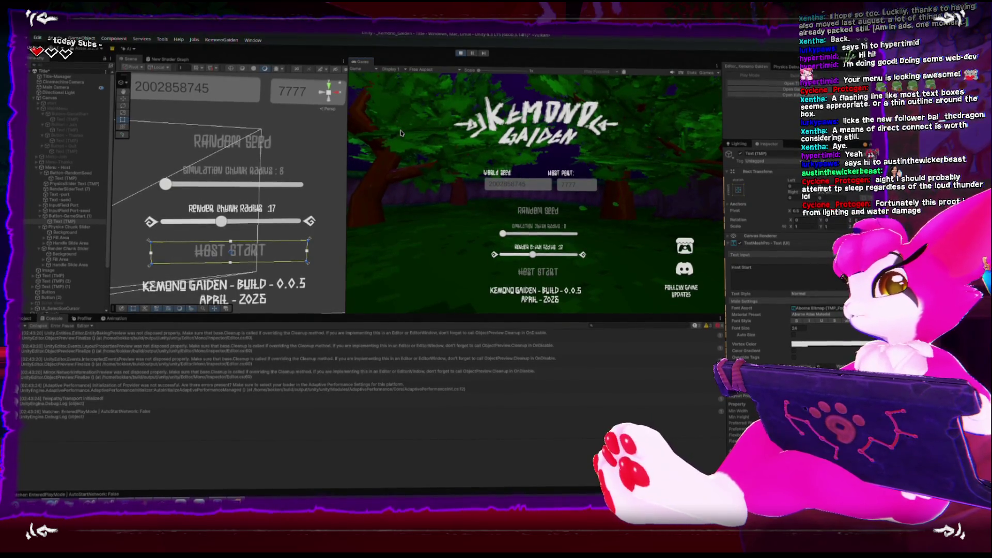
key("Down")
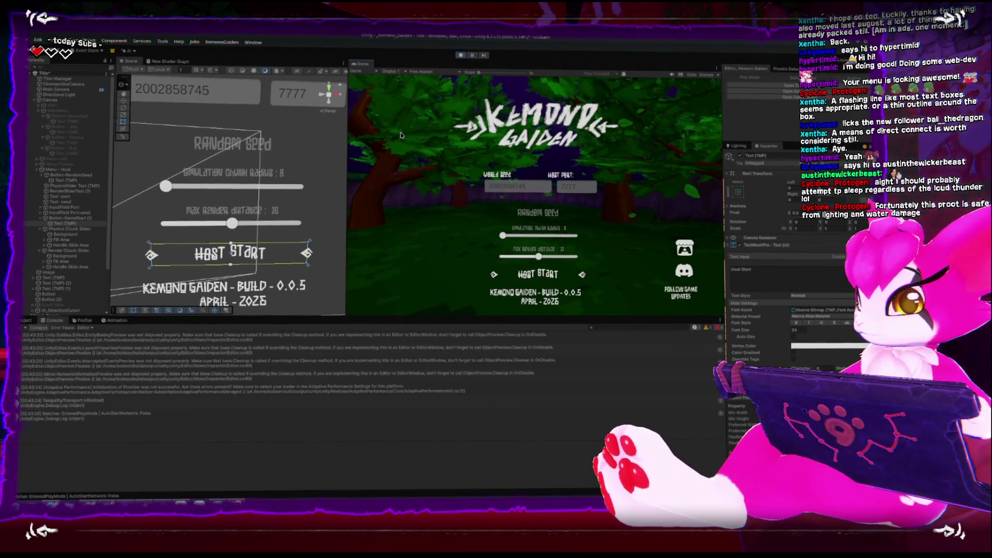
key("Return")
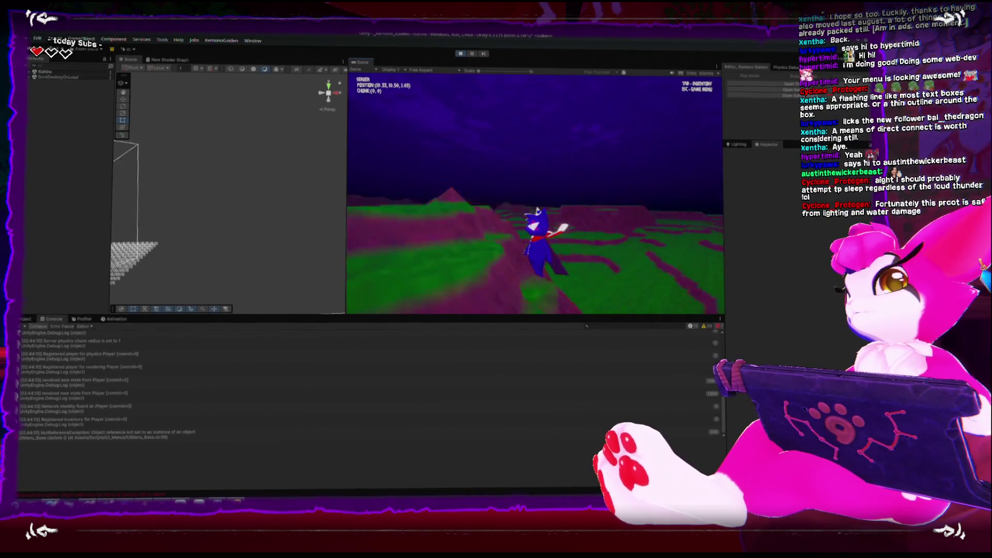
Open the in-game pause menu and inspect the NullReferenceException and the MainGameMenu object.
key("Escape")
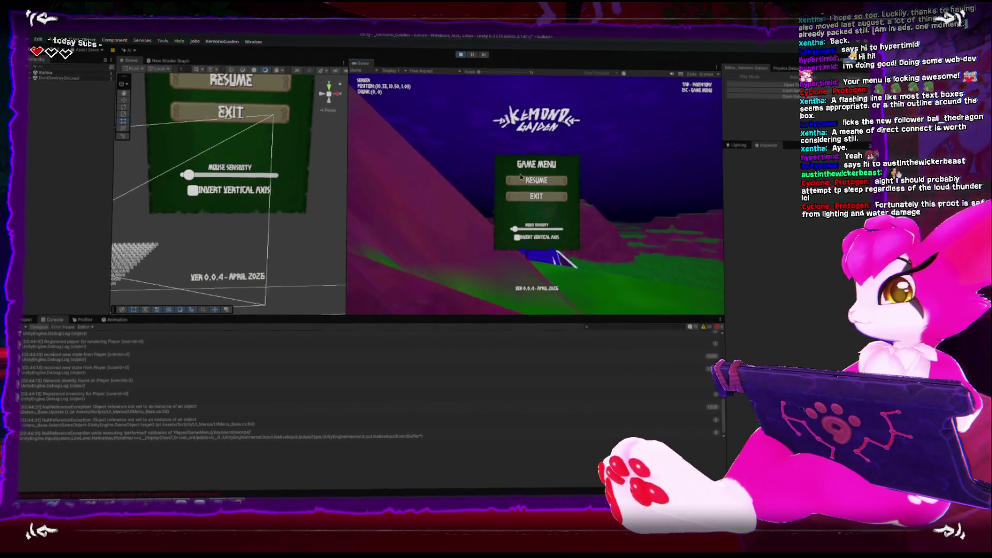
left_click(123, 414)
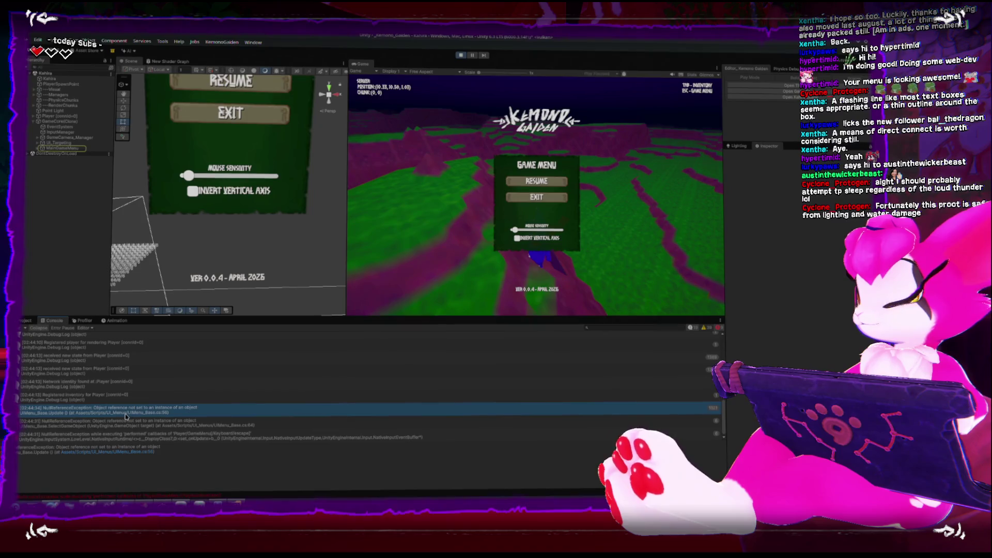
left_click(62, 147)
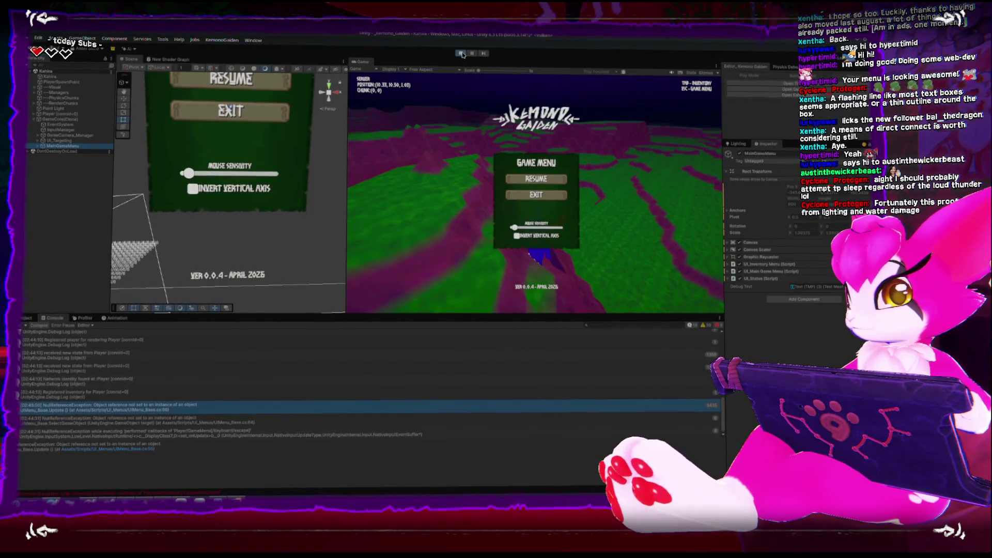
Stop Play mode, select the HOST START button, and maximize the Scene view.
left_click(461, 53)
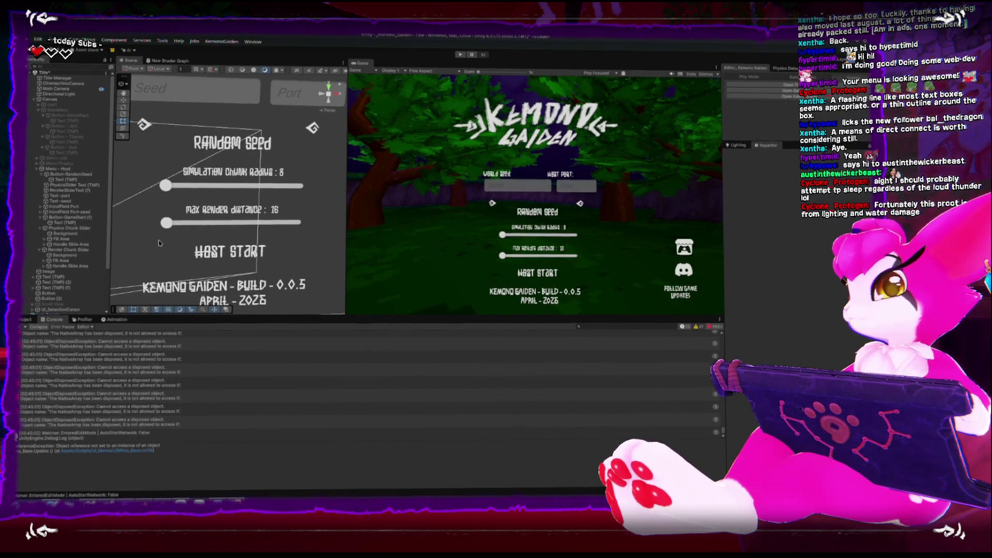
left_click(247, 249)
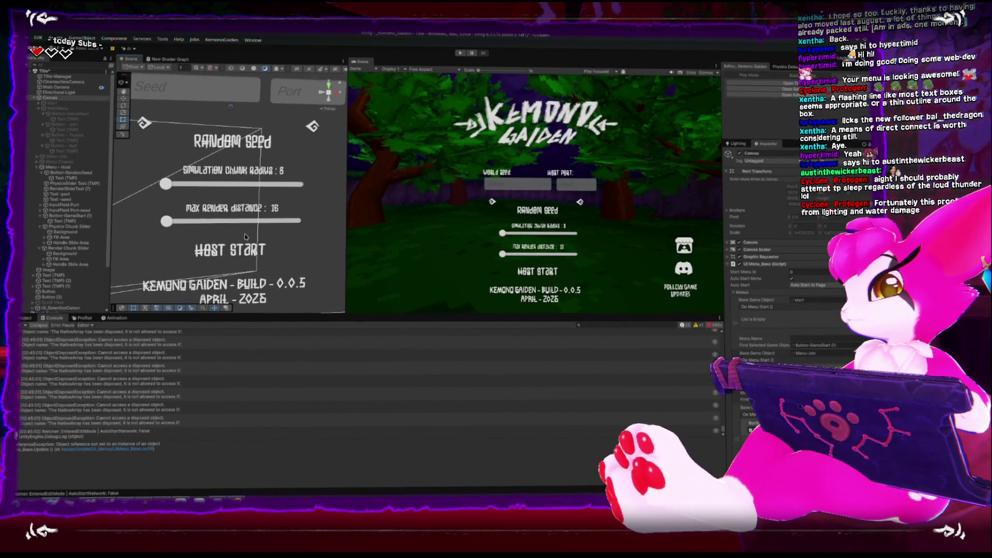
scroll(246, 237, "down", 2)
left_click(228, 230)
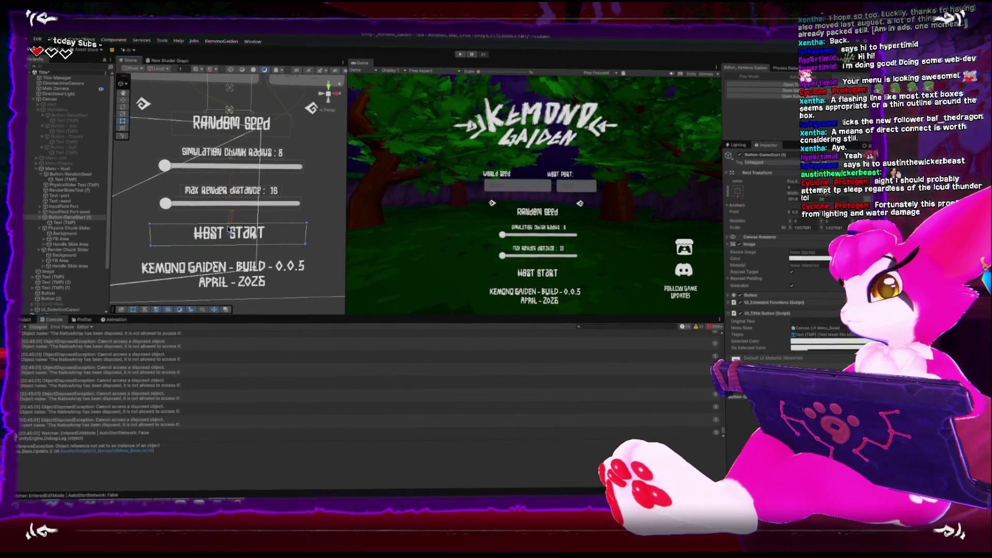
key("shift+space")
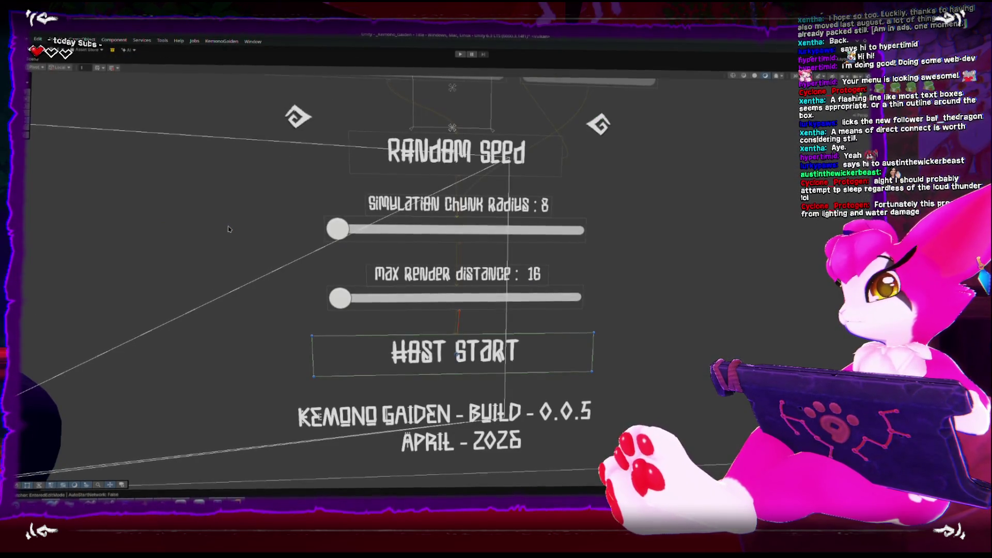
left_click(231, 231)
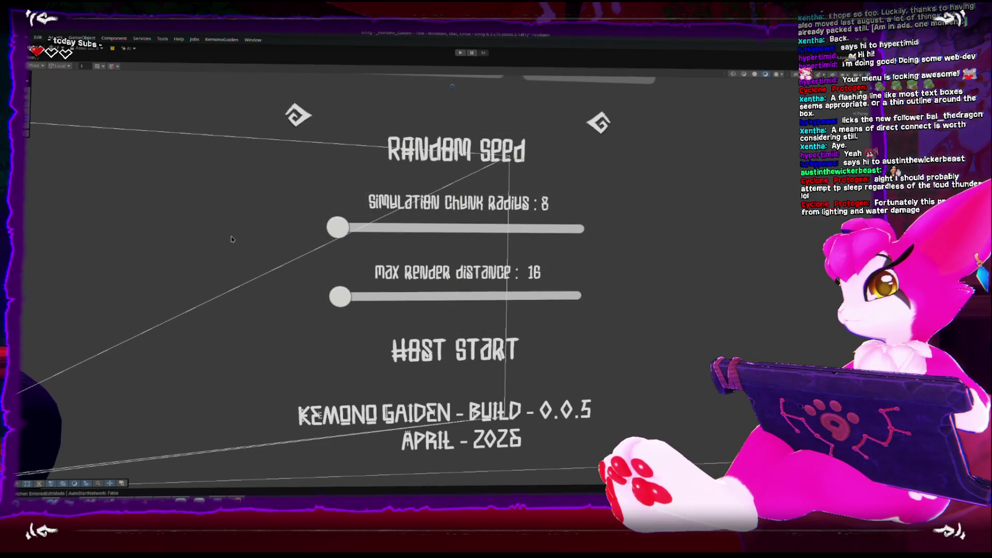
key("shift+space")
left_click(230, 232)
key("w")
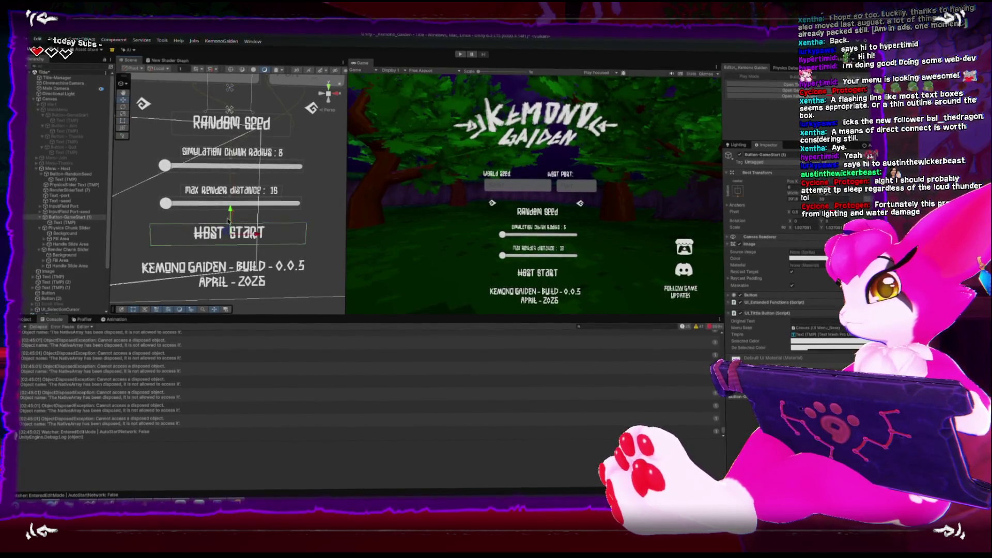
left_click_drag(255, 231, 261, 229)
left_click_drag(238, 93, 228, 177)
left_click(228, 207)
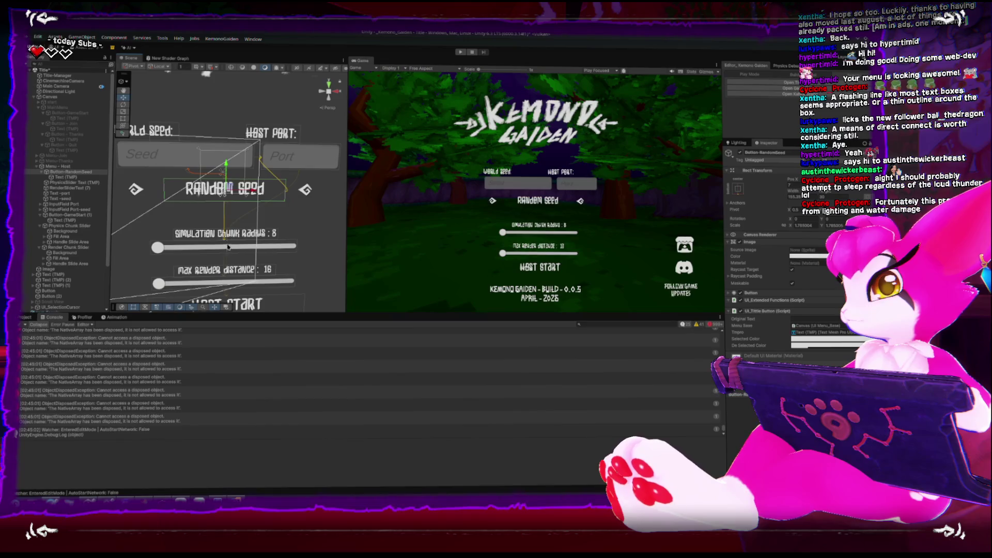
left_click(206, 236, "shift")
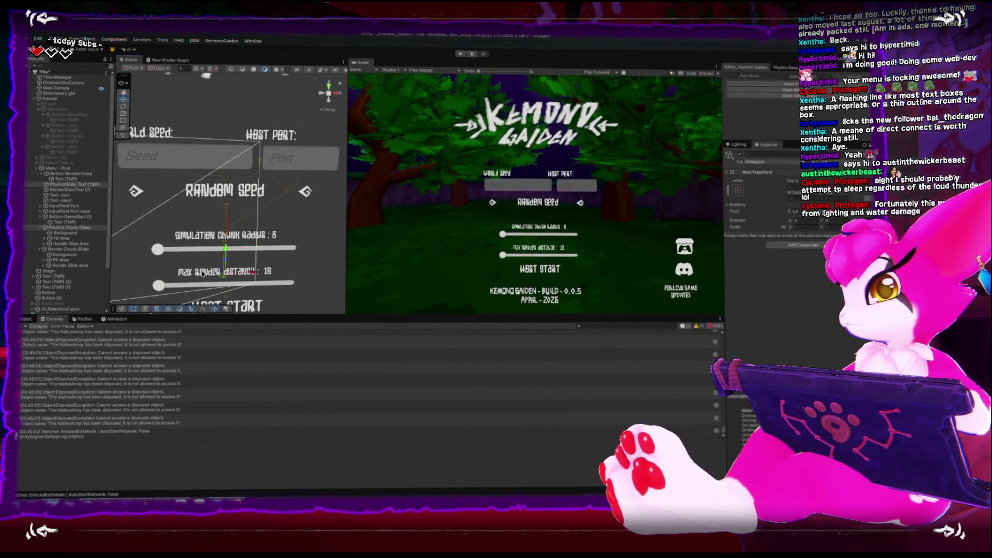
left_click_drag(225, 254, 224, 250)
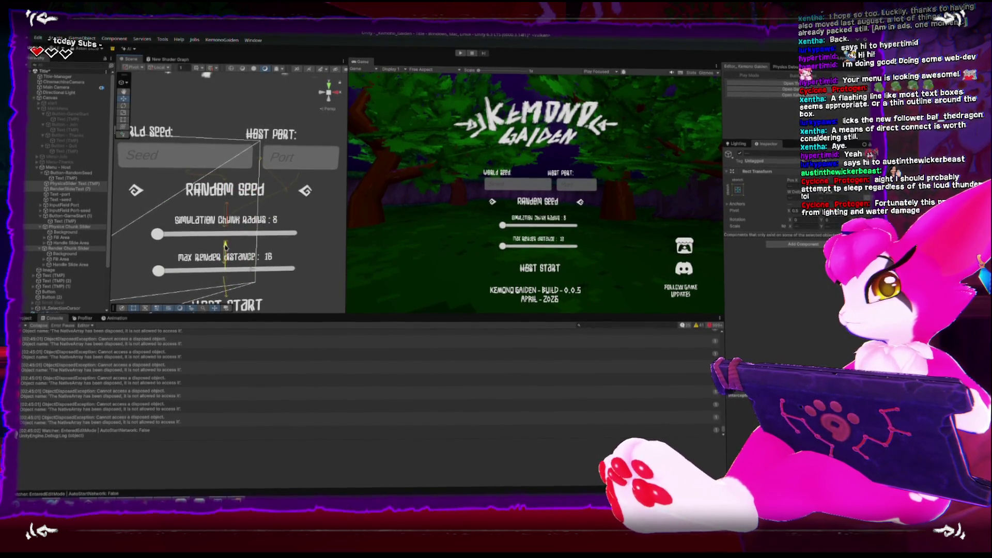
left_click(225, 222)
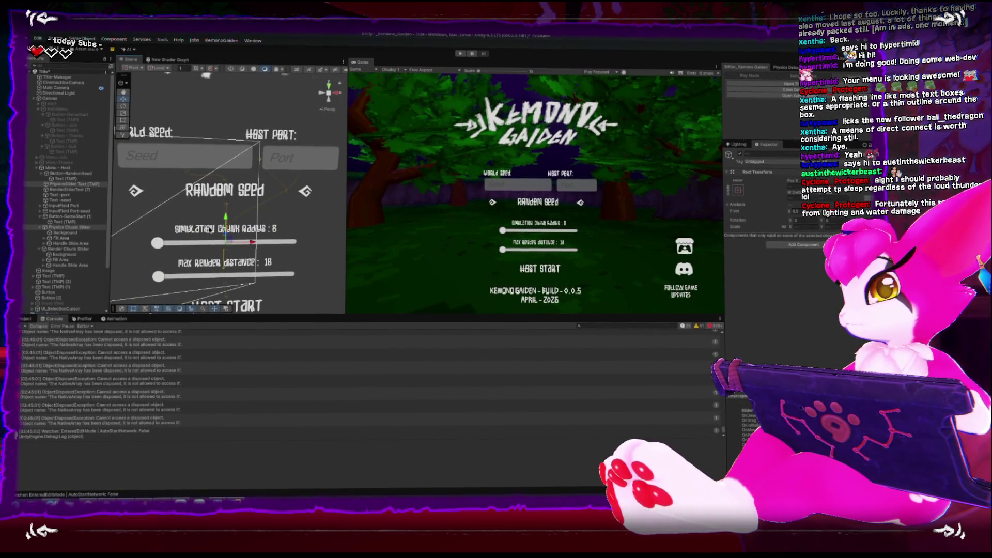
left_click(220, 226)
left_click_drag(229, 209, 229, 211)
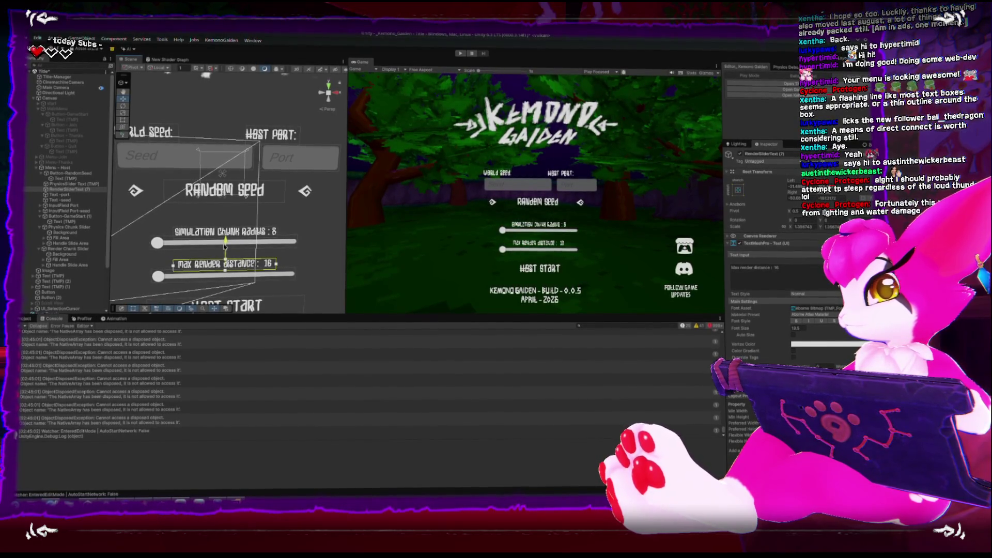
left_click_drag(286, 241, 253, 195)
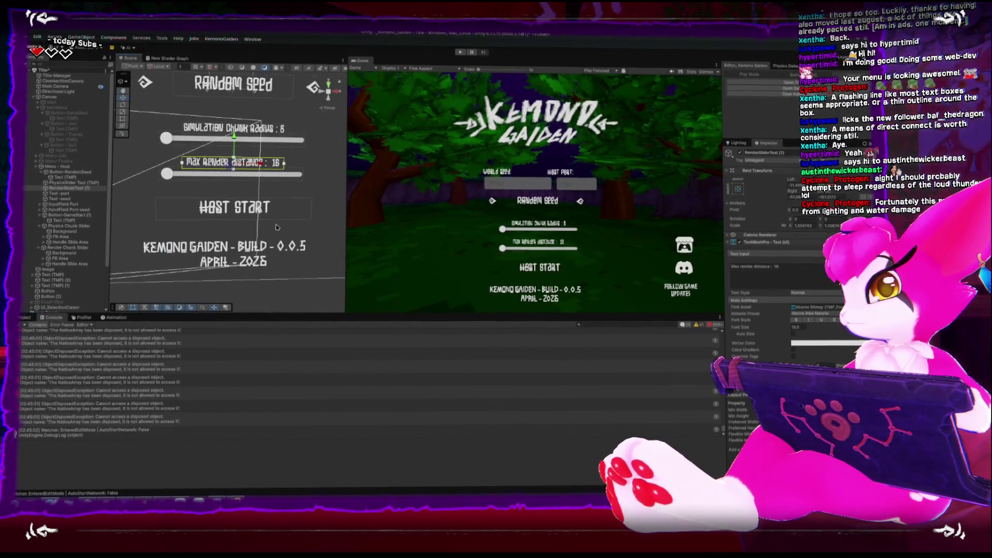
scroll(252, 217, "down", 2)
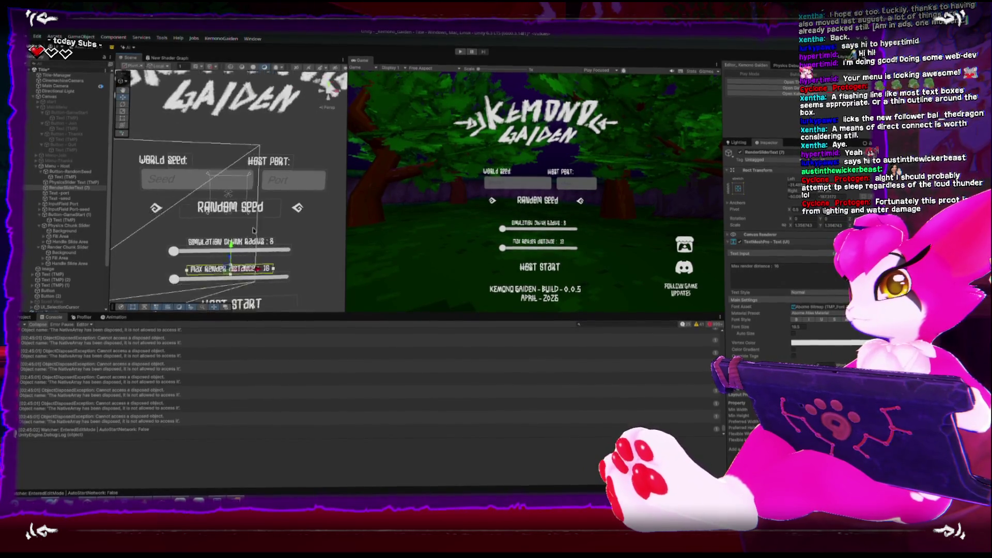
left_click(55, 168)
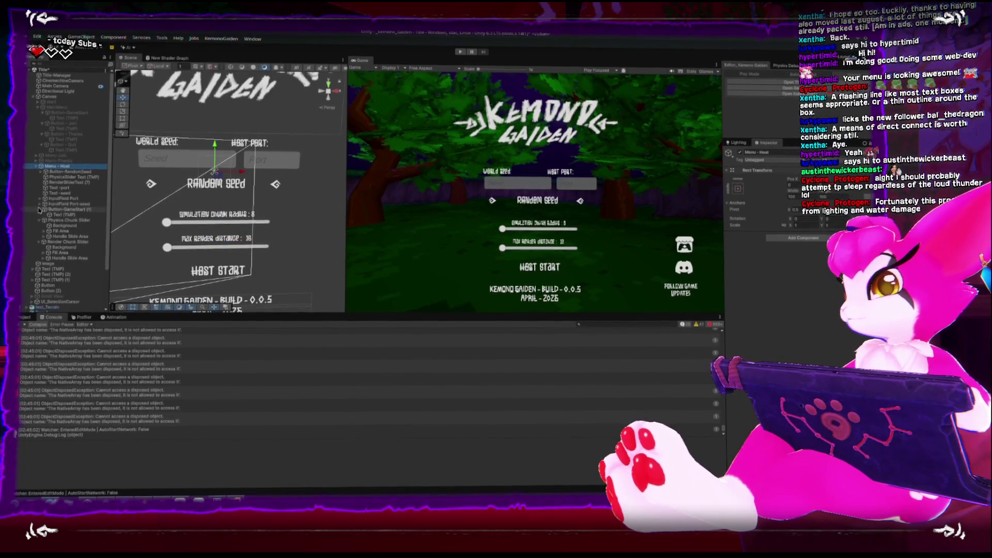
Inspect the Random Seed and Host Start buttons, then hide the Menu - Host panel.
left_click(64, 172)
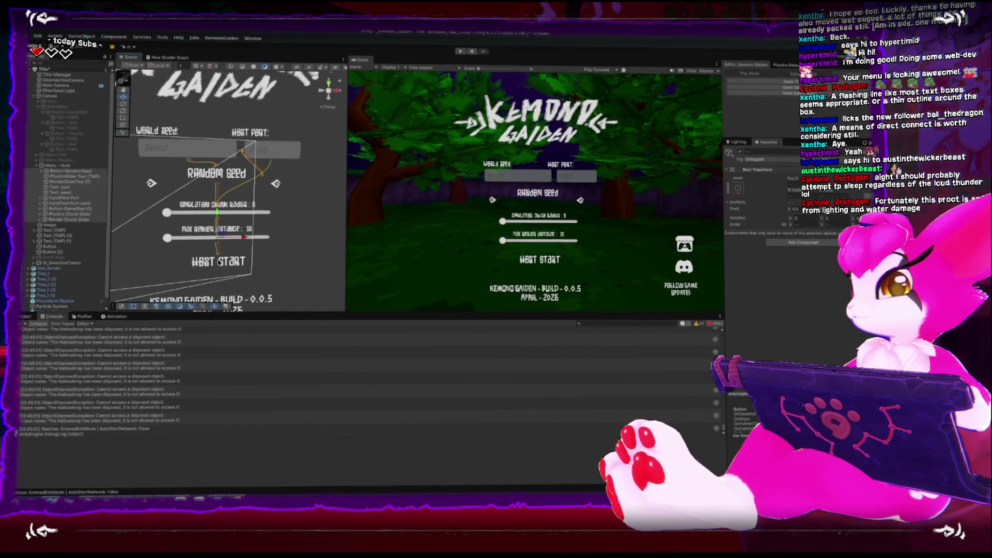
left_click(221, 263)
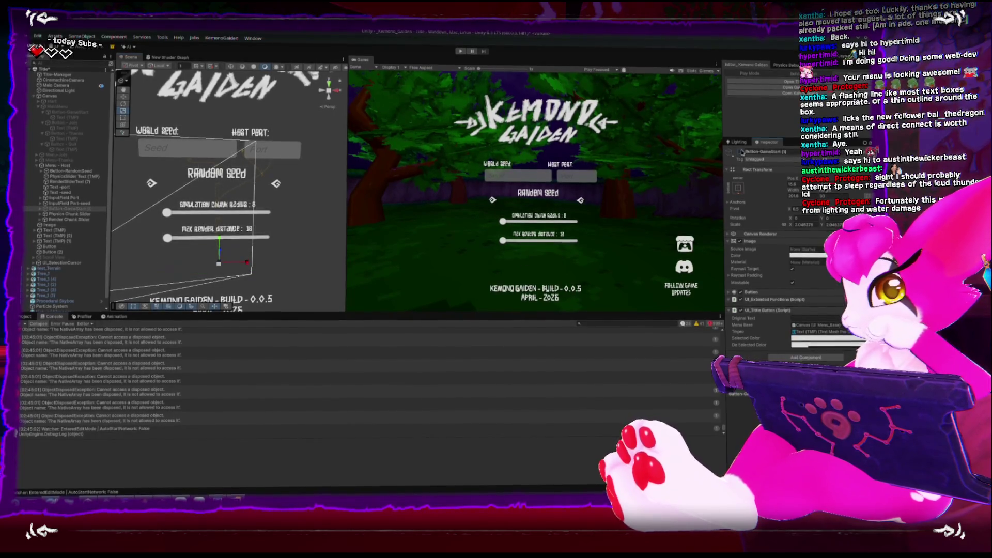
left_click(57, 164)
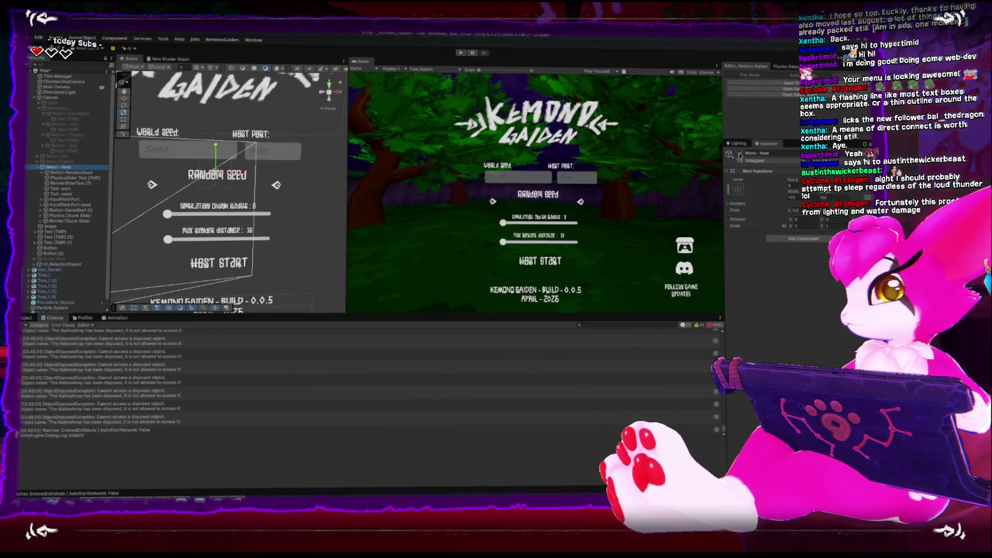
left_click(739, 154)
Show the Menu-Thanks credits panel, inspect its scroll view, then hide it again.
left_click(49, 160)
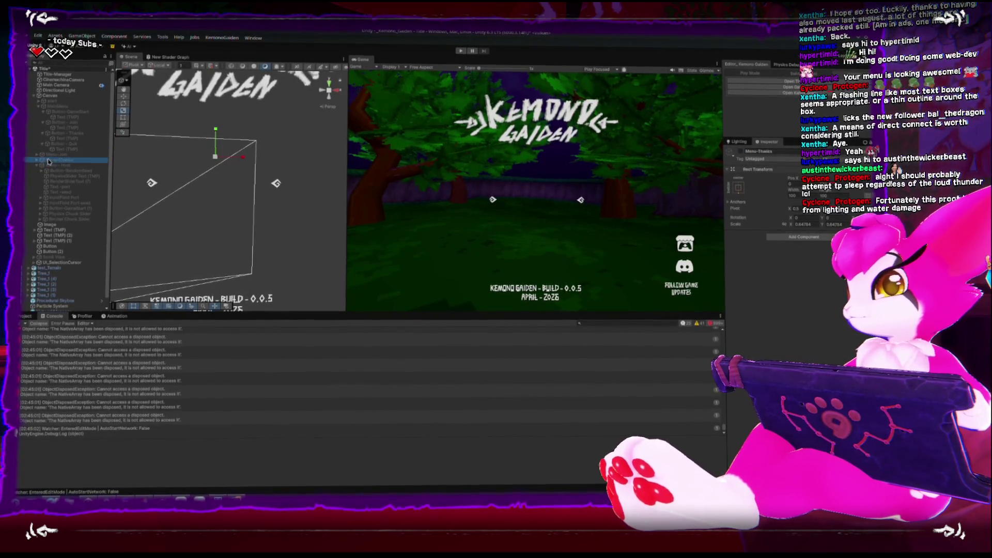
left_click(740, 151)
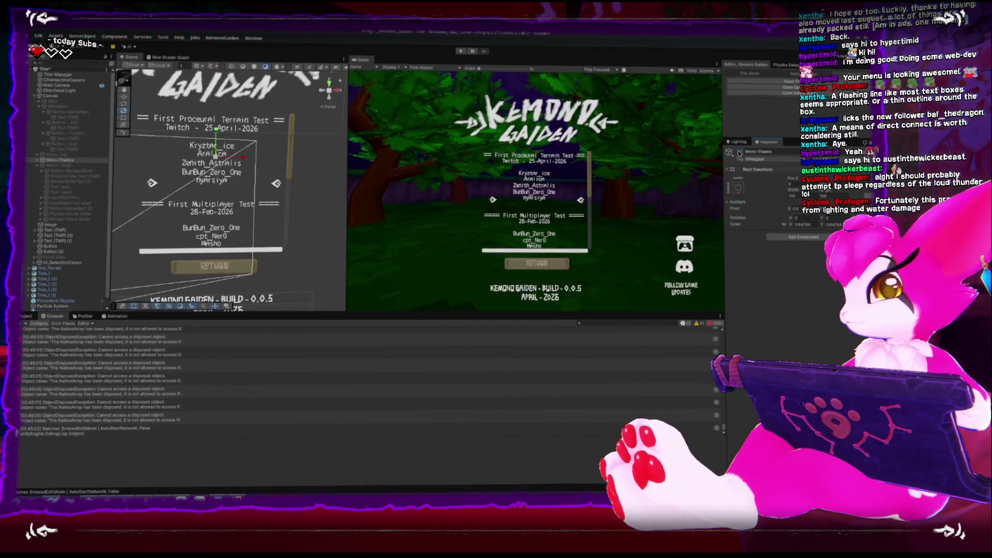
scroll(248, 236, "down", 1)
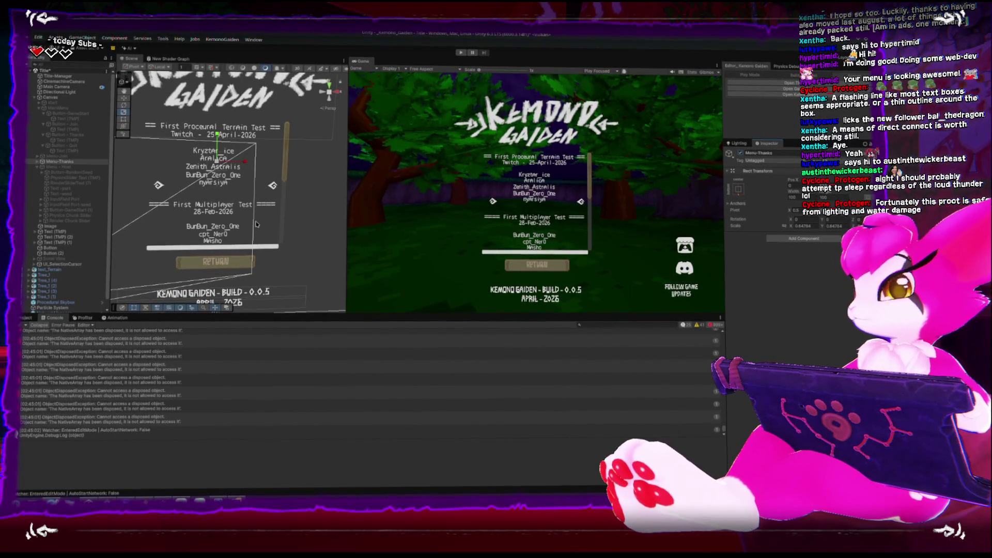
left_click(225, 247)
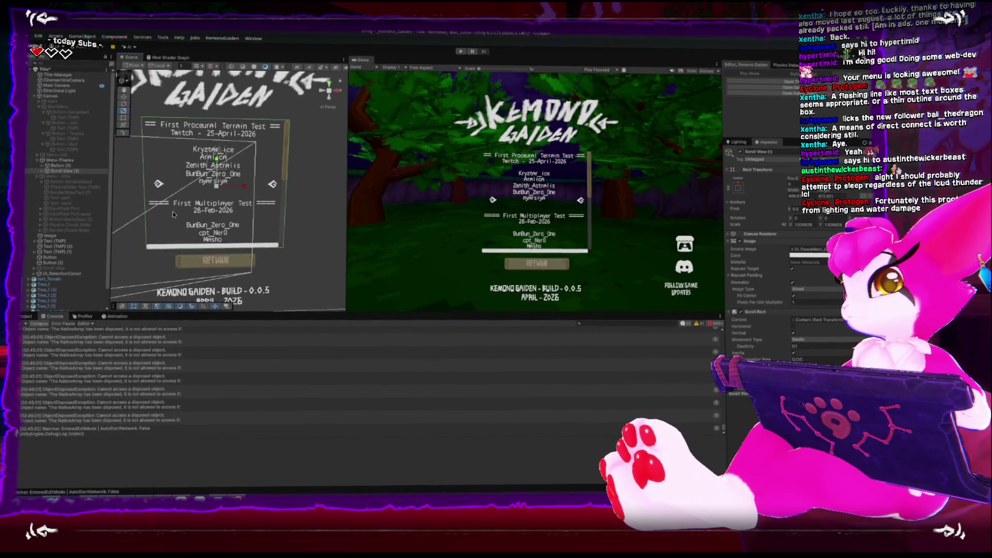
left_click(170, 214)
key("alt+shift+a")
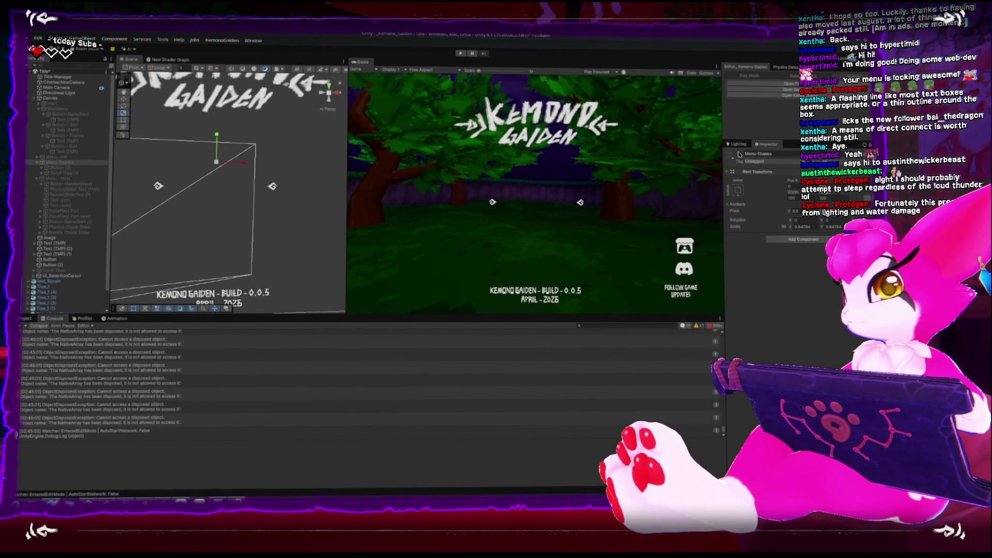
Keep the main menu hidden, enable Menu-Join, and nudge its Connect button slightly upward.
left_click(98, 103)
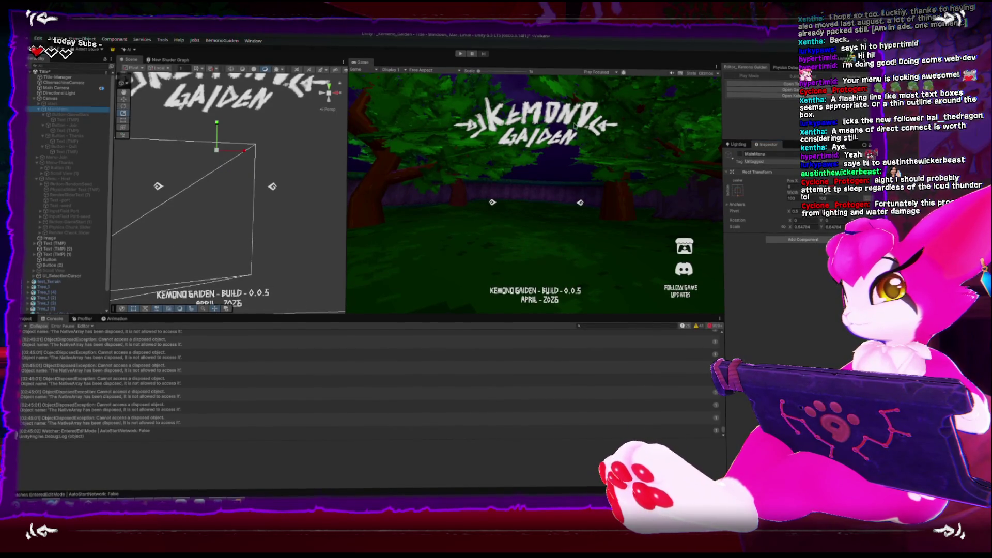
left_click(740, 154)
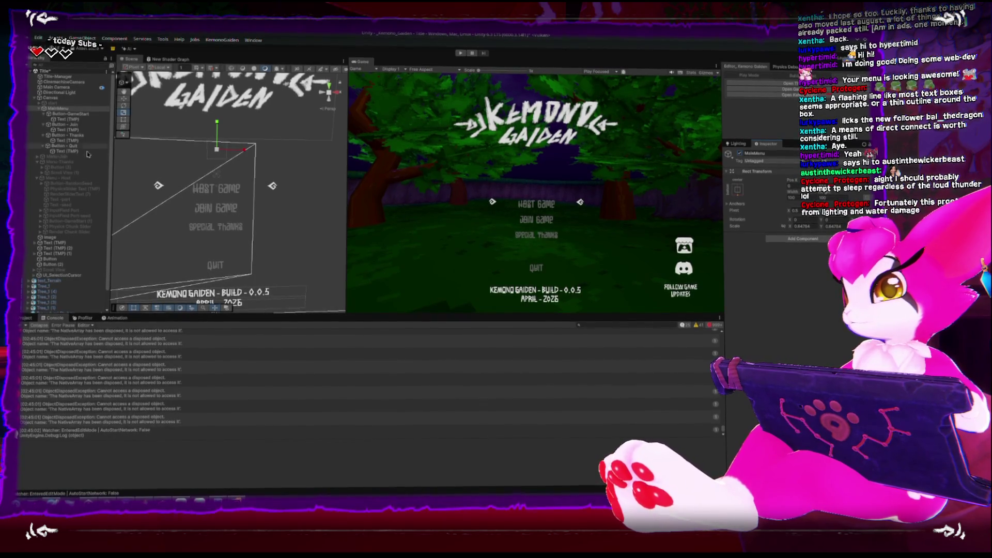
left_click(740, 154)
left_click(57, 157)
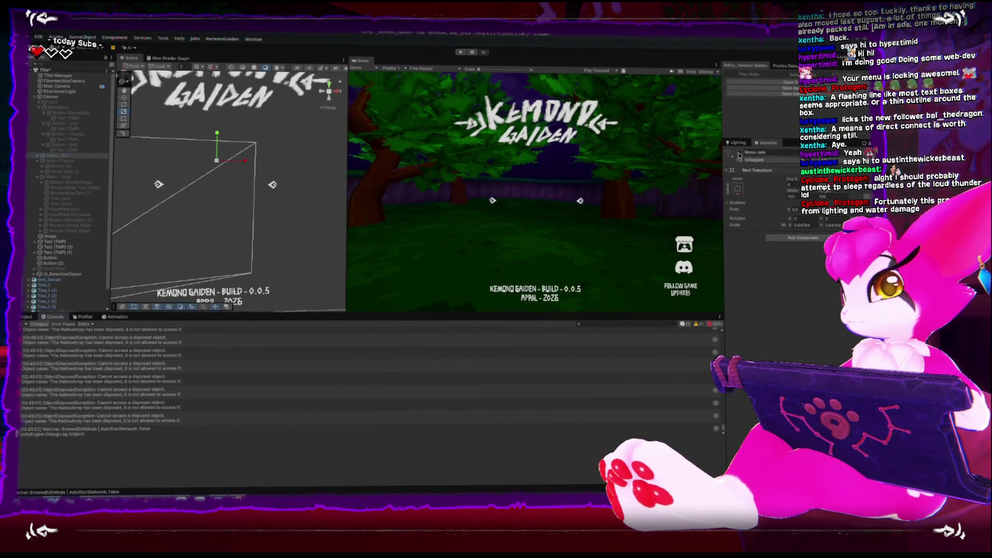
left_click(740, 154)
left_click(217, 250)
left_click_drag(216, 226, 216, 223)
left_click(215, 270)
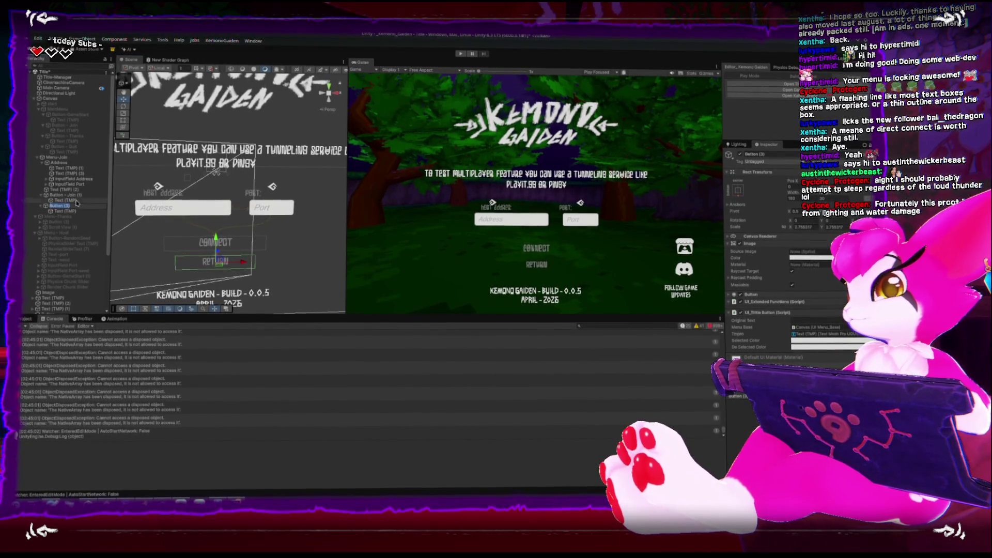
Rename the Return button to Button-Return and set its On Click argument to 2.
key("BackSpace")
key("BackSpace")
key("BackSpace")
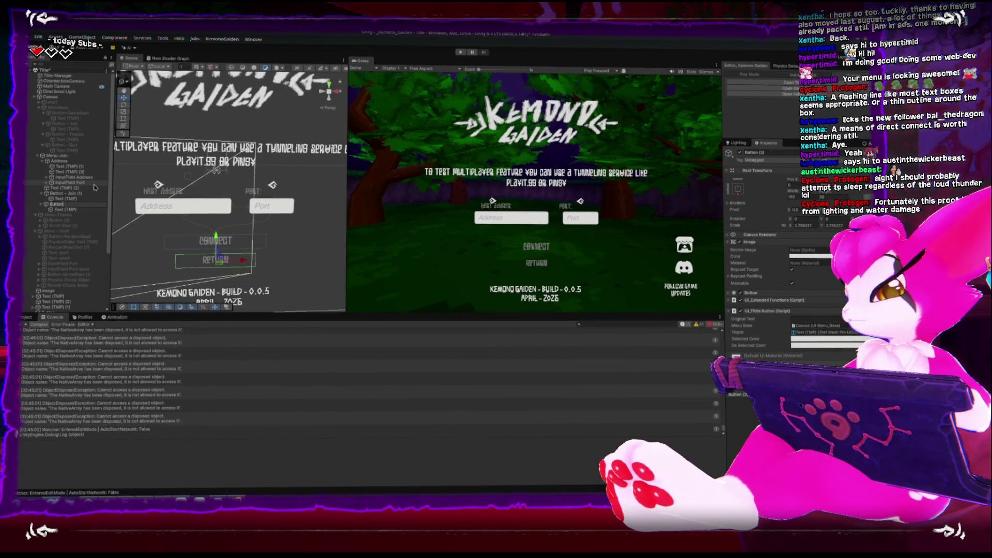
type("-Return")
key("Return")
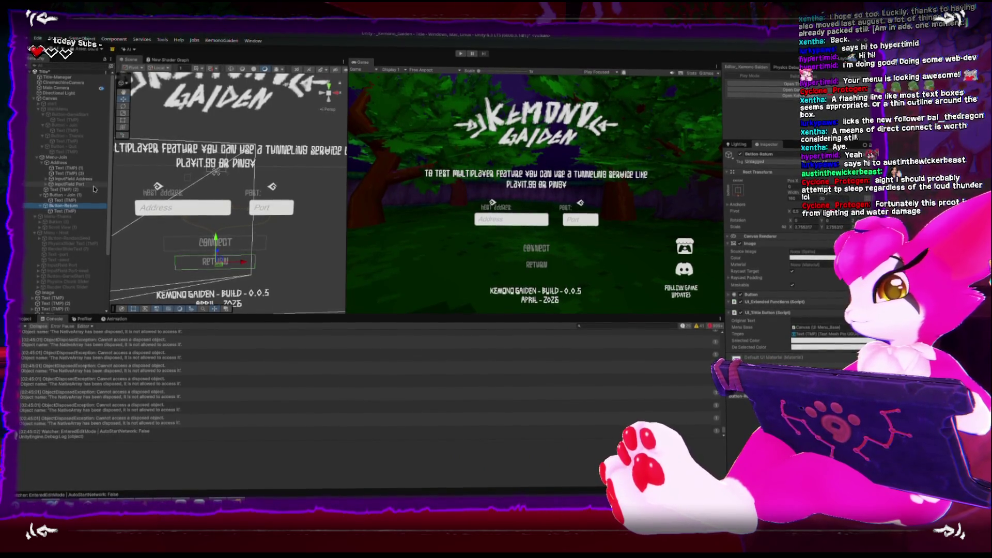
left_click(729, 294)
scroll(731, 297, "down", 3)
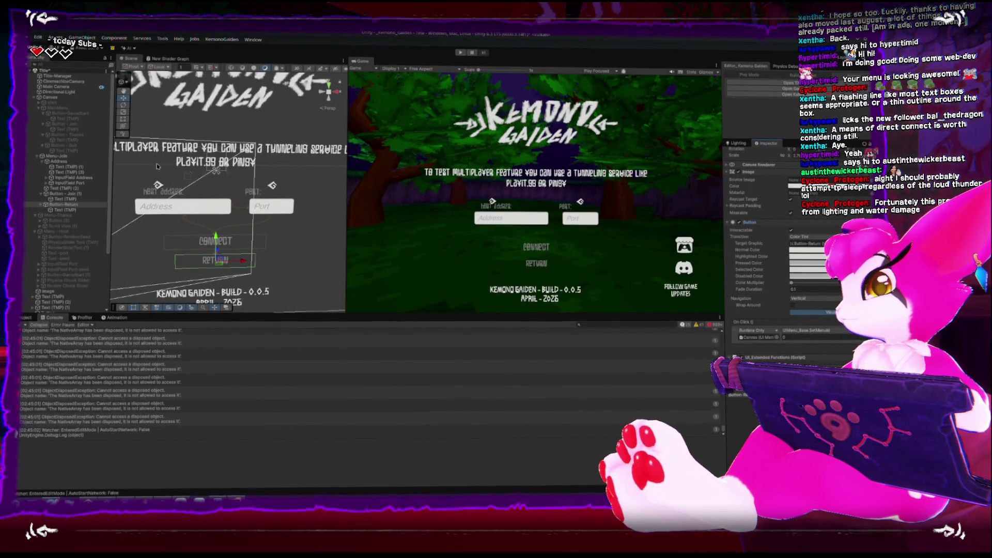
left_click(49, 99)
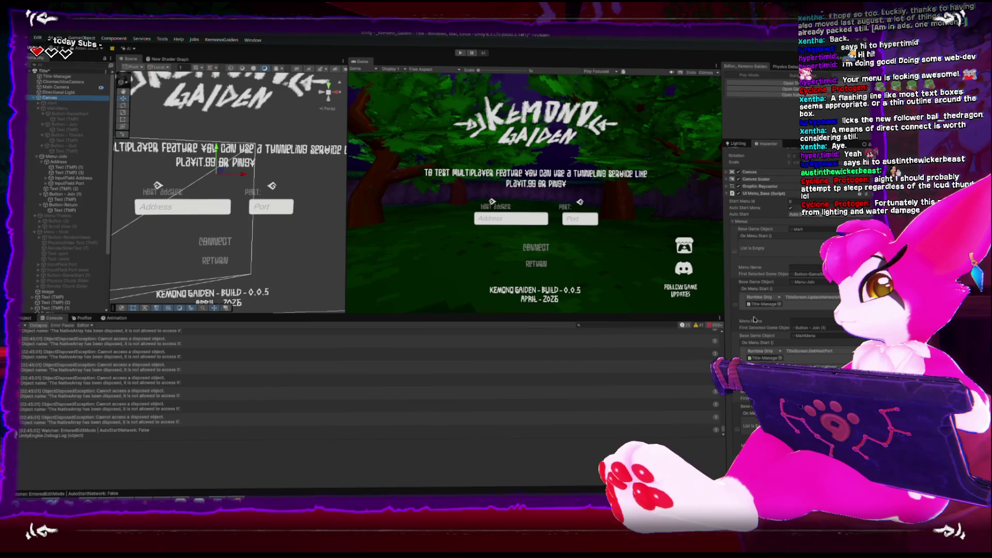
left_click(62, 207)
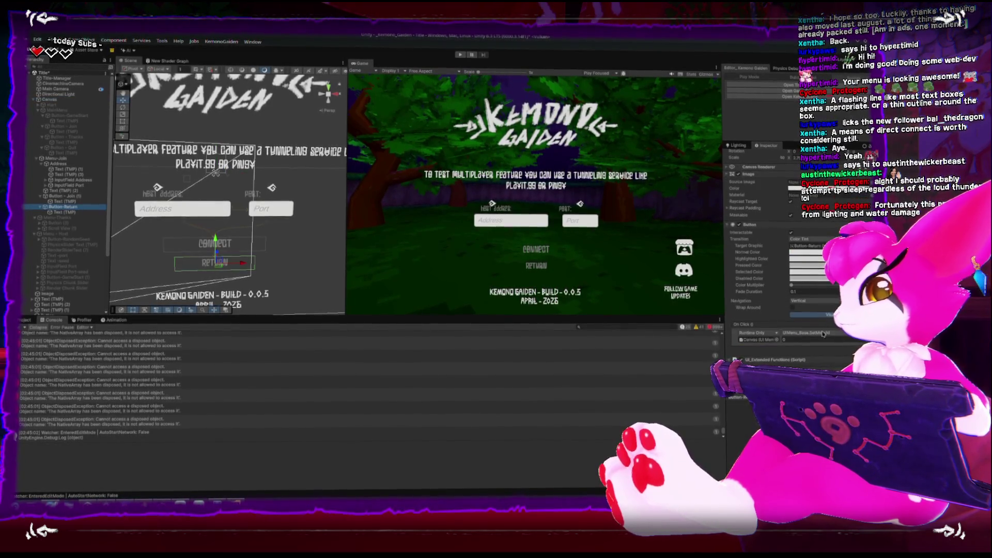
scroll(811, 335, "down", 3)
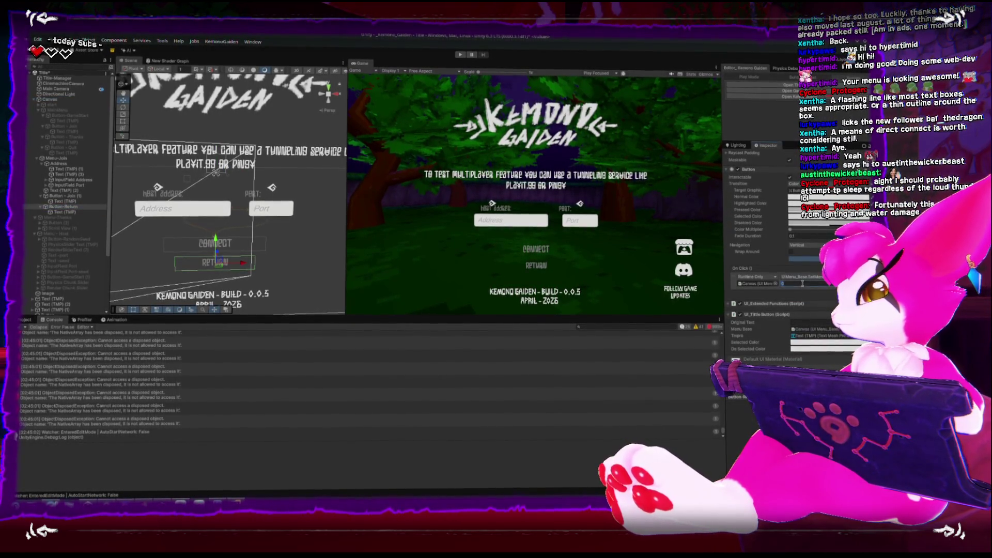
type("2")
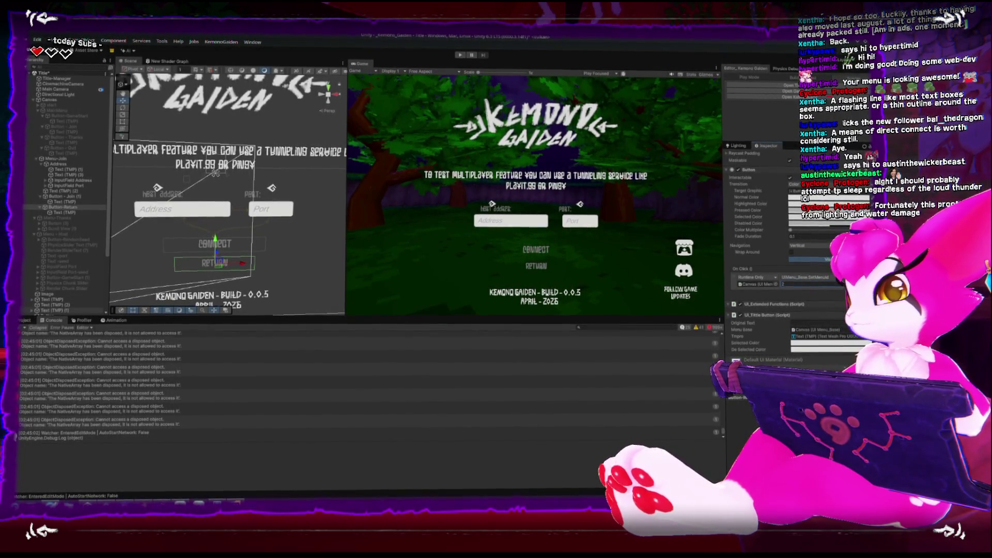
Clear the console errors and collapse the Menu-Join panel.
left_click(28, 327)
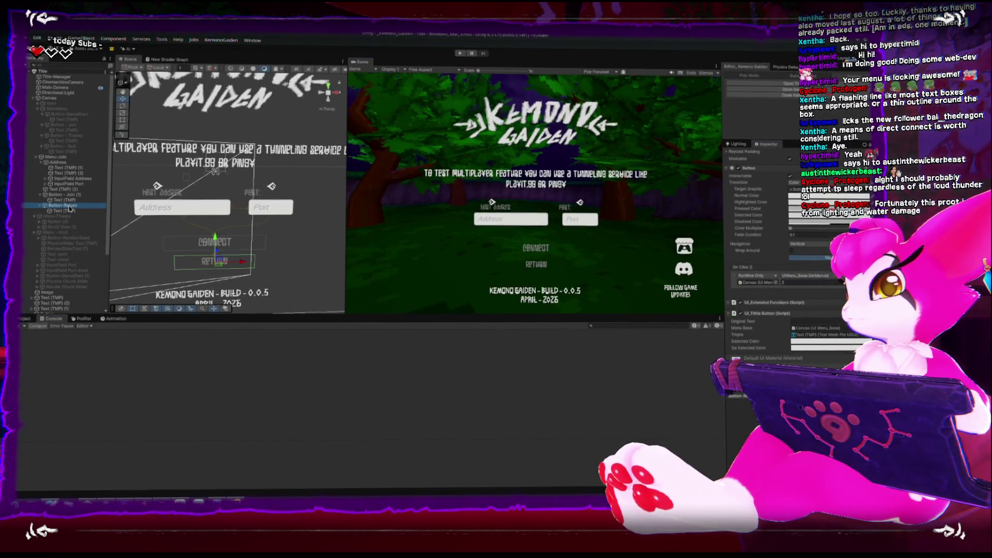
left_click(42, 159)
left_click(56, 158)
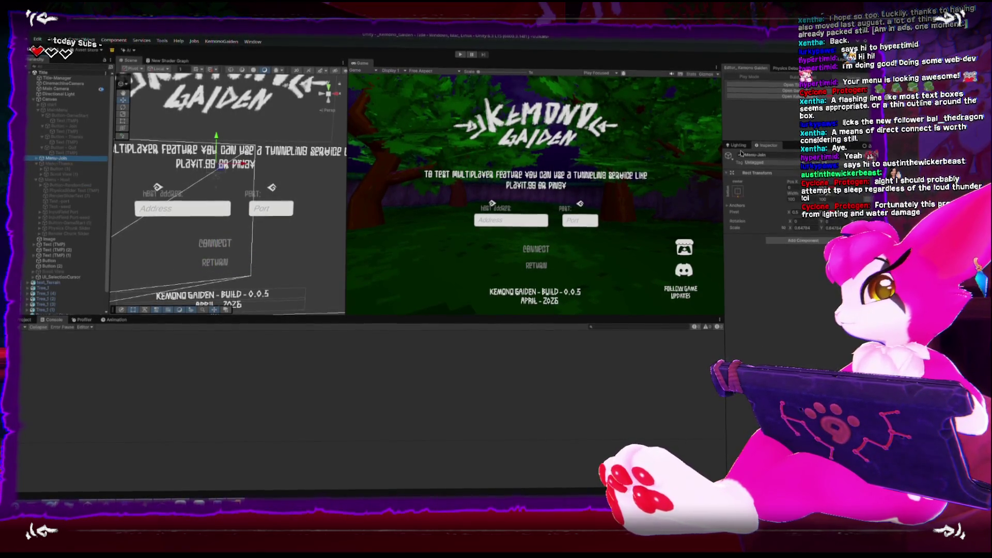
Hide the join menu, show the host menu, and move Button-Return into the host menu.
left_click(740, 155)
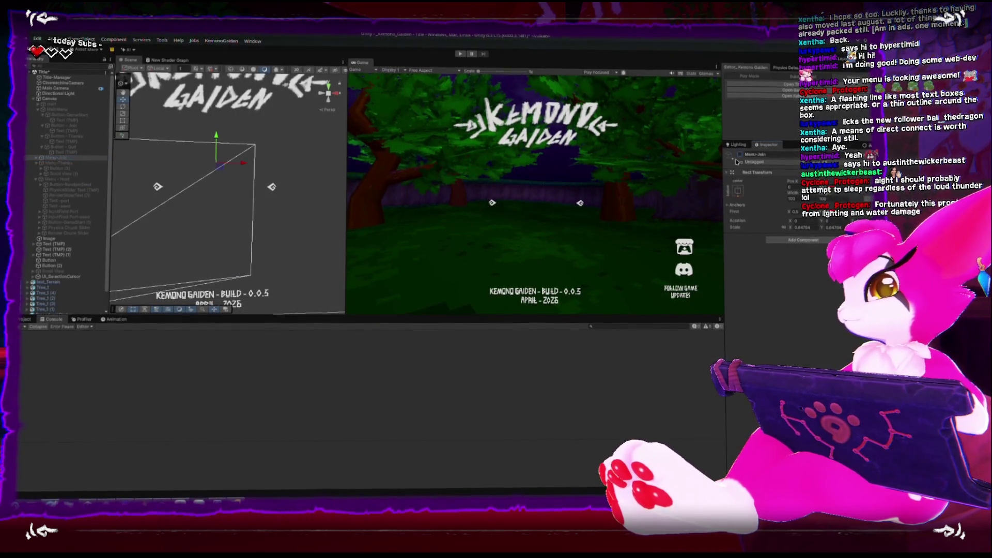
left_click(50, 181)
left_click(739, 155)
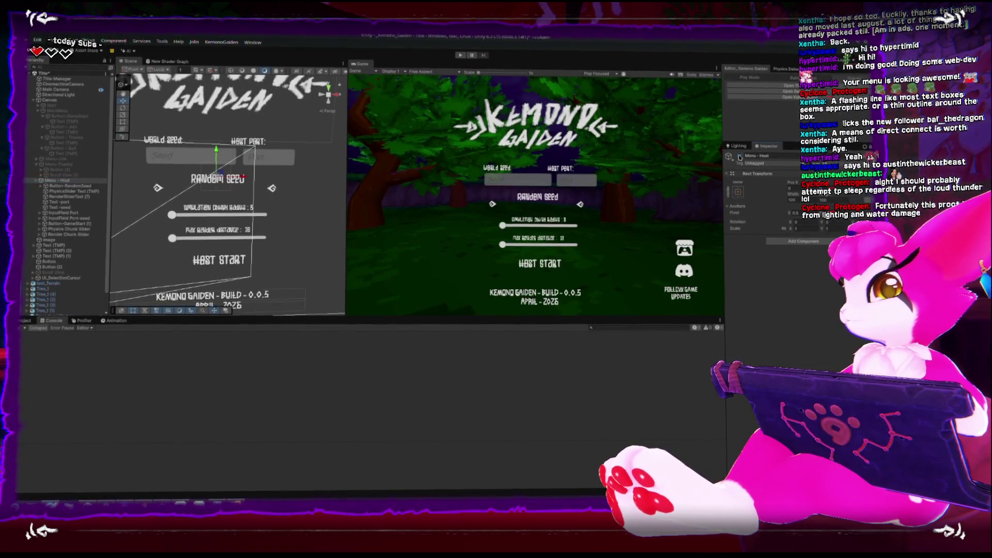
scroll(206, 213, "down", 3)
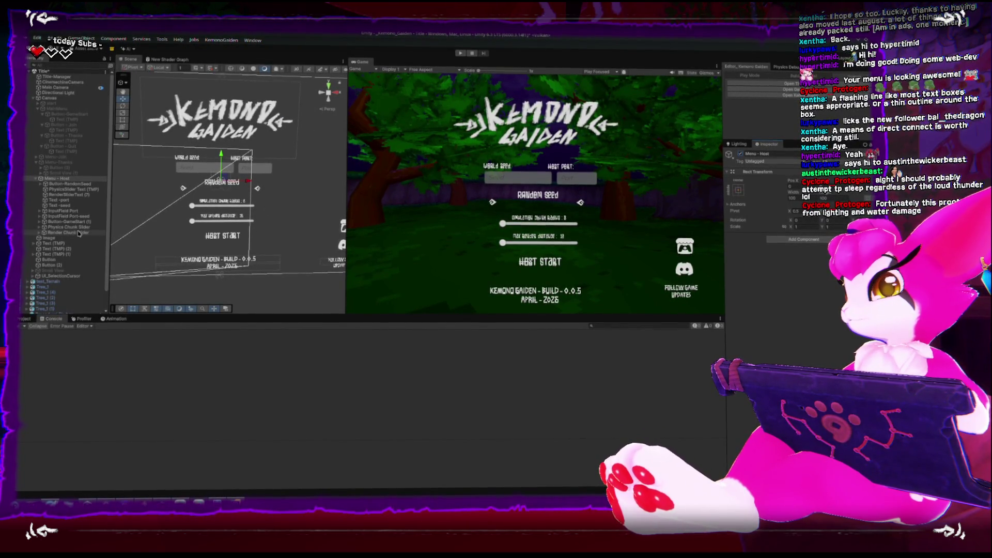
left_click(36, 160)
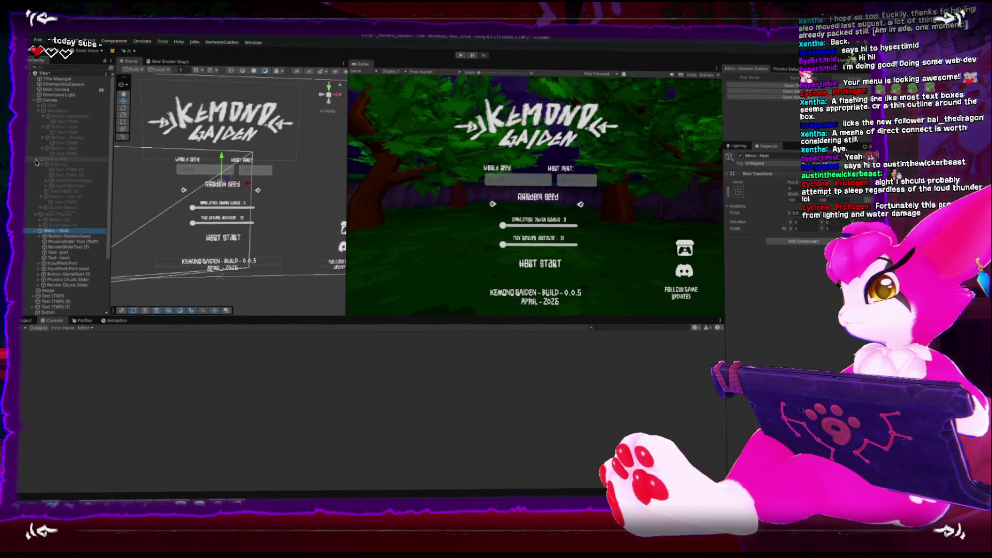
left_click(62, 206)
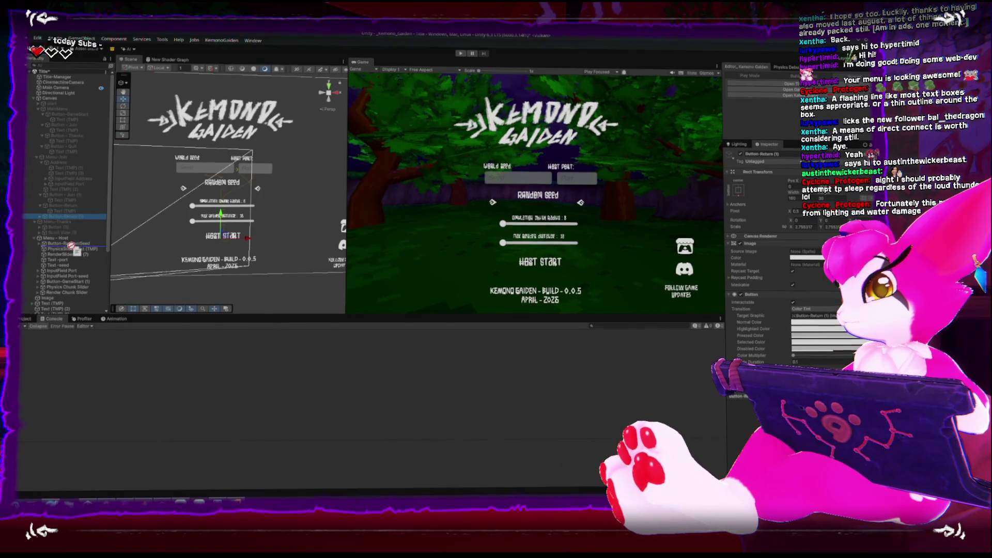
left_click_drag(68, 239, 68, 241)
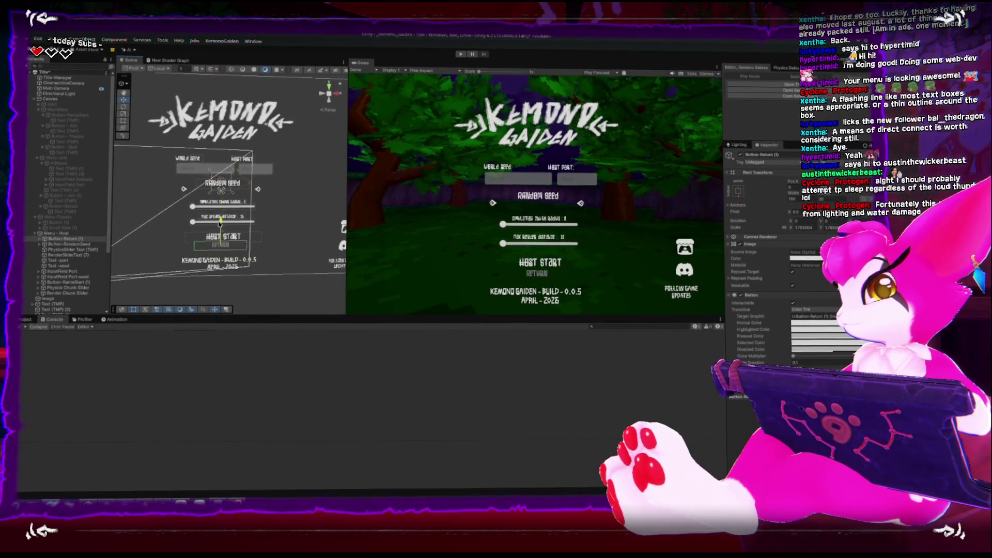
Frame the RETURN button, shift it slightly left, and frame the HOST START button.
key("f")
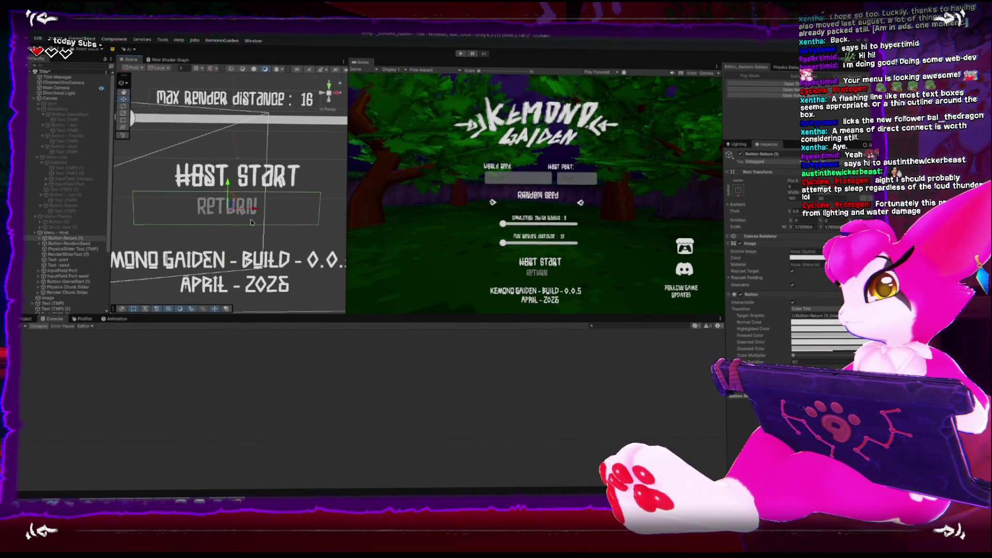
left_click_drag(248, 212, 244, 217)
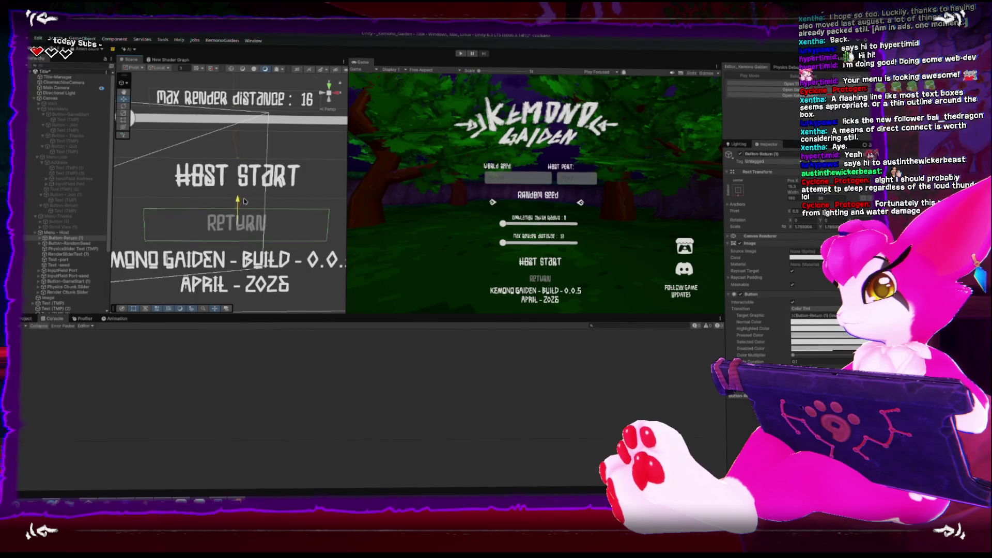
left_click(259, 185)
key("f")
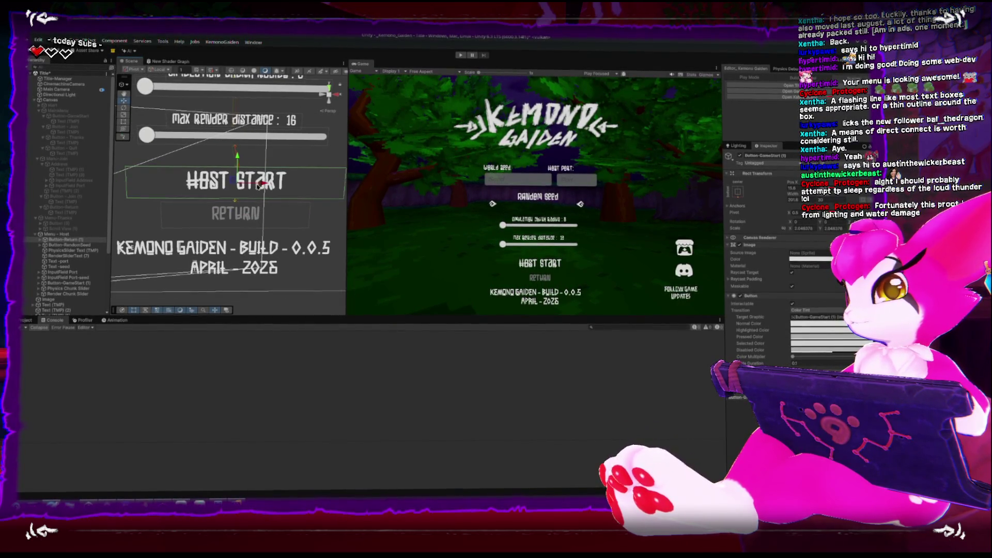
scroll(259, 185, "down", 2)
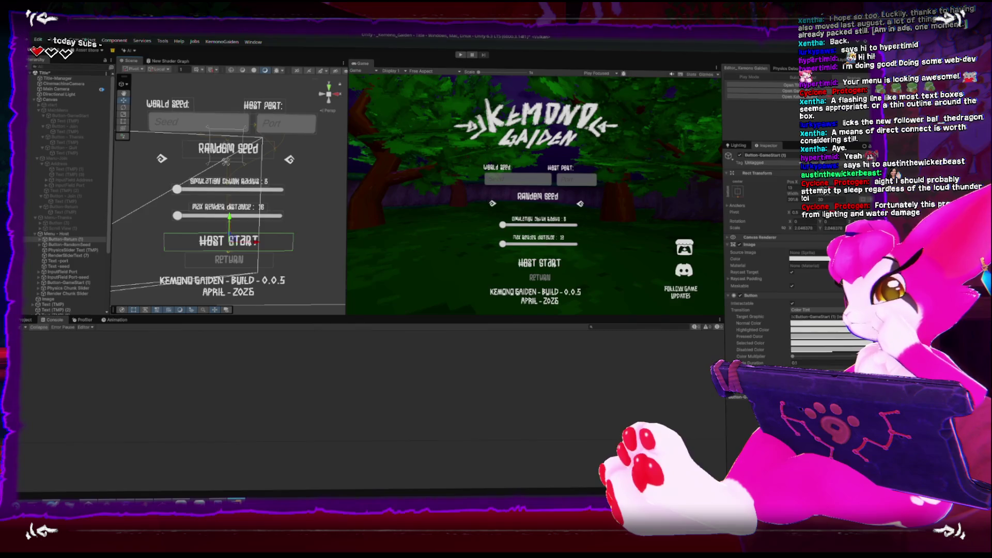
key("alt+Tab")
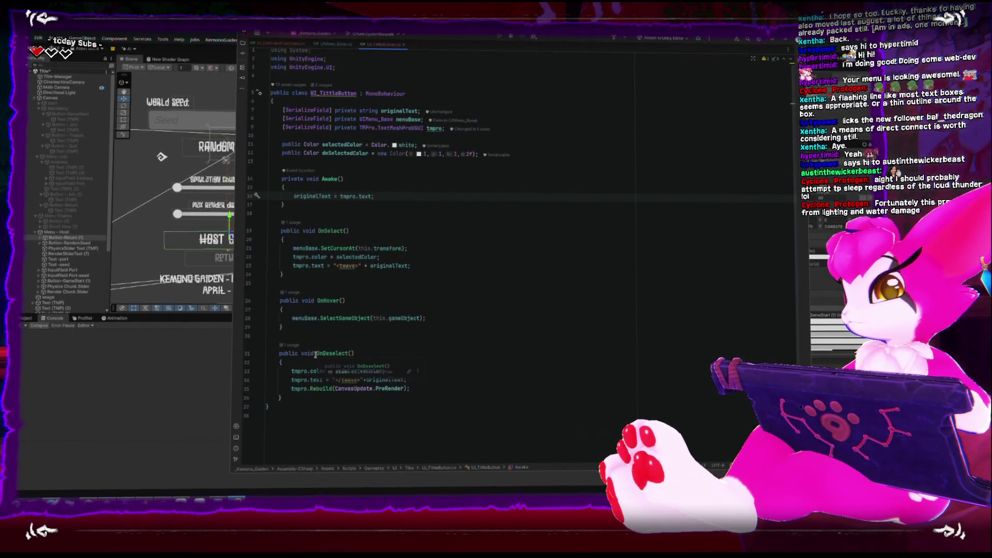
Add an OnDeselect(); call at the end of Awake in the title button script.
left_click(316, 355)
key("End")
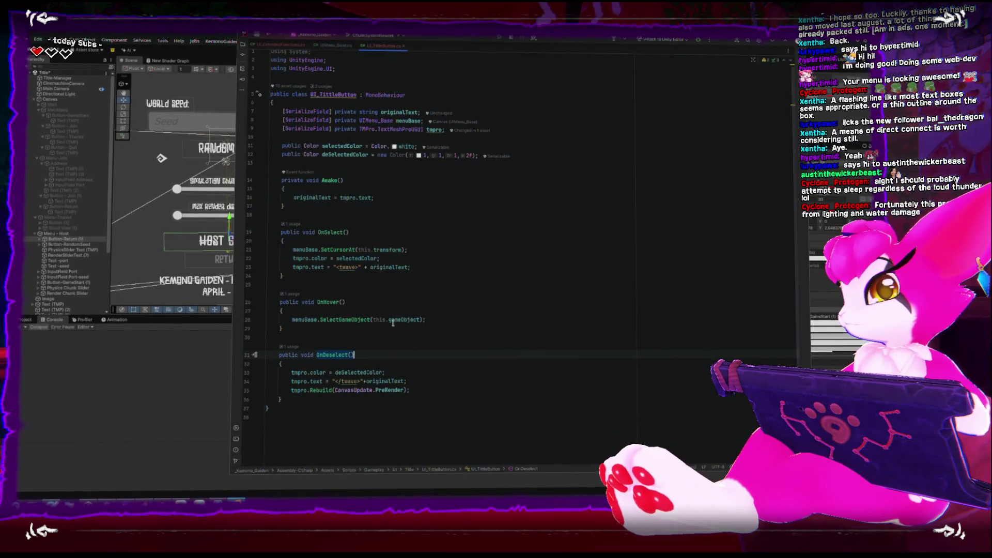
left_click(374, 197)
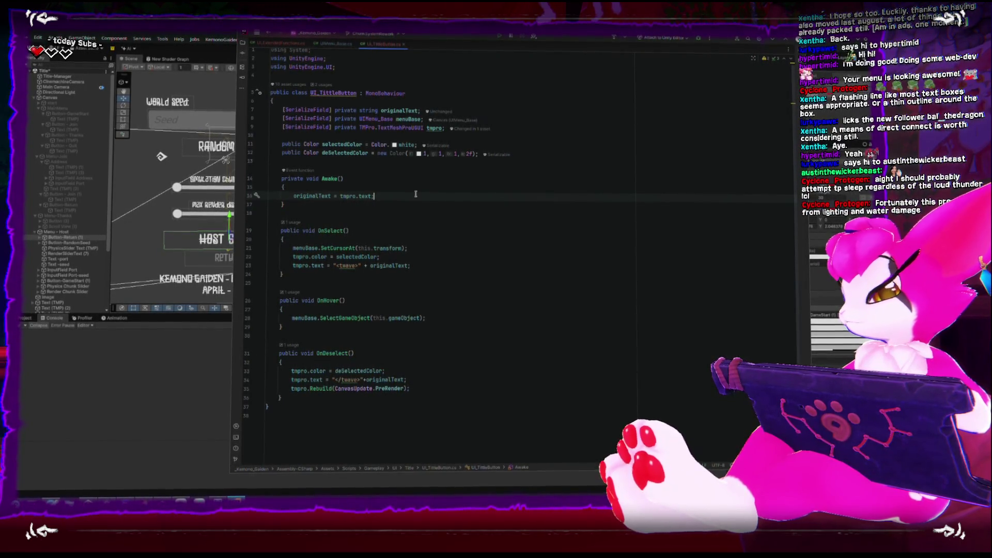
key("Return")
type(";")
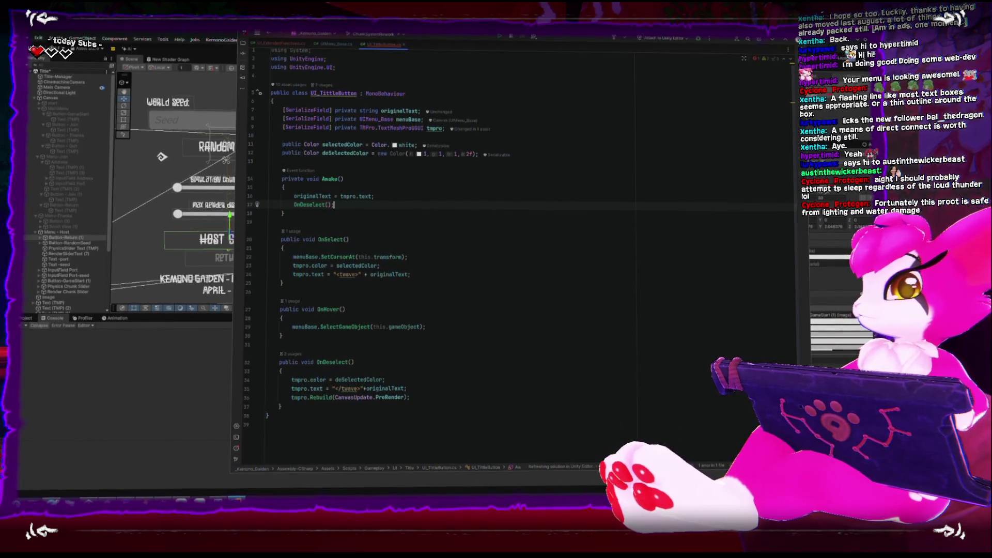
Back in Unity, collapse the hierarchy and deactivate the Menu - Host object.
left_click(111, 379)
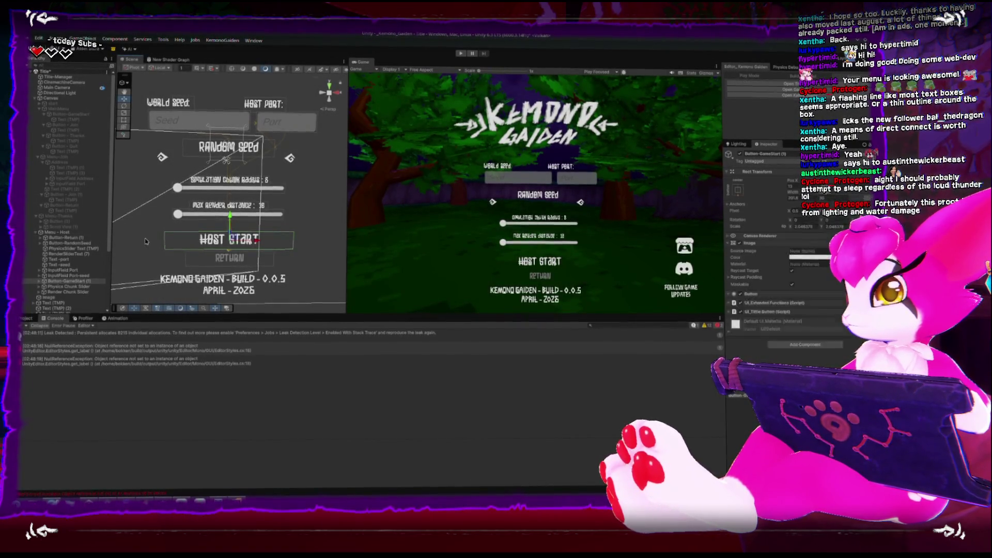
left_click(41, 116)
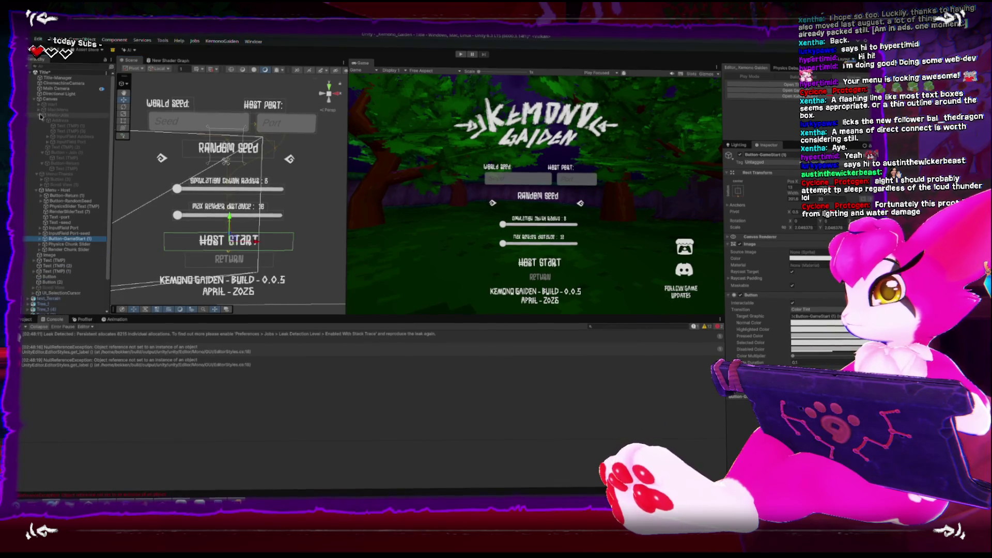
left_click(42, 116)
left_click(40, 136)
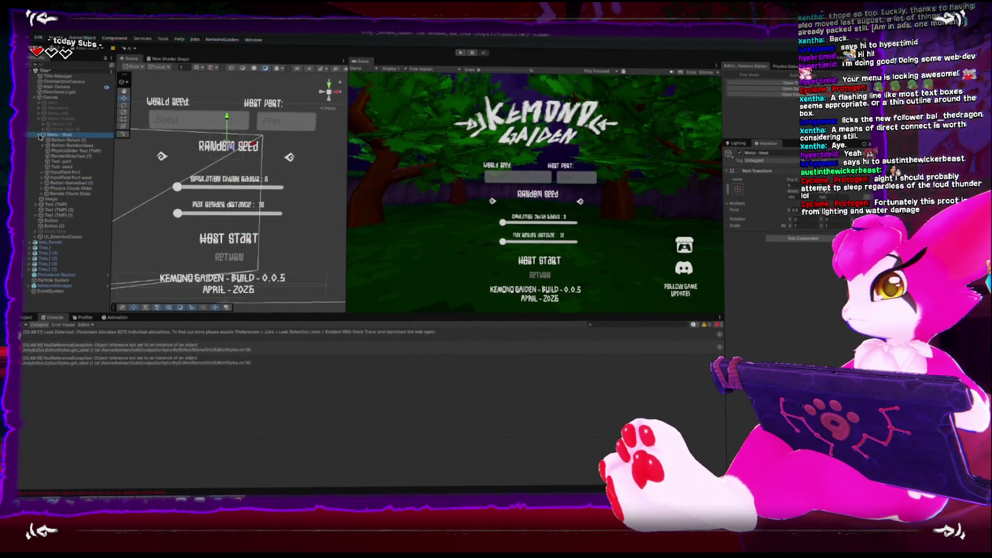
left_click(740, 153)
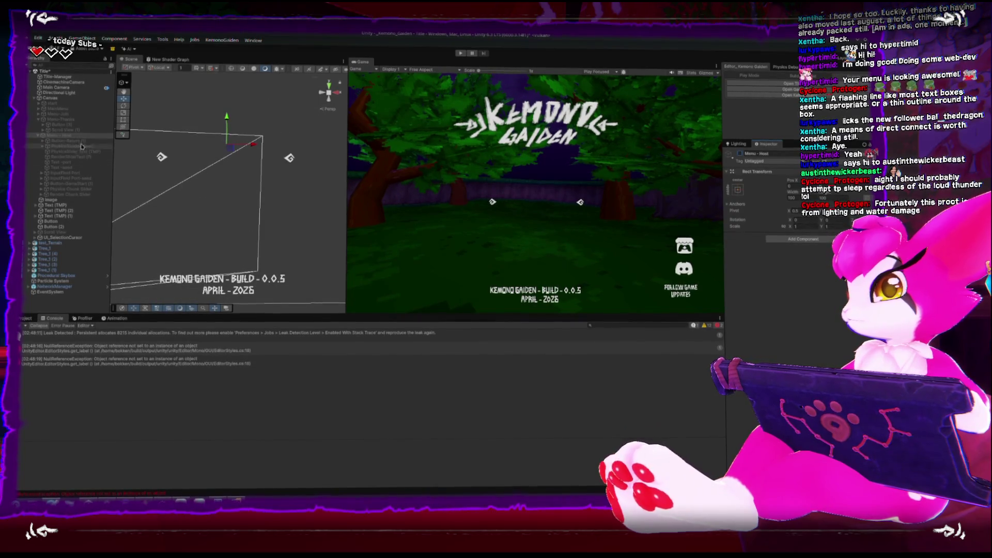
Activate the Menu-Thanks credits panel and recentre the Scene view on it.
left_click(93, 121)
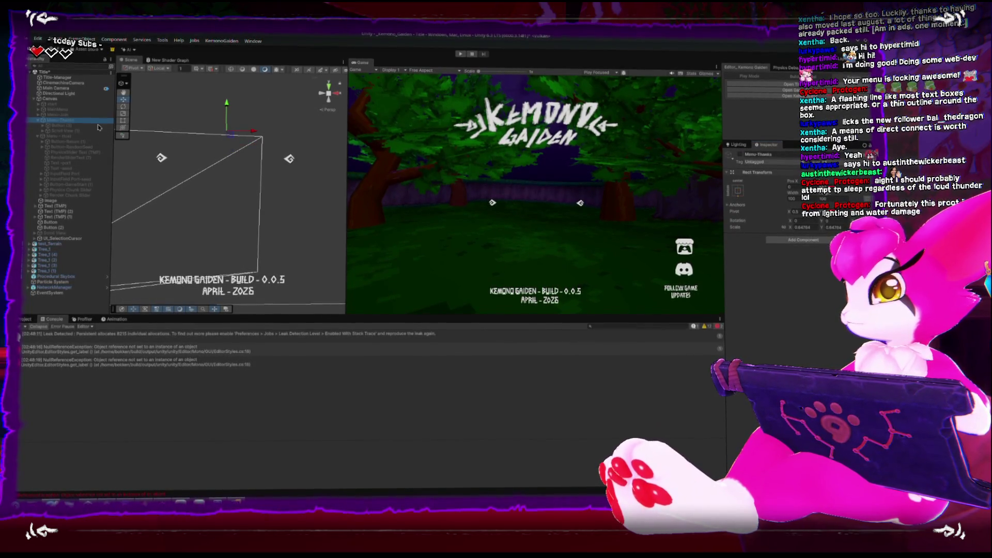
left_click(741, 154)
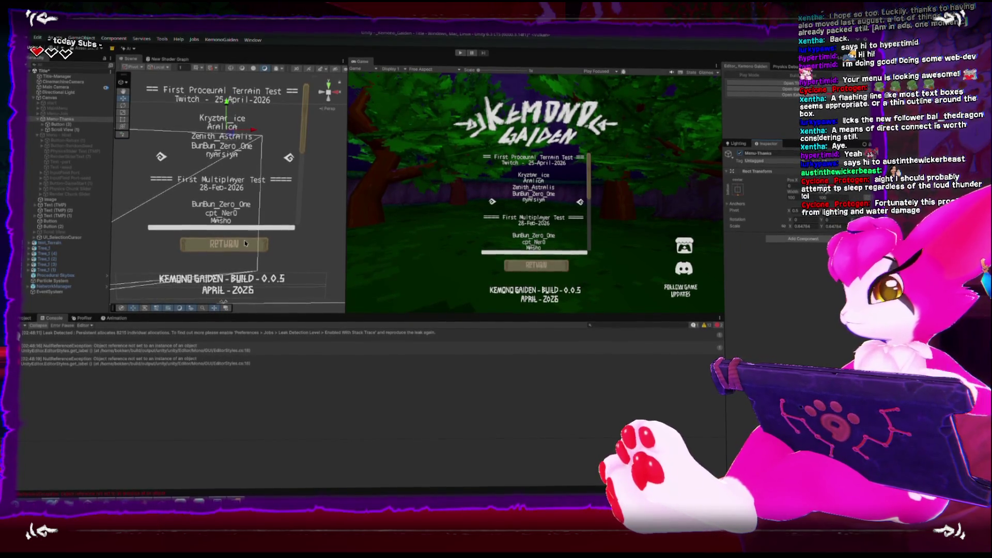
left_click(50, 97)
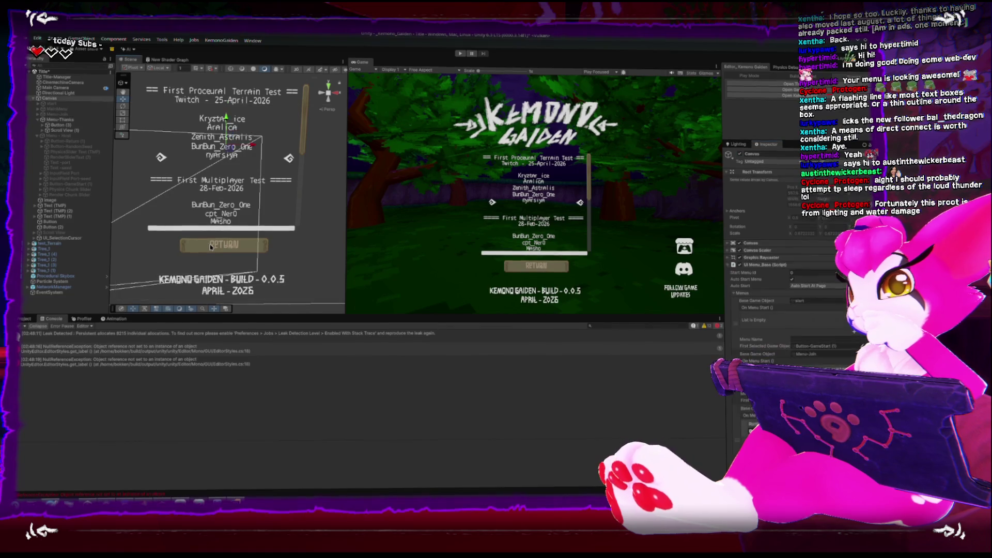
scroll(828, 357, "down", 3)
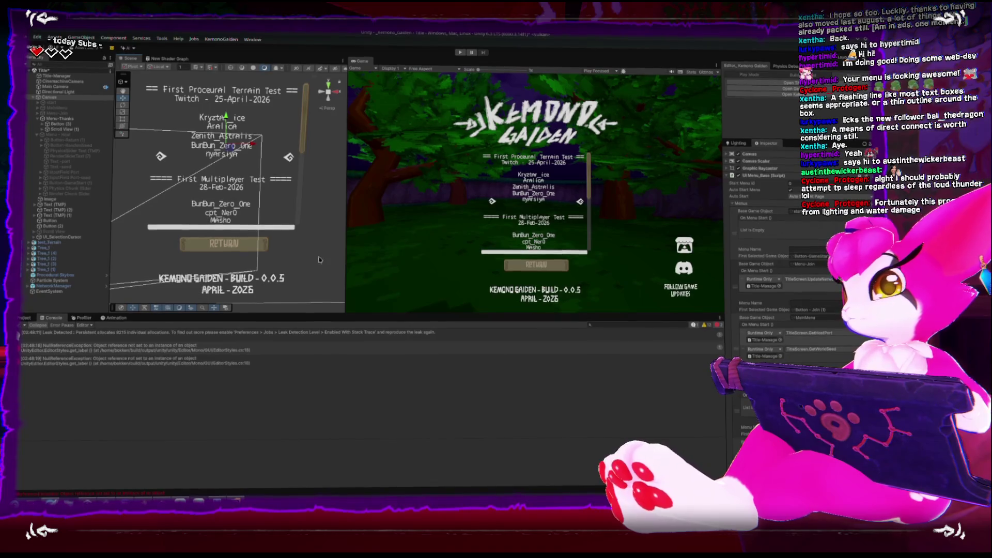
left_click_drag(55, 127, 289, 181)
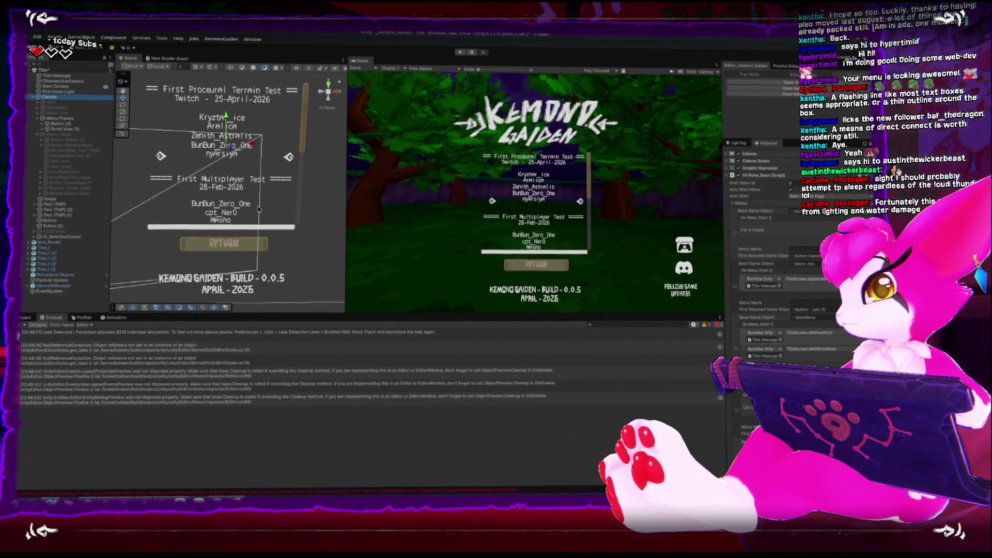
left_click_drag(277, 205, 283, 193)
Clear the console and resize the credits Scroll View (1) with the Rect tool.
left_click(20, 325)
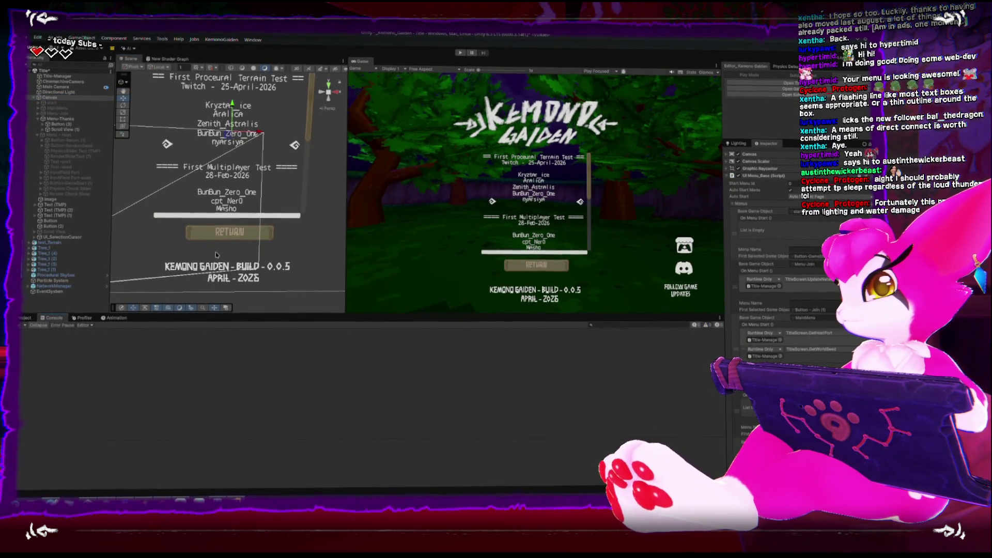
left_click(207, 236)
left_click(63, 127)
mouse_move(295, 143)
left_mouse_down()
mouse_move(282, 96)
mouse_move(270, 171)
mouse_move(282, 127)
mouse_move(268, 123)
left_mouse_up()
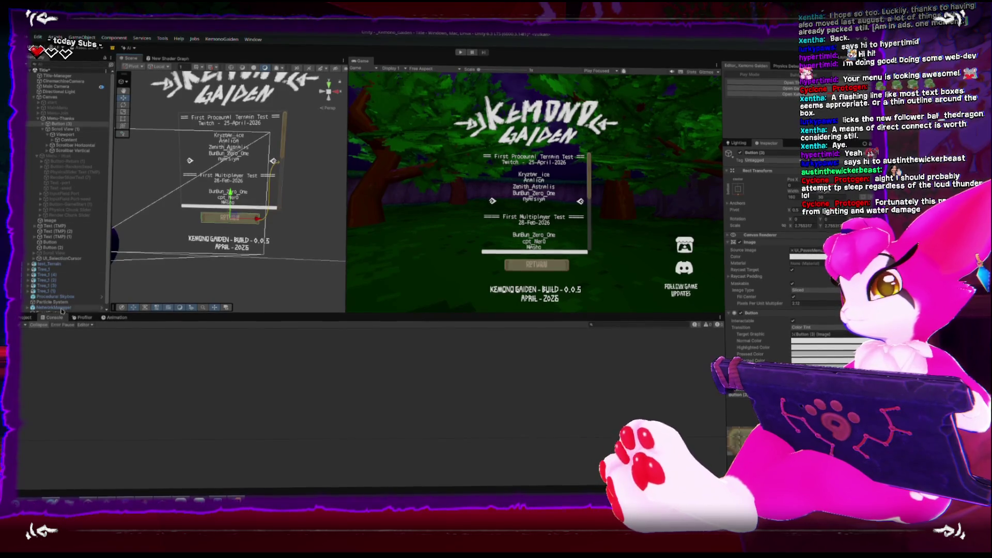
left_click(23, 317)
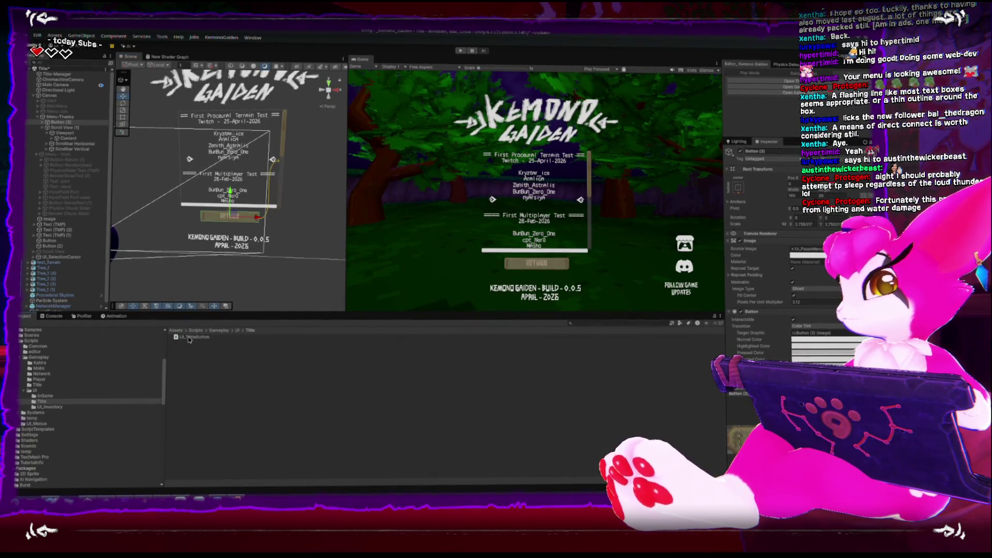
left_click(733, 242)
left_click(729, 250)
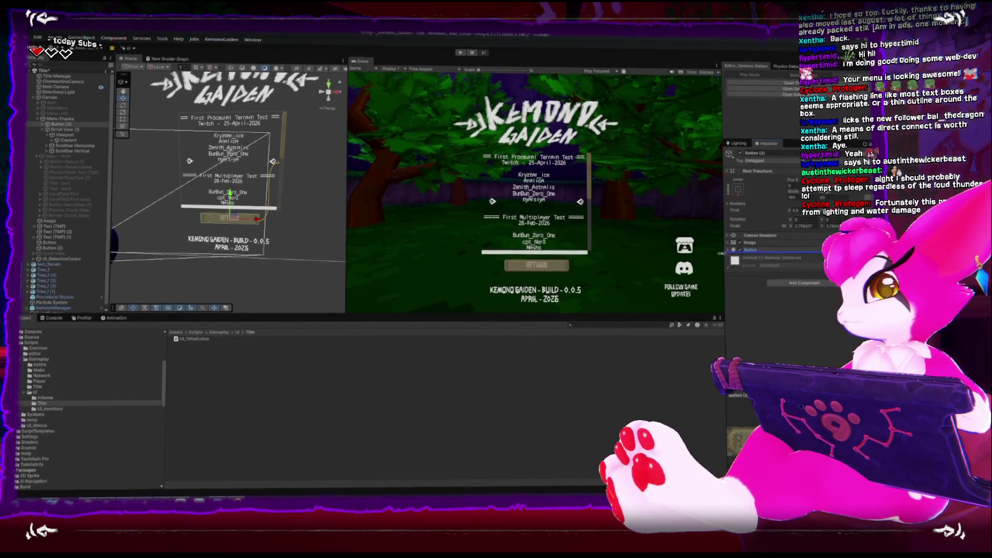
left_click(32, 393)
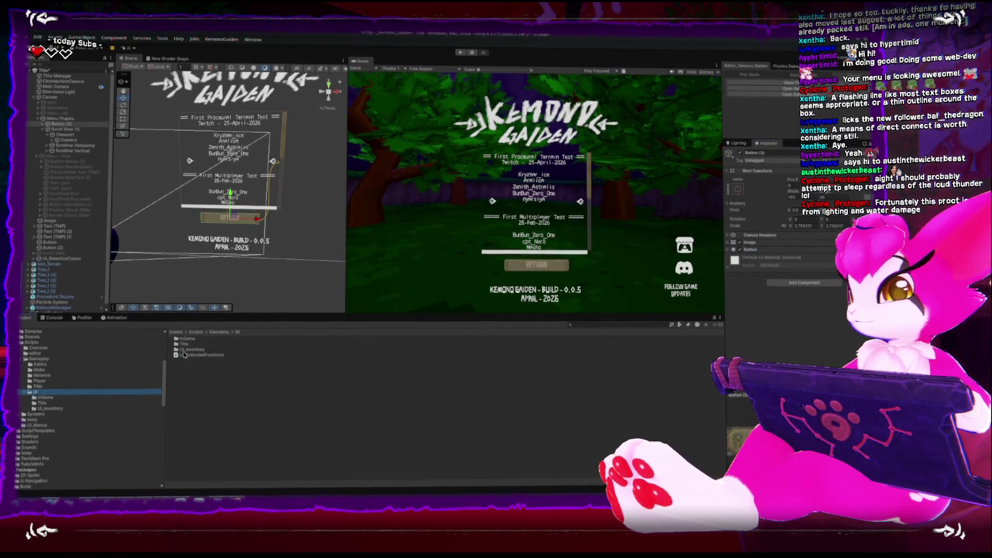
left_click_drag(184, 353, 59, 124)
left_click(36, 402)
left_click_drag(181, 341, 835, 350)
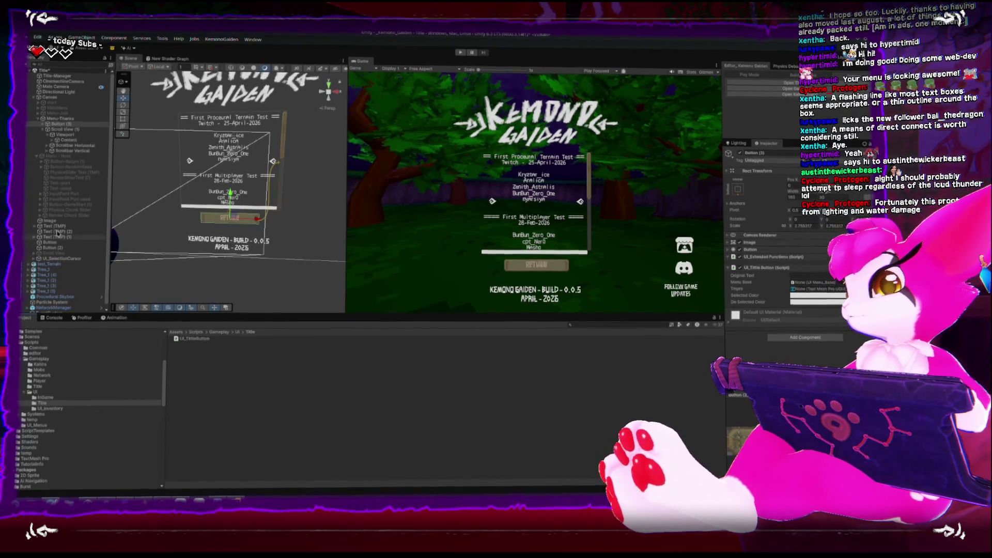
left_click(45, 128)
left_click(42, 123)
left_click_drag(66, 128, 815, 290)
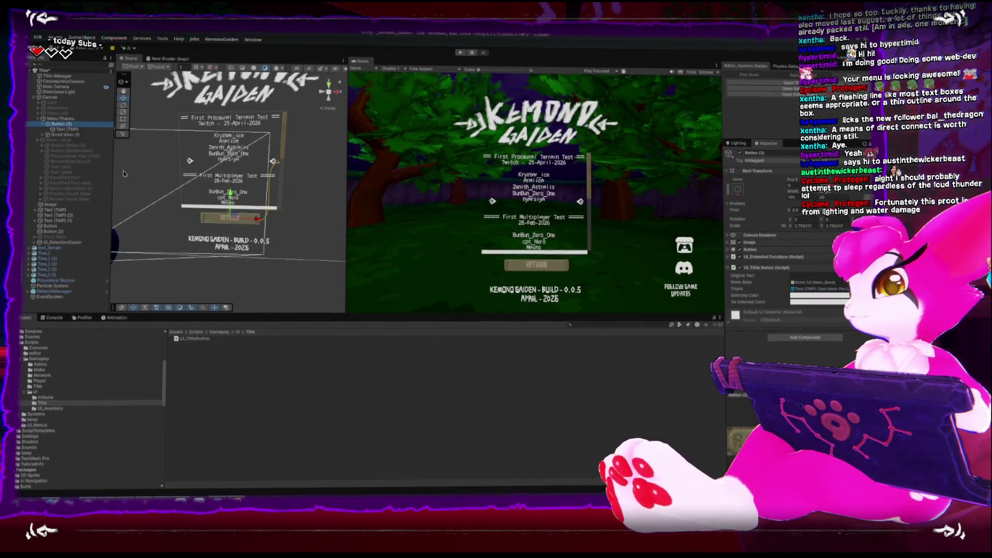
mouse_move(47, 97)
left_mouse_down()
mouse_move(780, 290)
mouse_move(809, 283)
left_mouse_up()
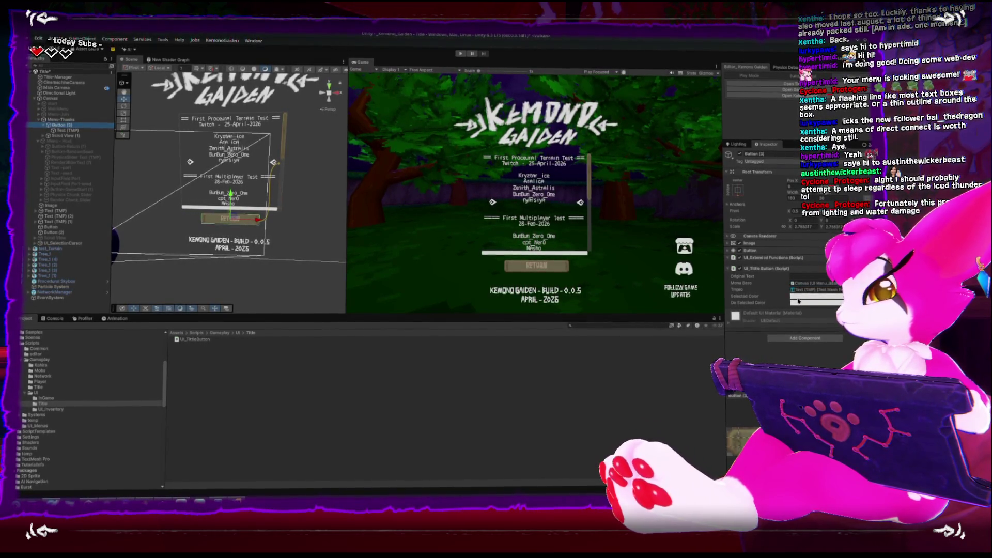
left_click(808, 304)
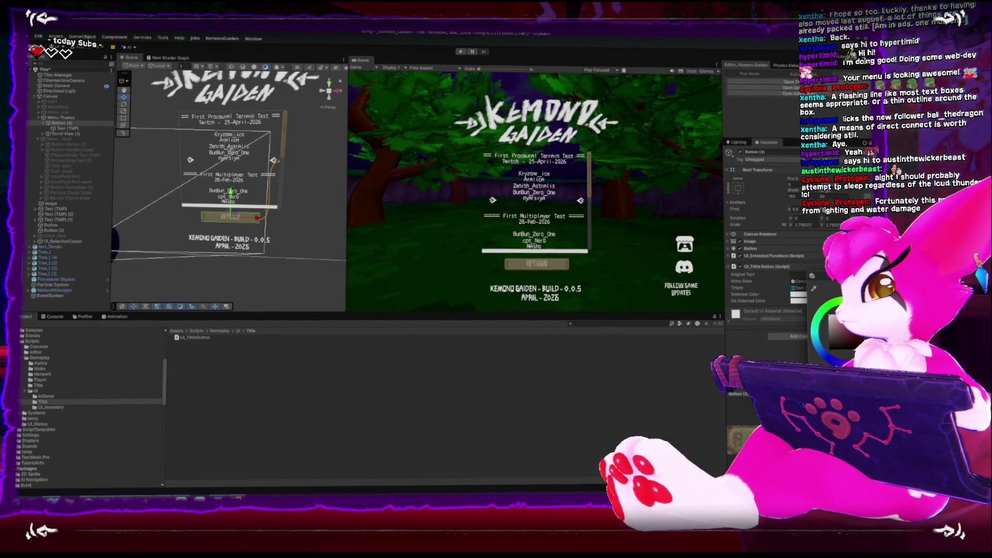
left_click(508, 216)
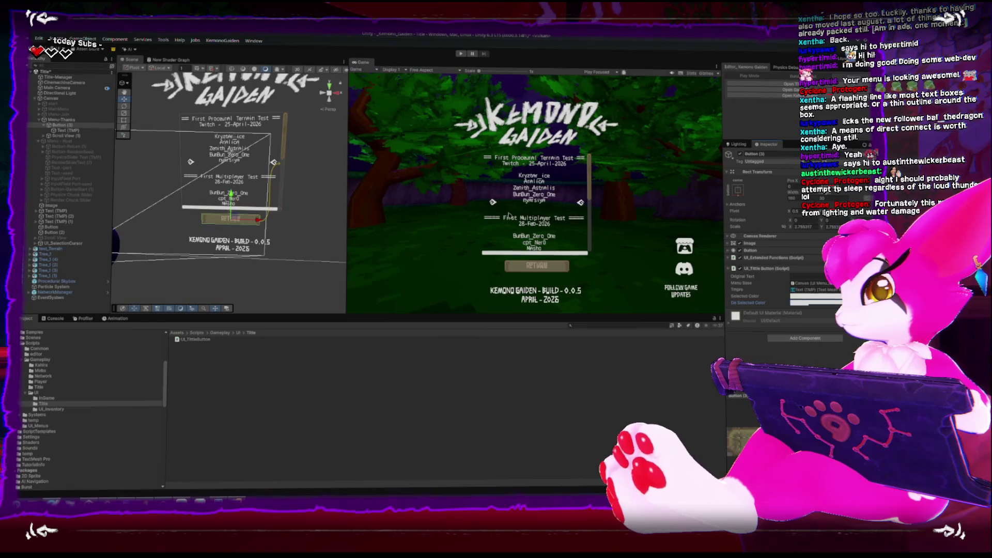
left_click(279, 142)
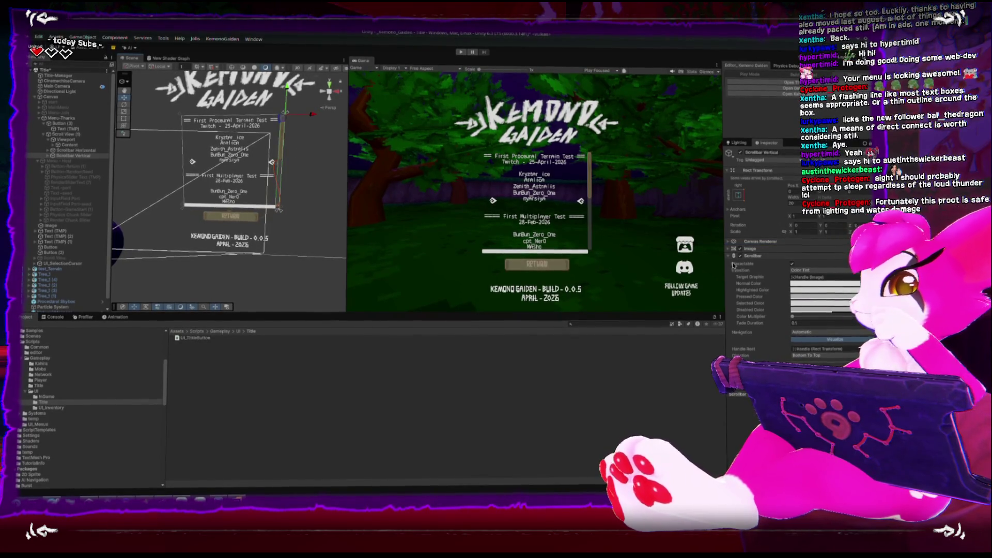
left_click(75, 153)
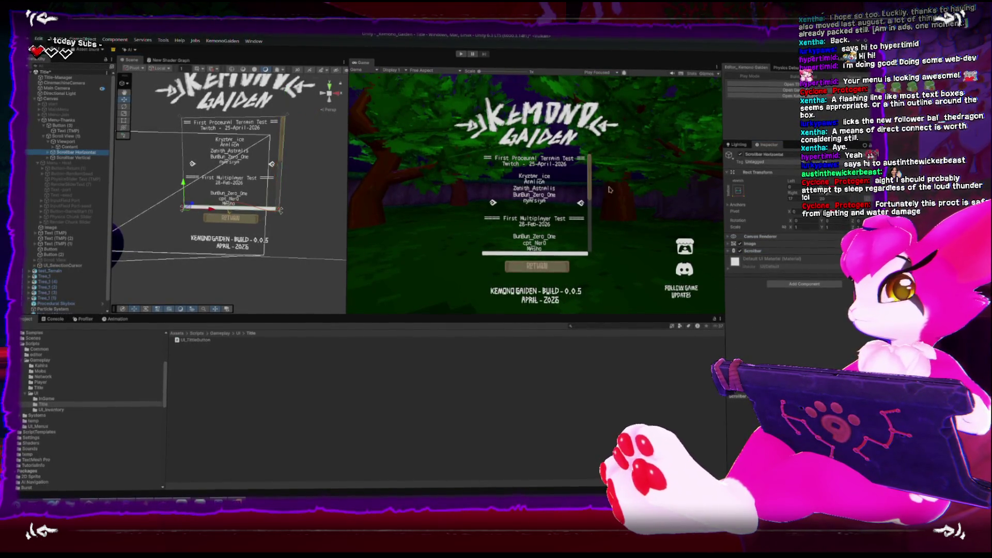
left_click(741, 154)
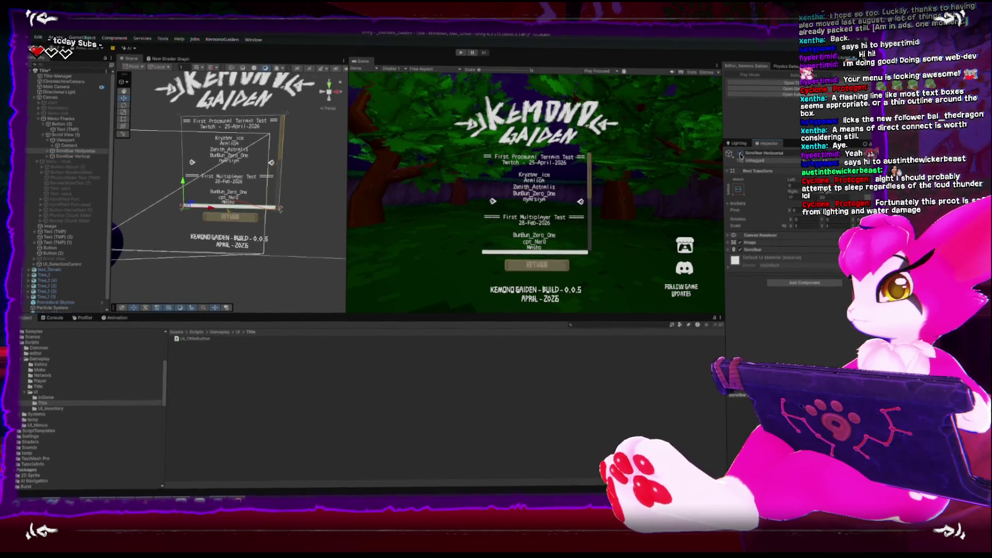
left_click(63, 134)
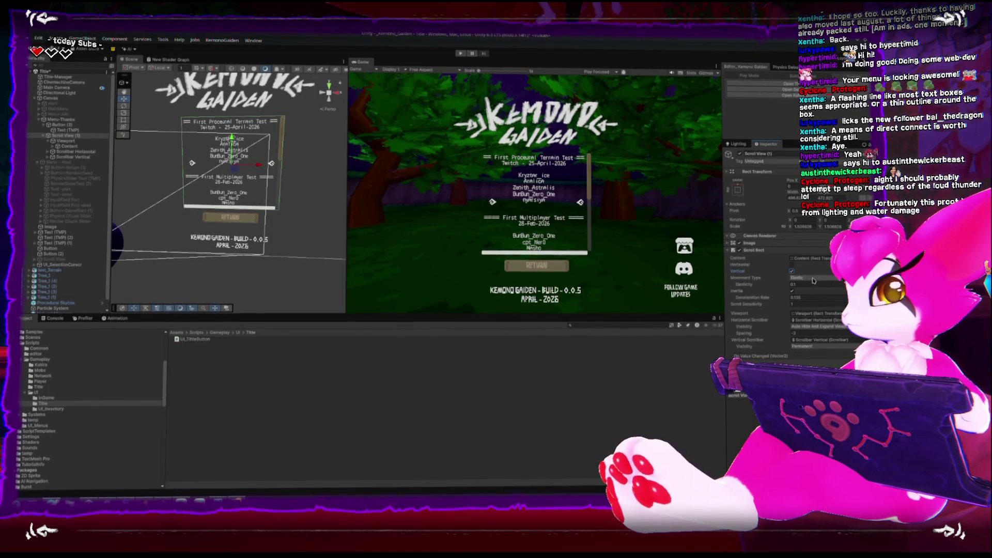
scroll(775, 317, "down", 2)
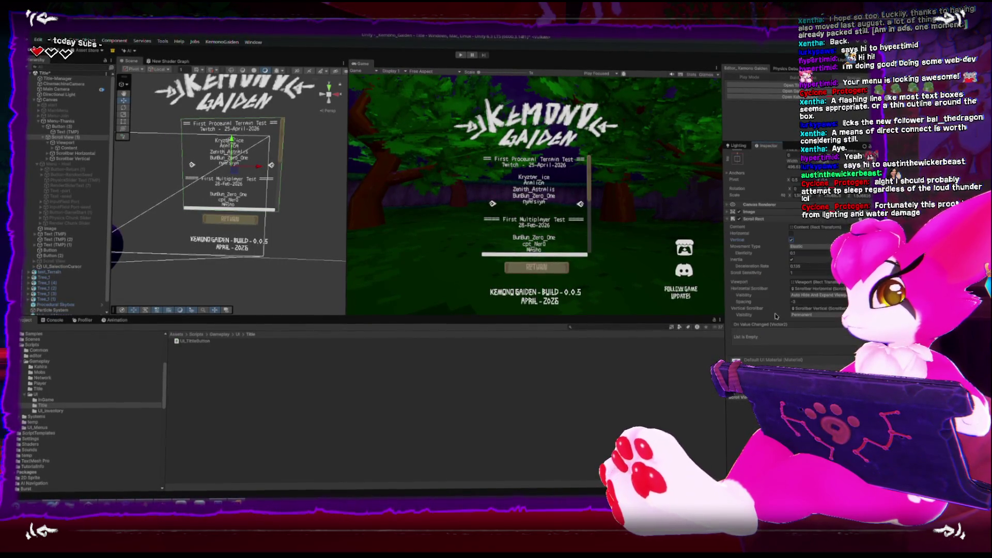
scroll(774, 315, "up", 2)
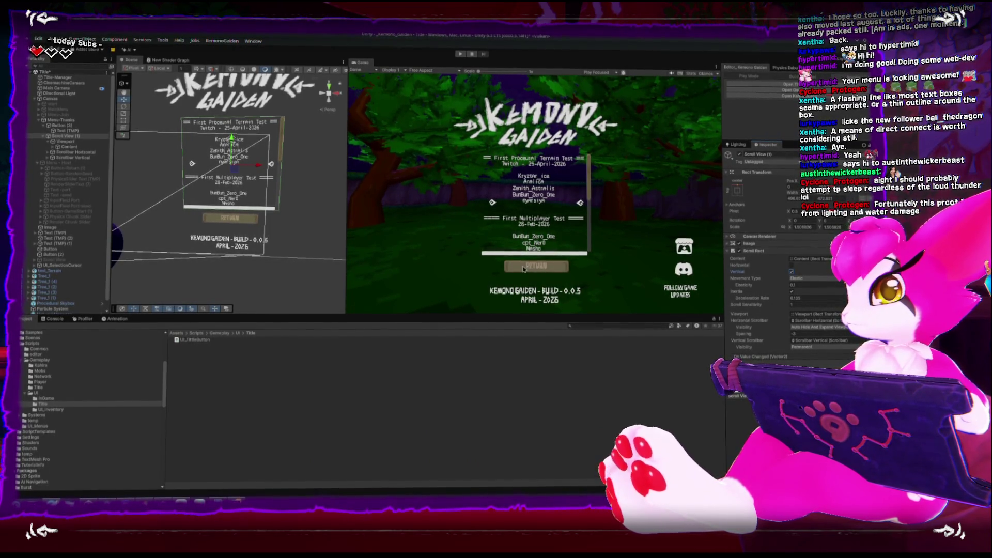
left_click(65, 131)
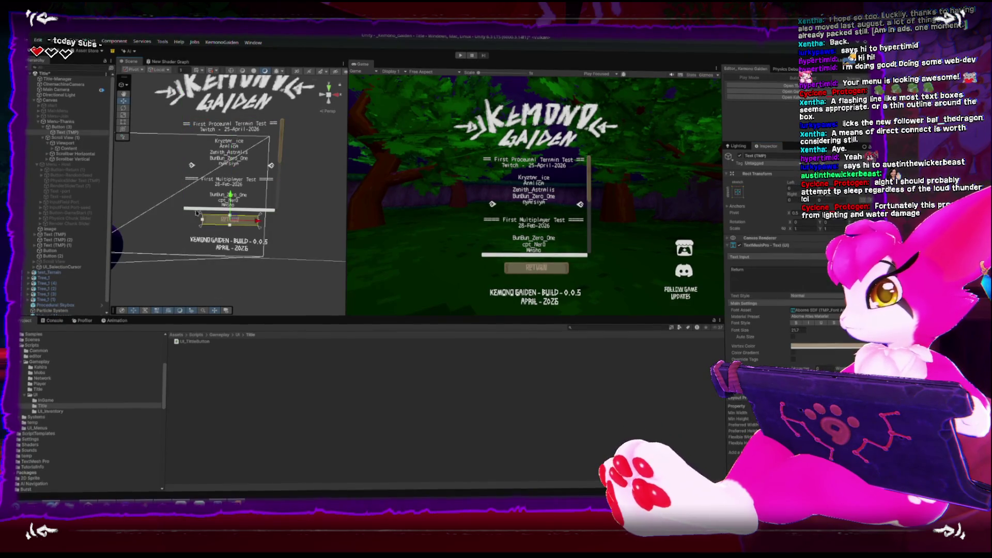
Clear Button (3)'s Image Source Image to None so the Return button has no background sprite.
left_click(66, 126)
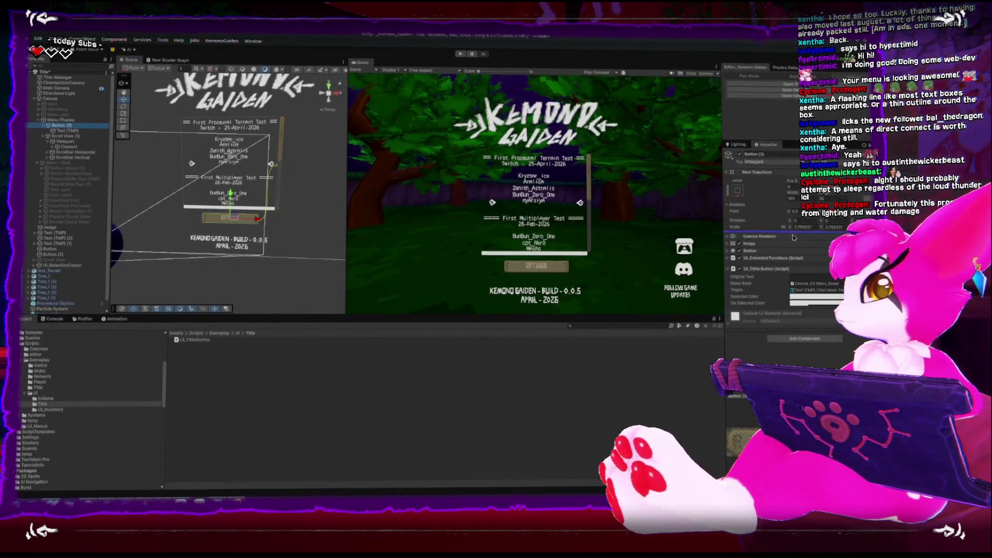
left_click(739, 246)
left_click(808, 253)
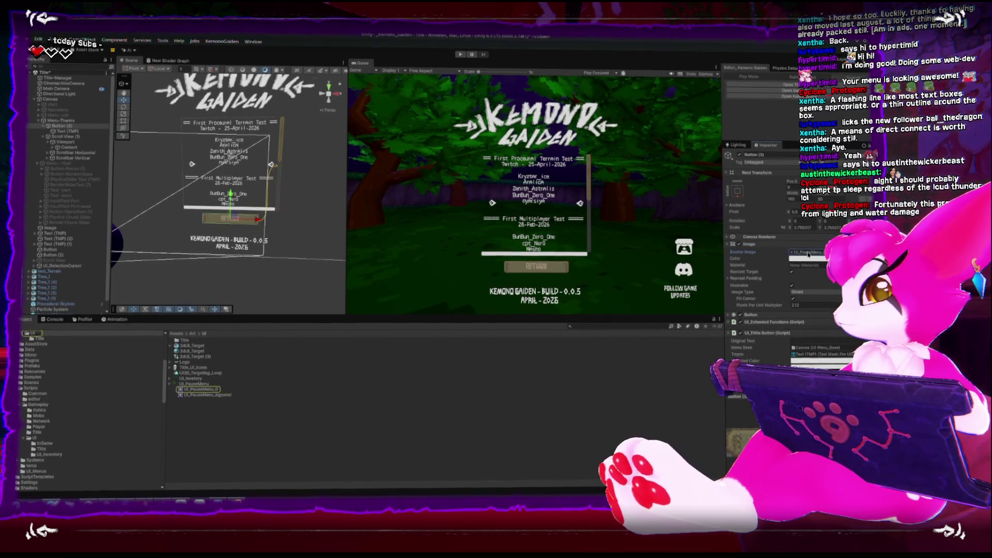
key("Delete")
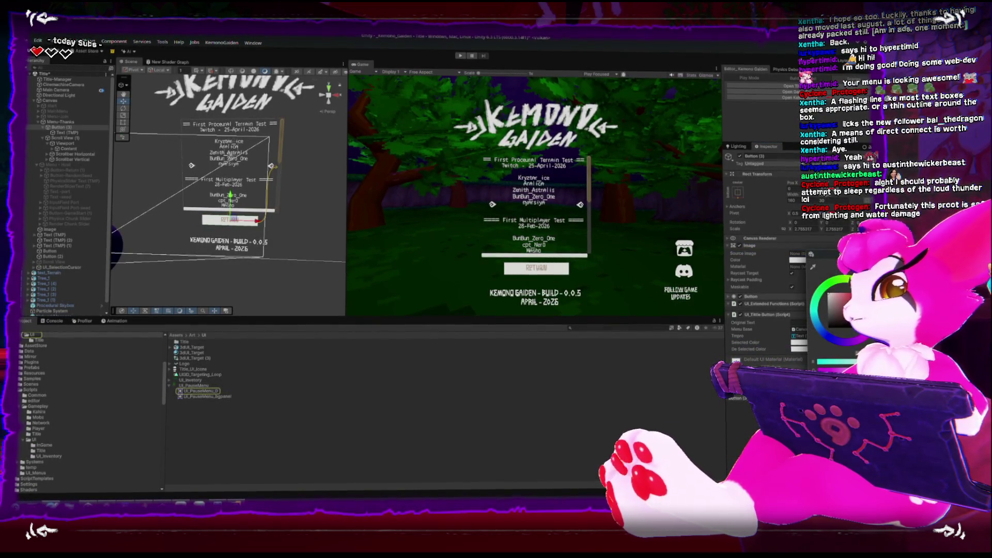
left_click_drag(836, 256, 562, 257)
left_click(597, 253)
Check the Return label's Text (TMP) Vertex Color, leaving it unchanged.
left_click(67, 131)
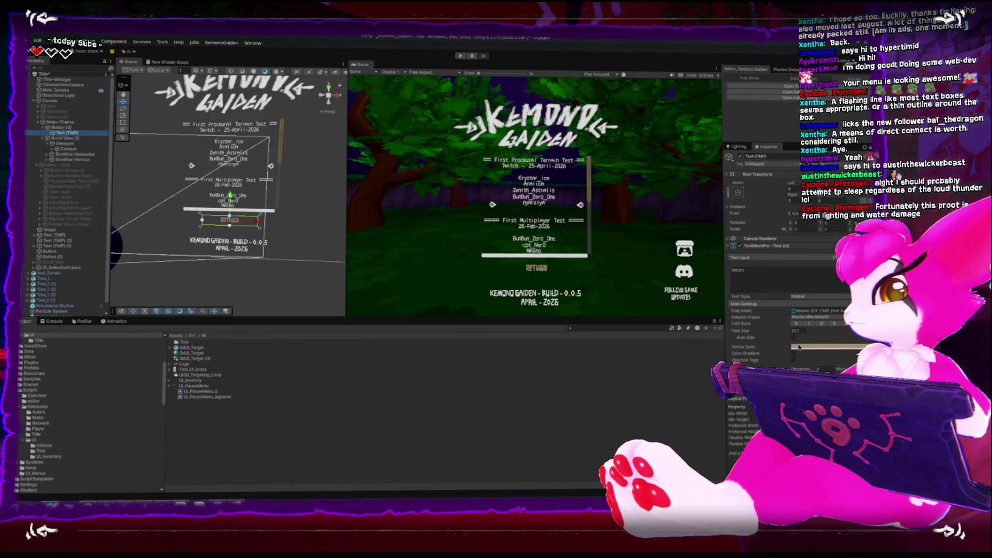
left_click(805, 348)
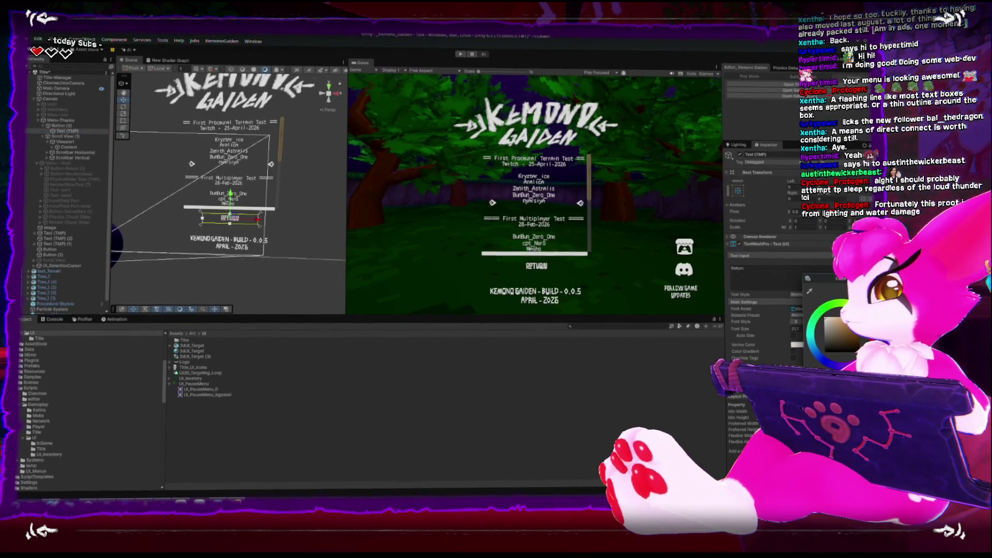
key("Escape")
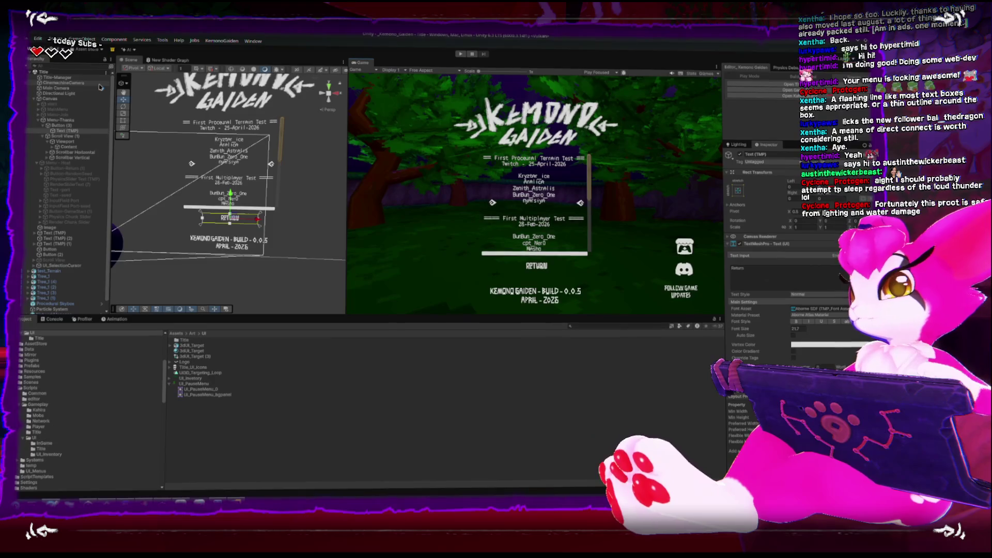
Review the Canvas settings and start Play mode to test the title menu.
left_click(48, 98)
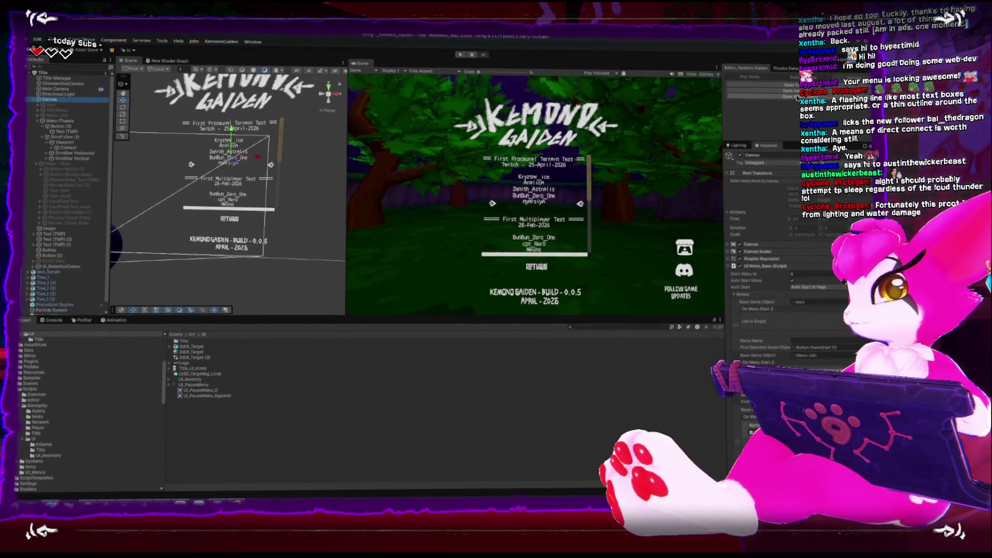
left_click(758, 79)
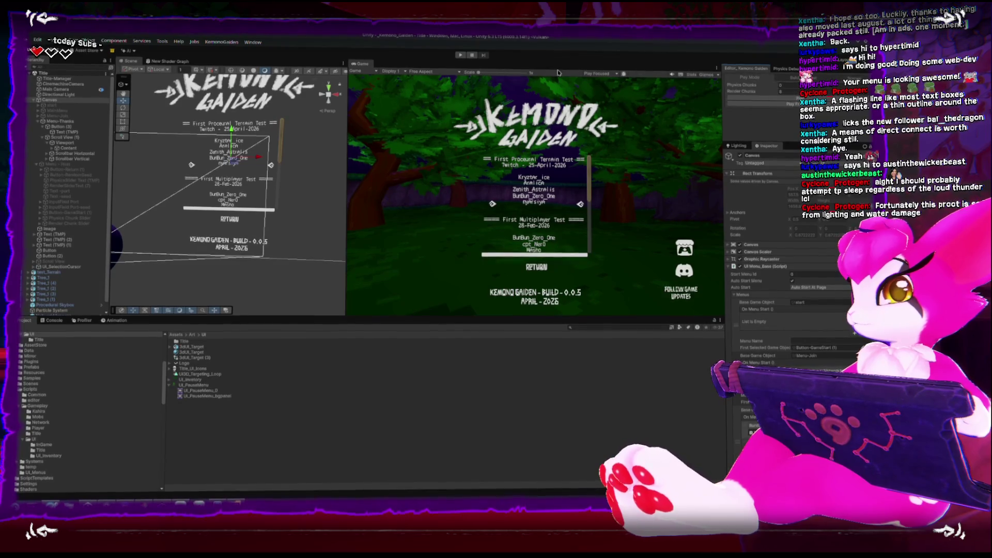
left_click(458, 54)
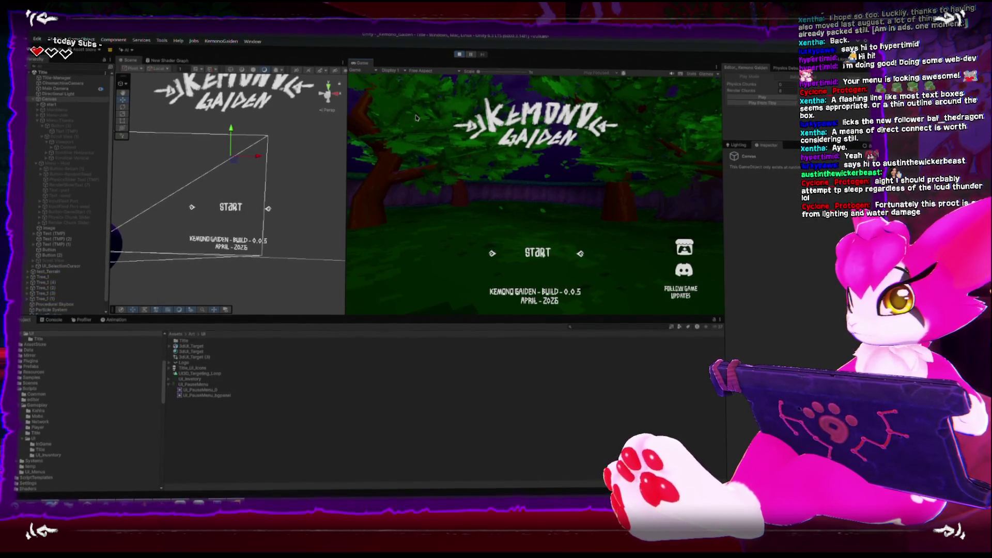
Pass the START screen, move down to Special Thanks and confirm to show the credits.
key("Return")
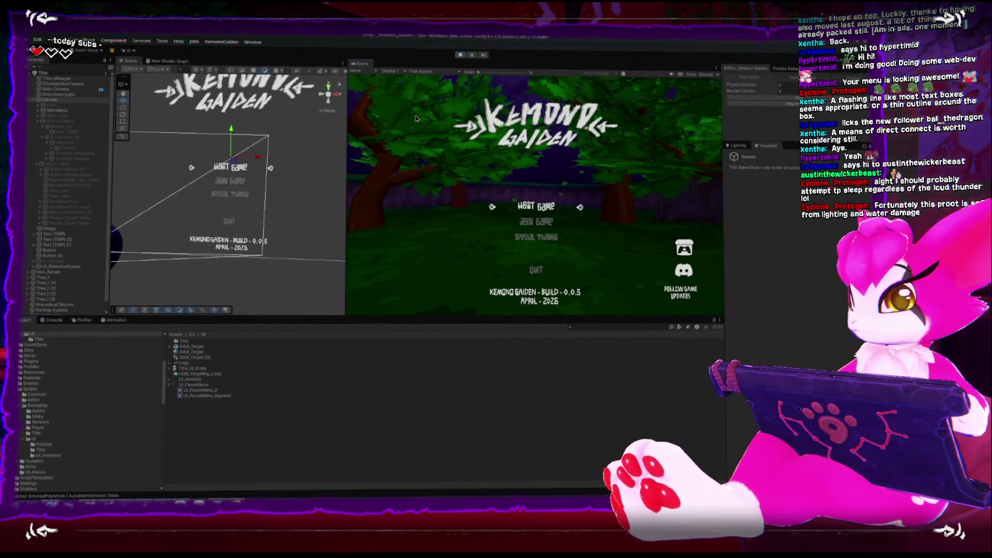
key("Down")
key("Return")
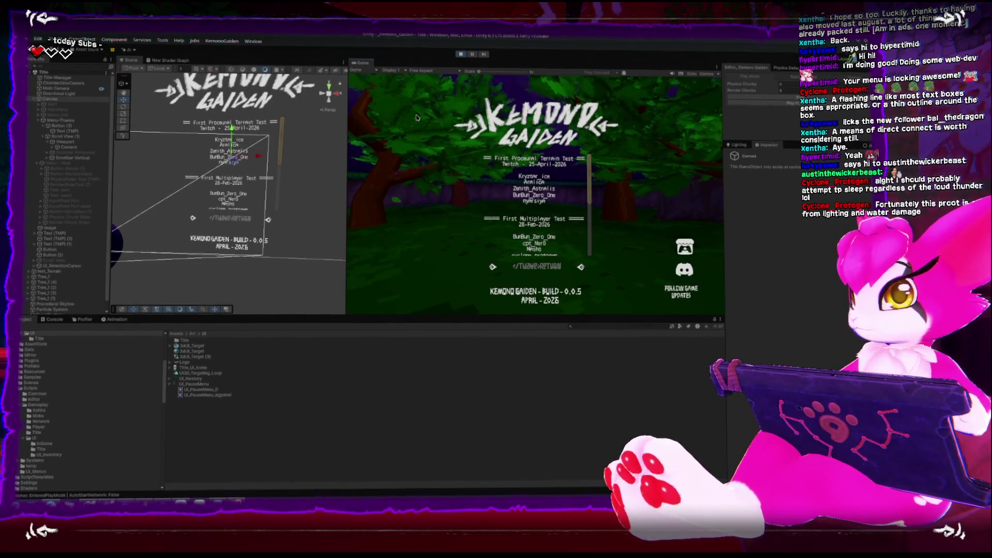
left_click(280, 140)
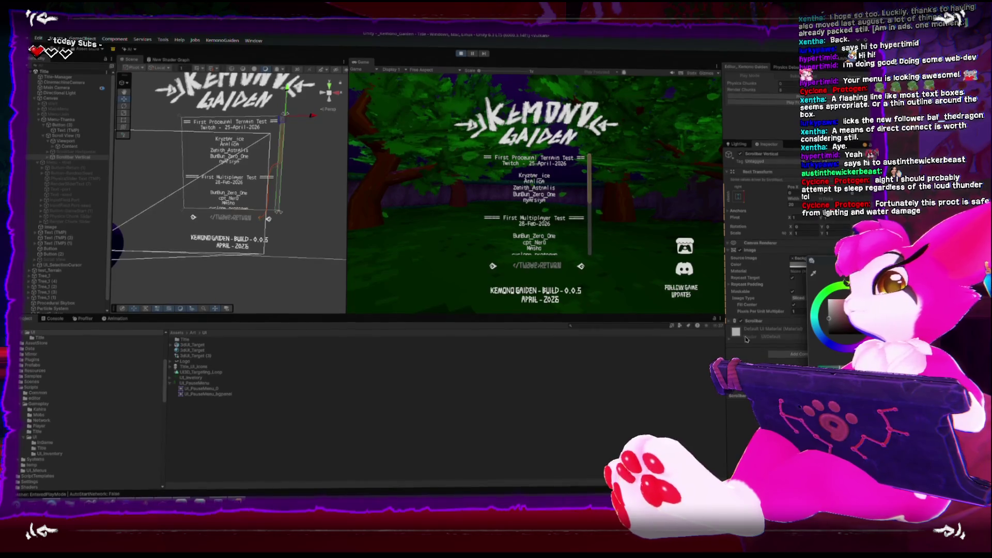
left_click(47, 155)
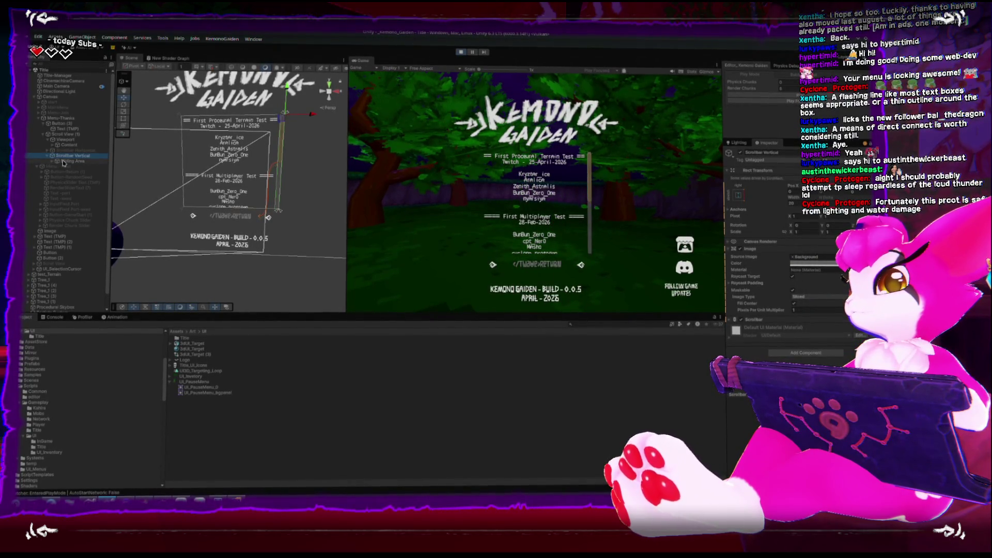
left_click(65, 162)
left_click(47, 156)
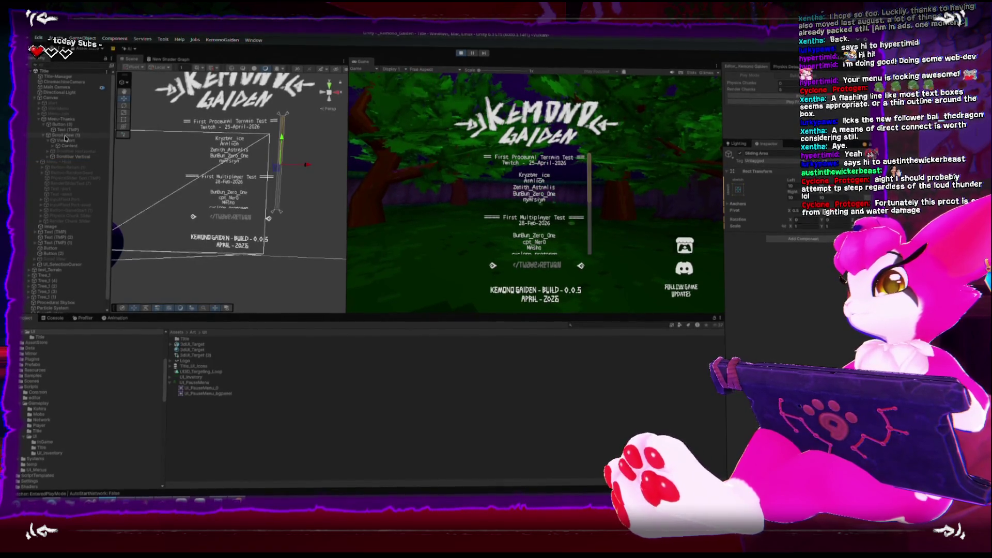
left_click(48, 140)
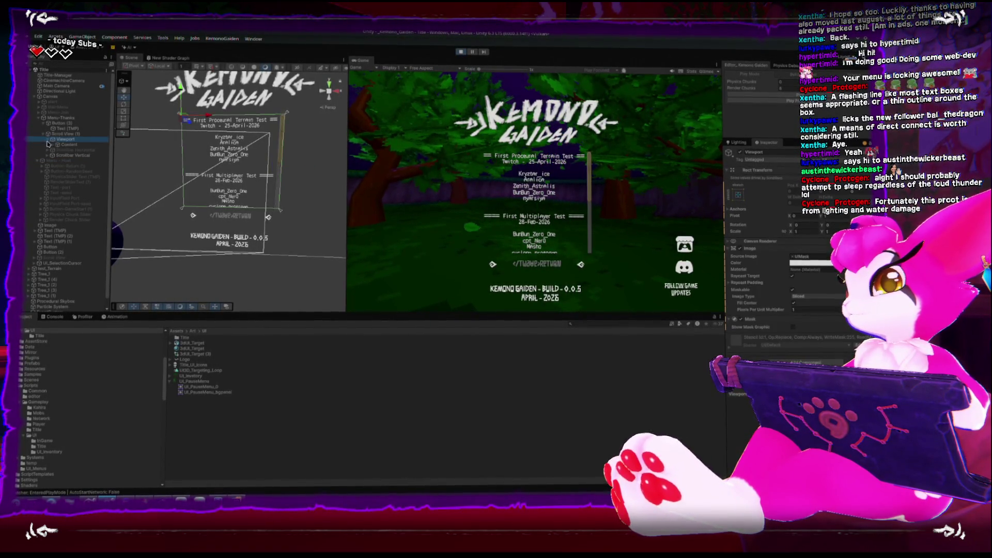
left_click(70, 149)
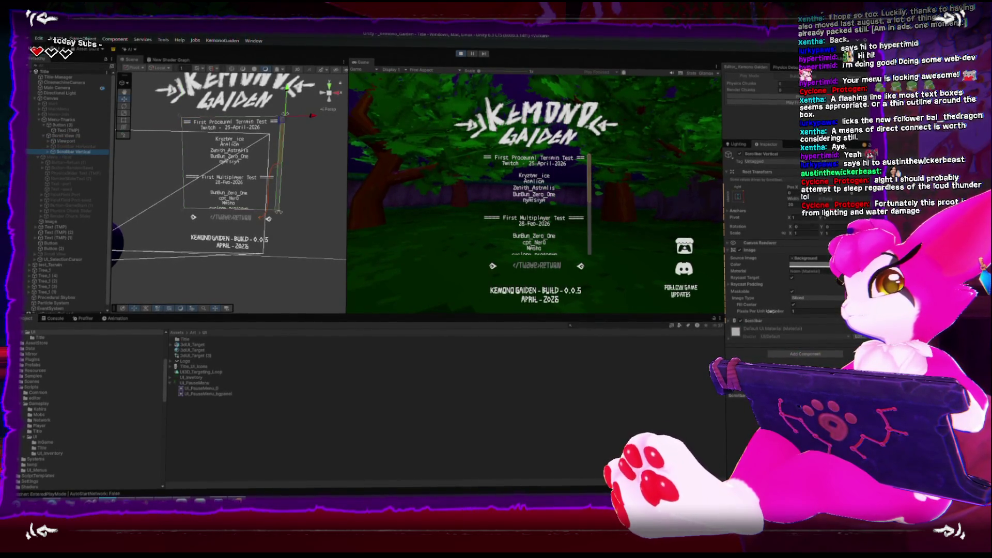
left_click(732, 321)
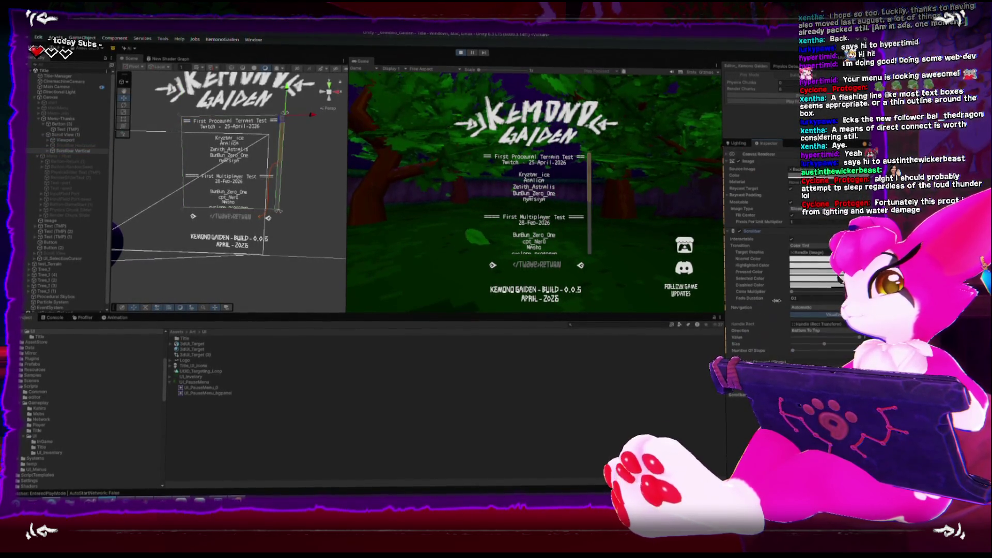
scroll(806, 289, "down", 4)
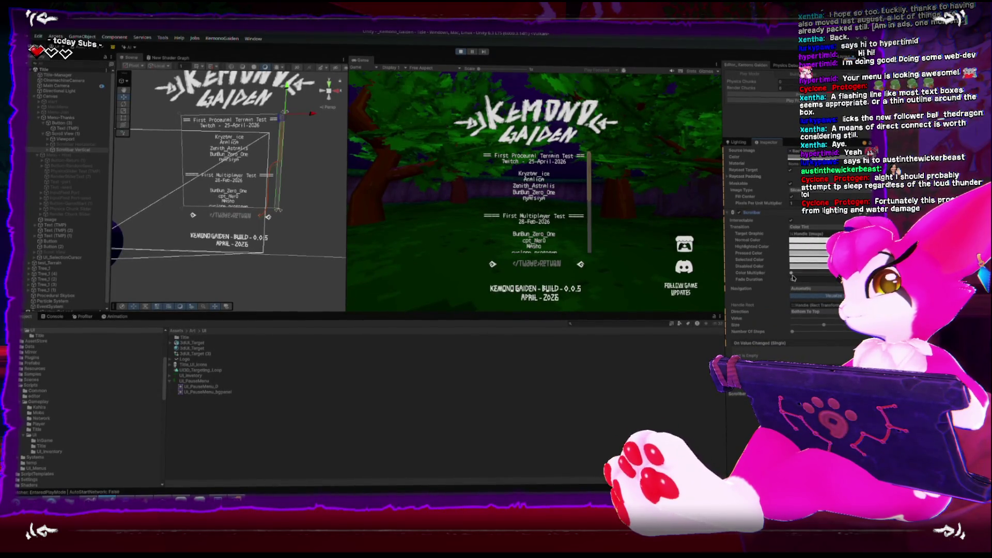
left_click(815, 237)
key("Delete")
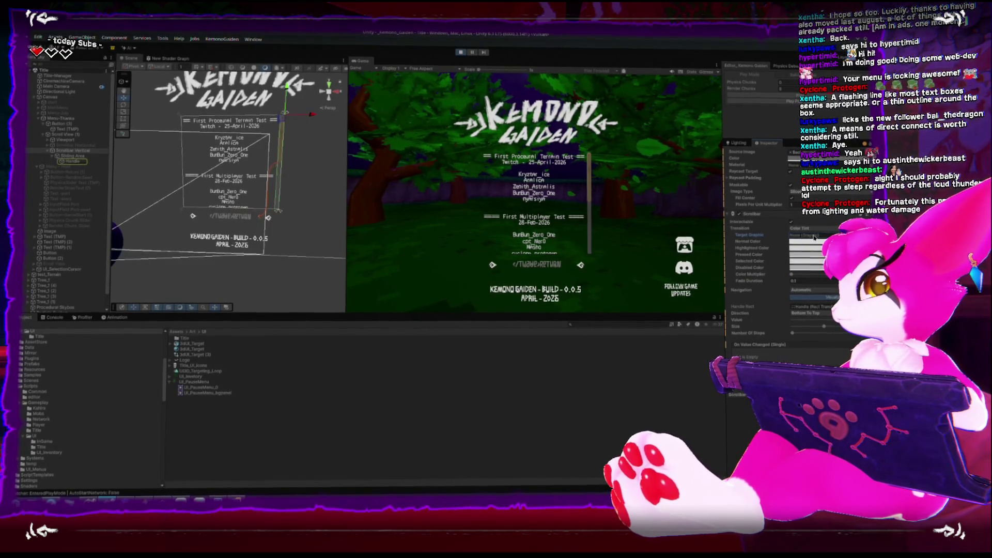
key("ctrl+z")
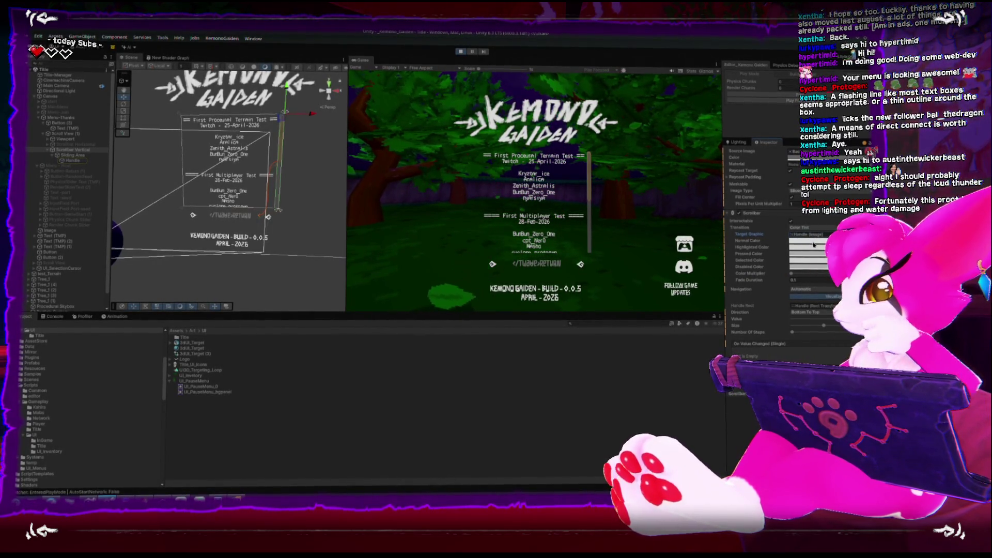
scroll(806, 220, "up", 3)
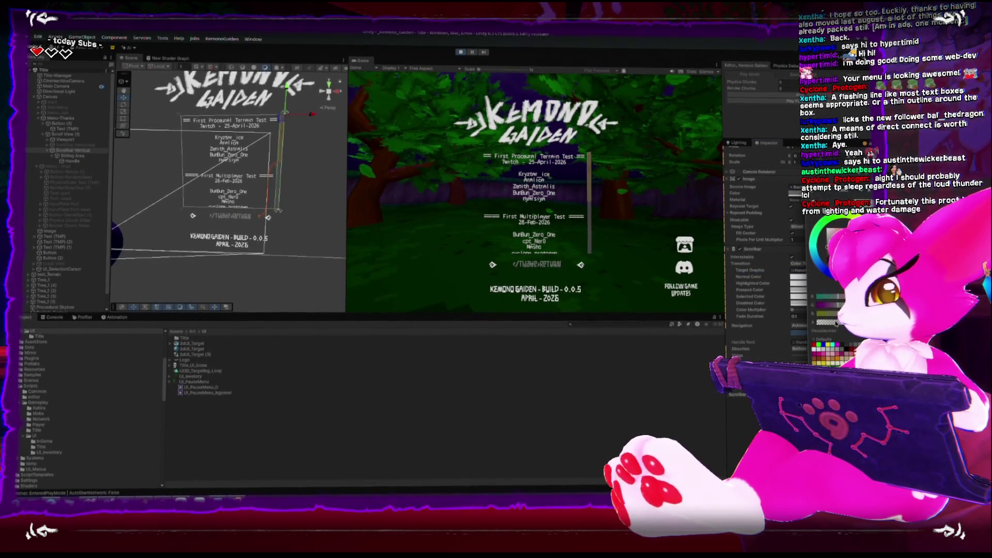
left_click(804, 308)
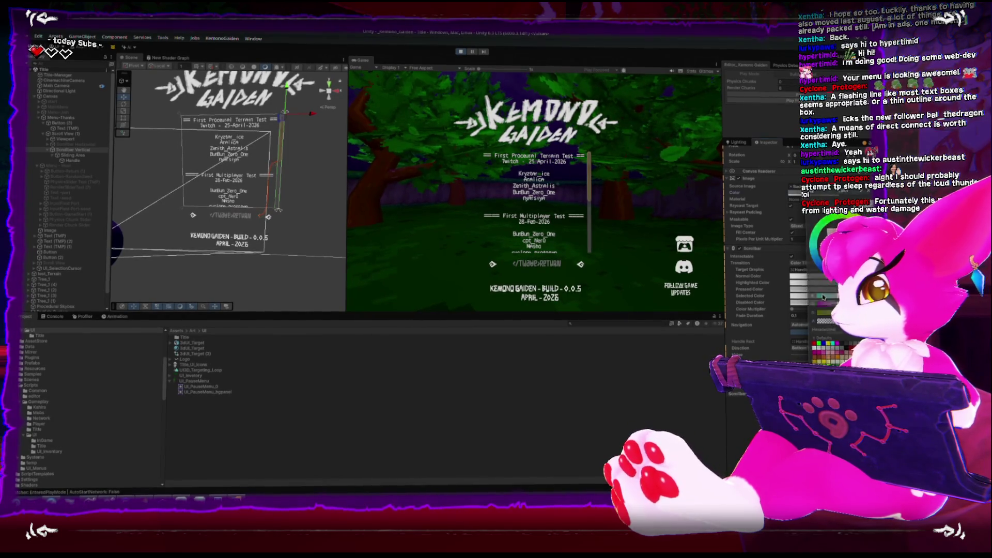
left_click(811, 272)
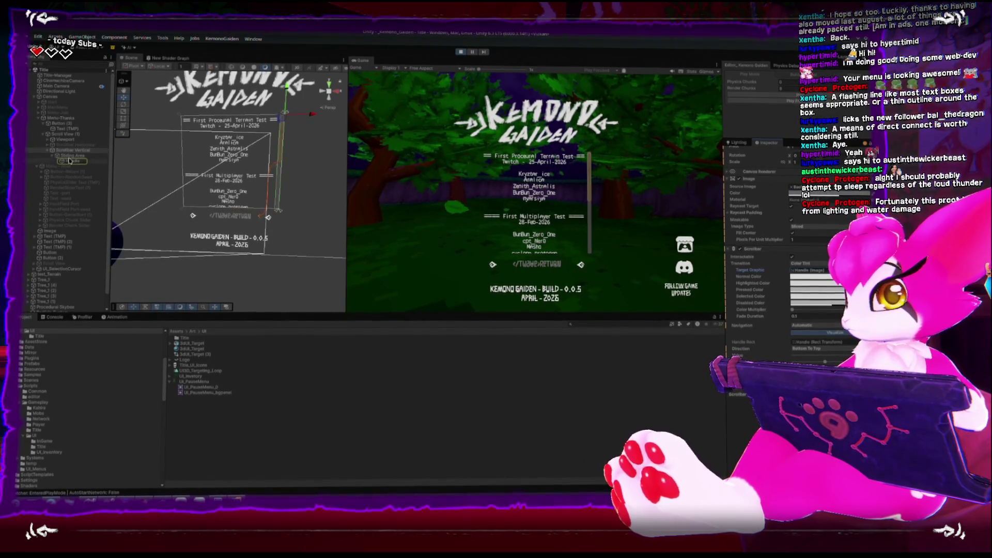
left_click(69, 161)
left_click(812, 258)
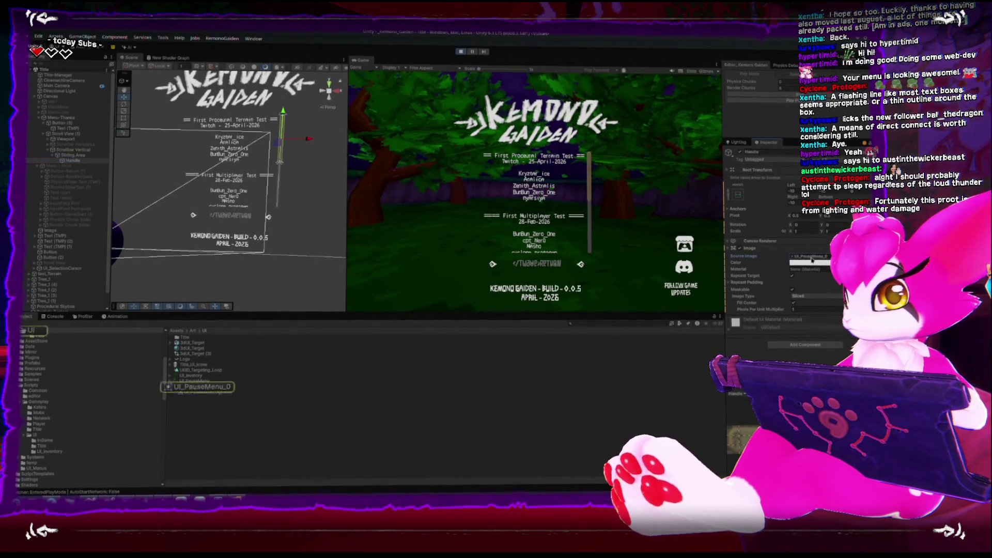